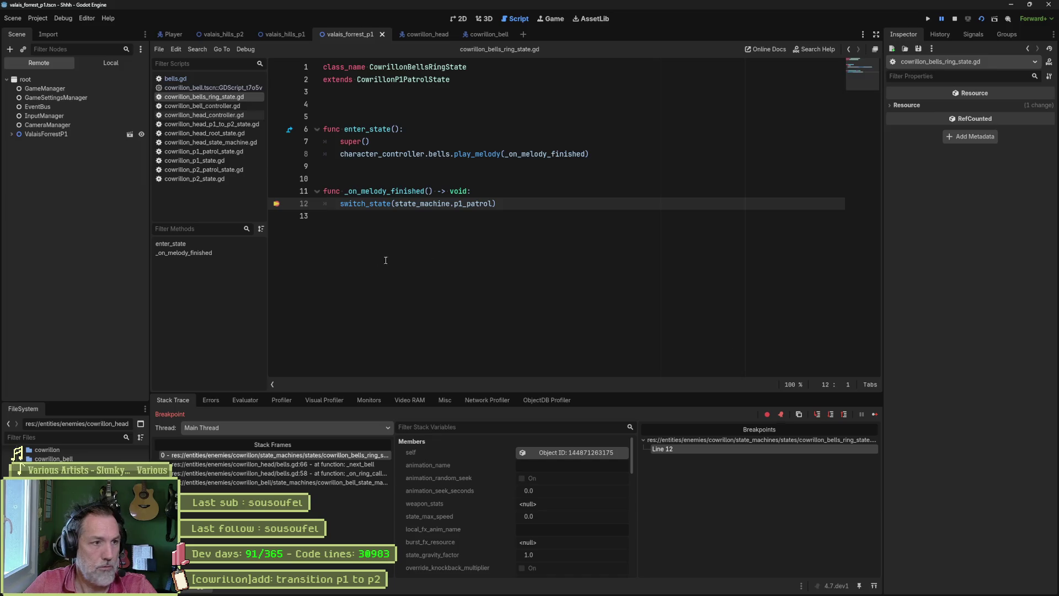
Clear the line 12 breakpoint, resume, and walk the player left and right under the bells before stopping
click(277, 204)
click(817, 414)
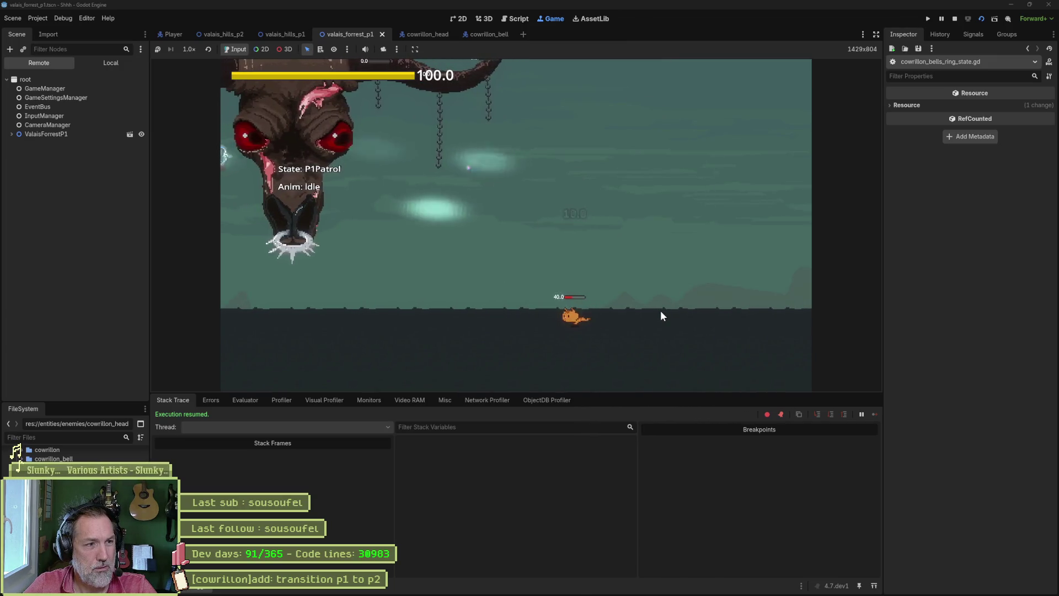
key(Left)
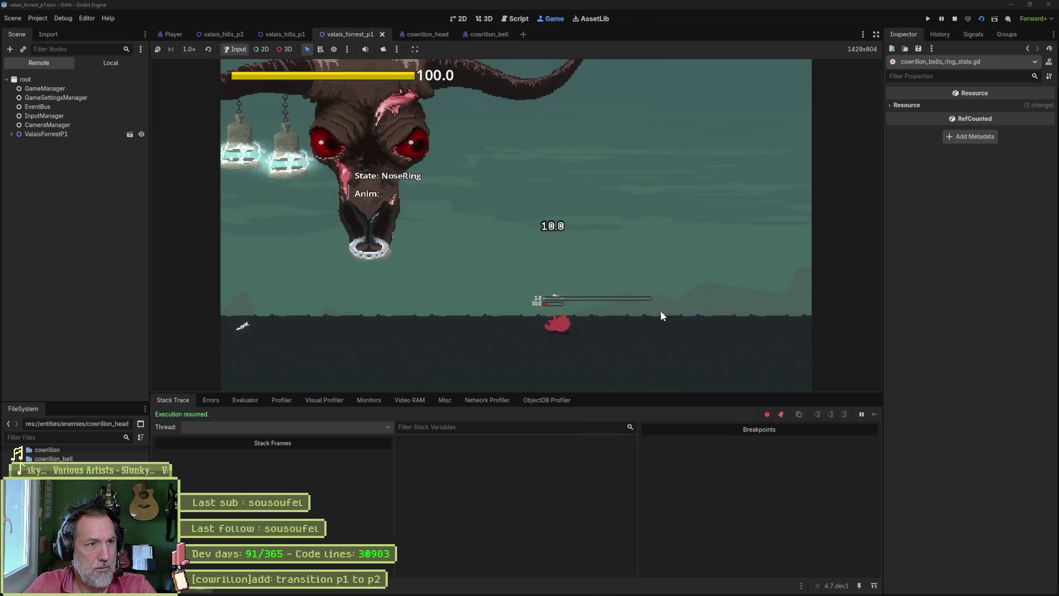
key(Left)
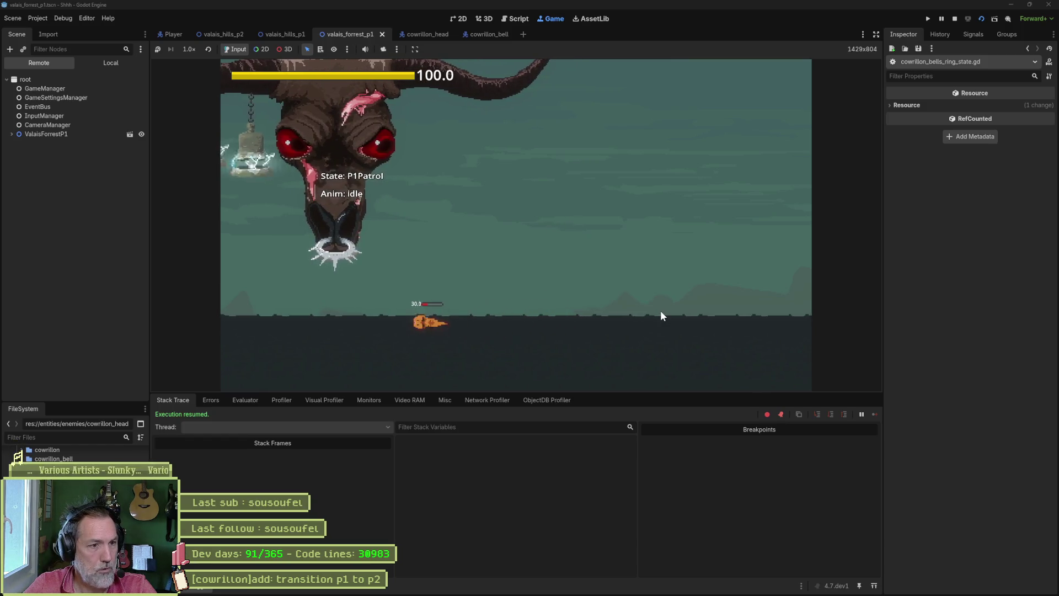
key(Right)
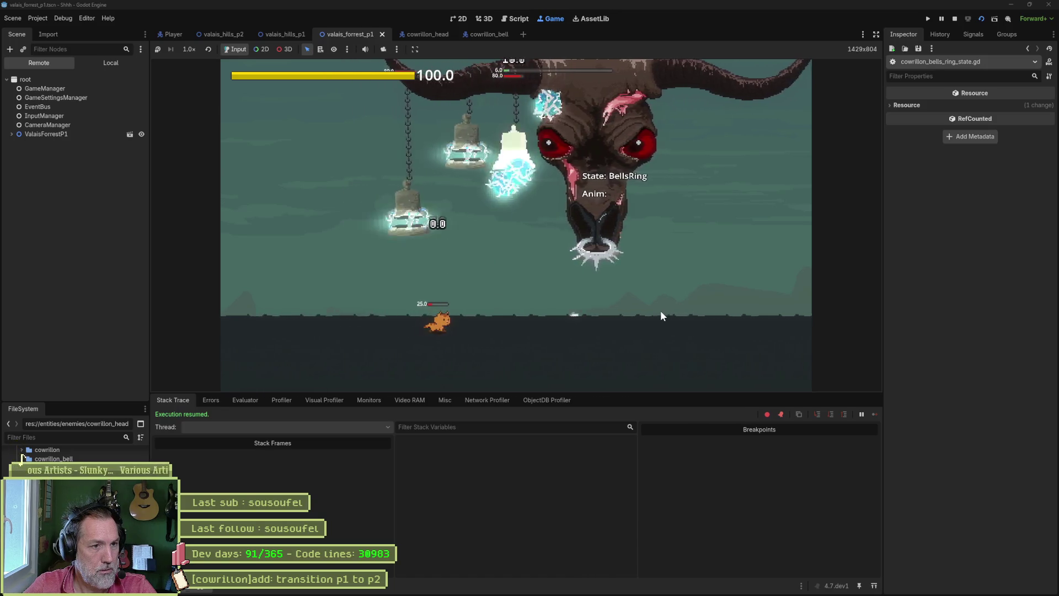
key(Right)
key(Right)
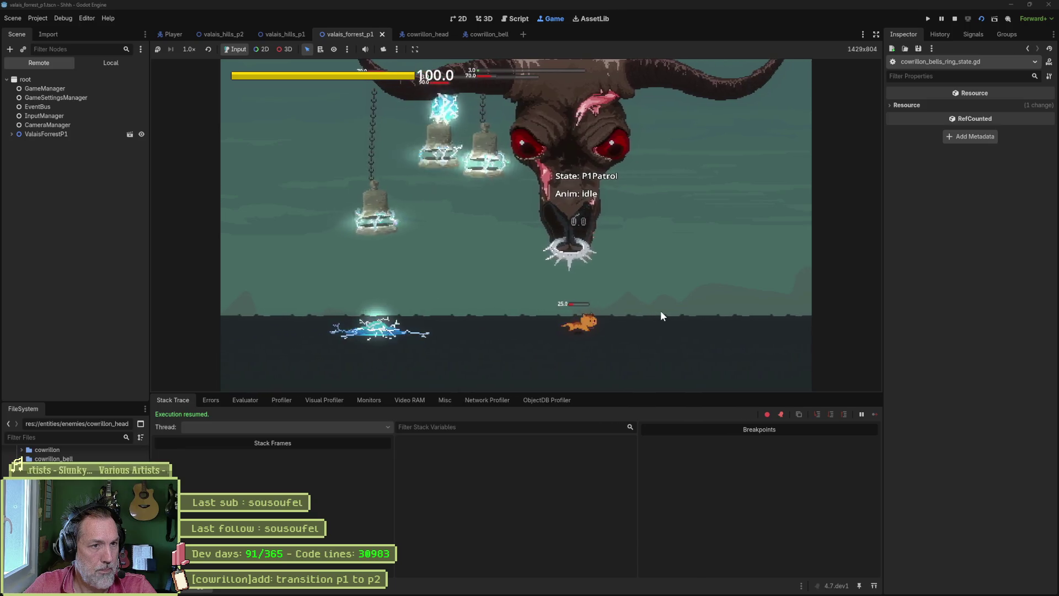
key(Left)
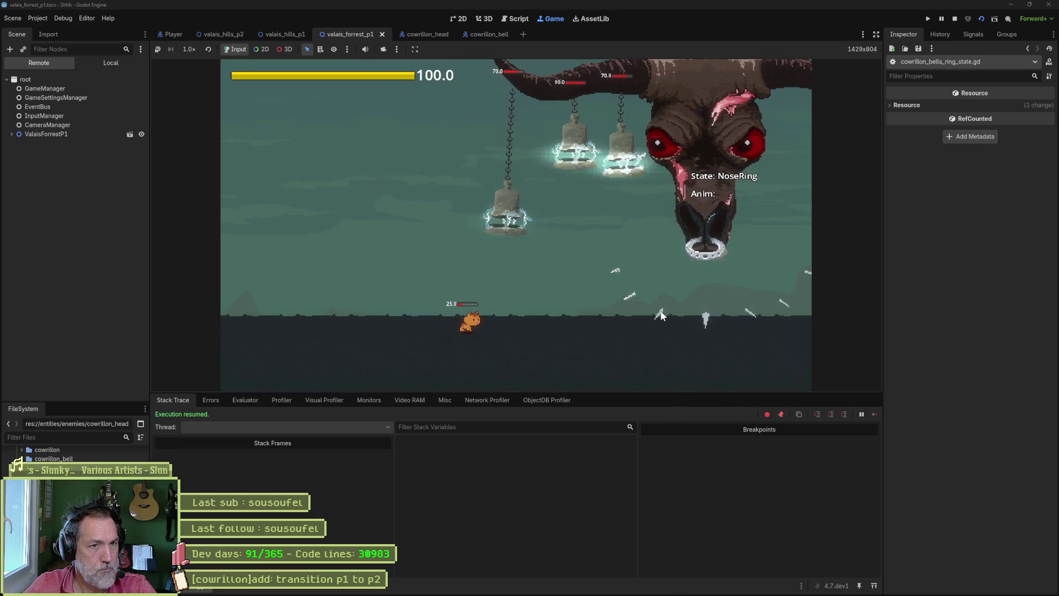
key(F8)
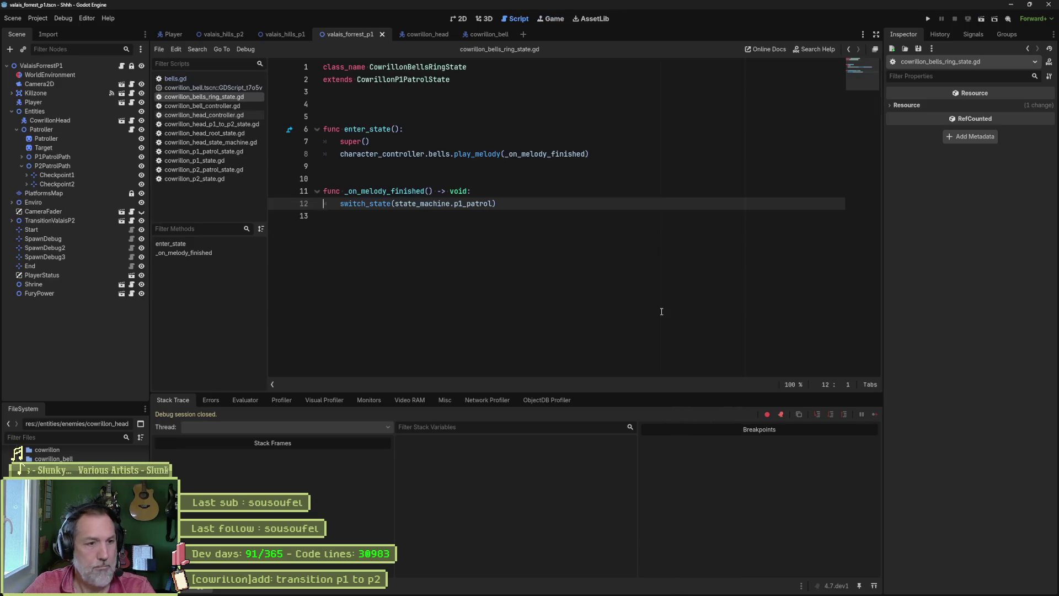
Switch to bells.gd and inspect the _on_ring_callback bell call and the _play_melody() call
key(alt+Left)
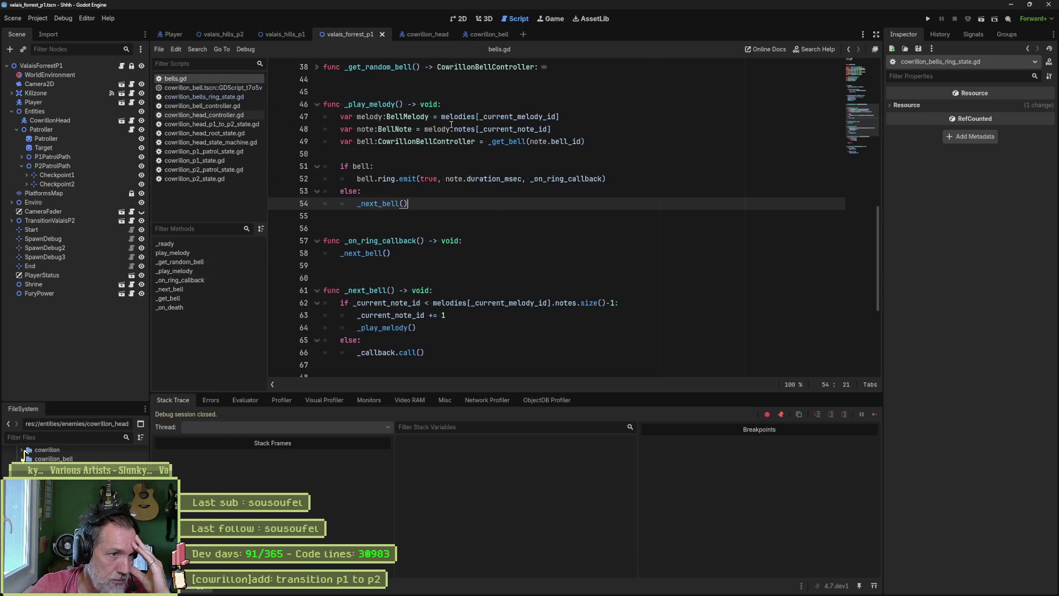
drag(366, 179, 546, 179)
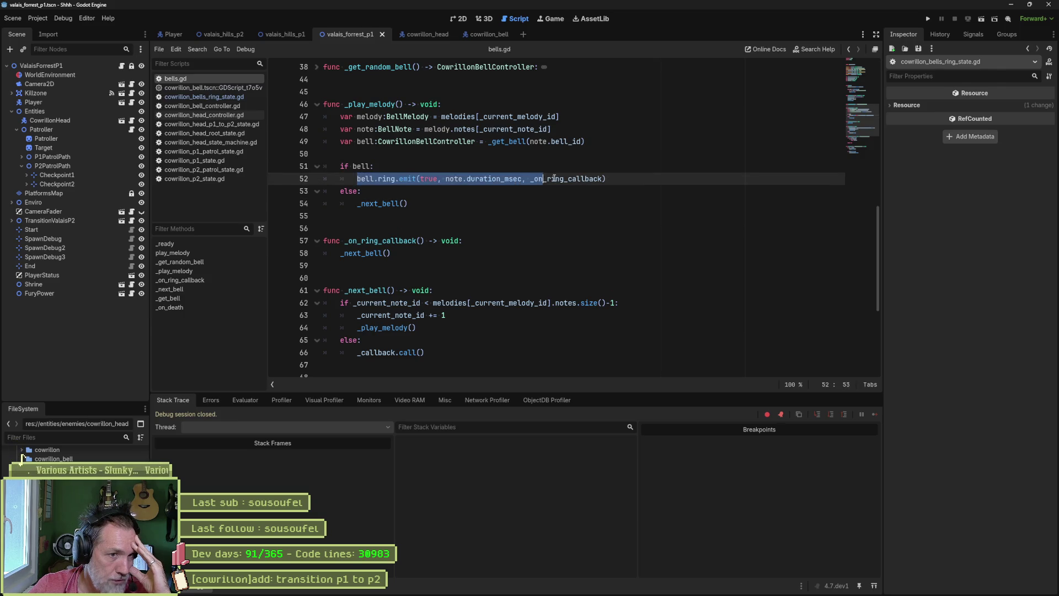
double_click(568, 178)
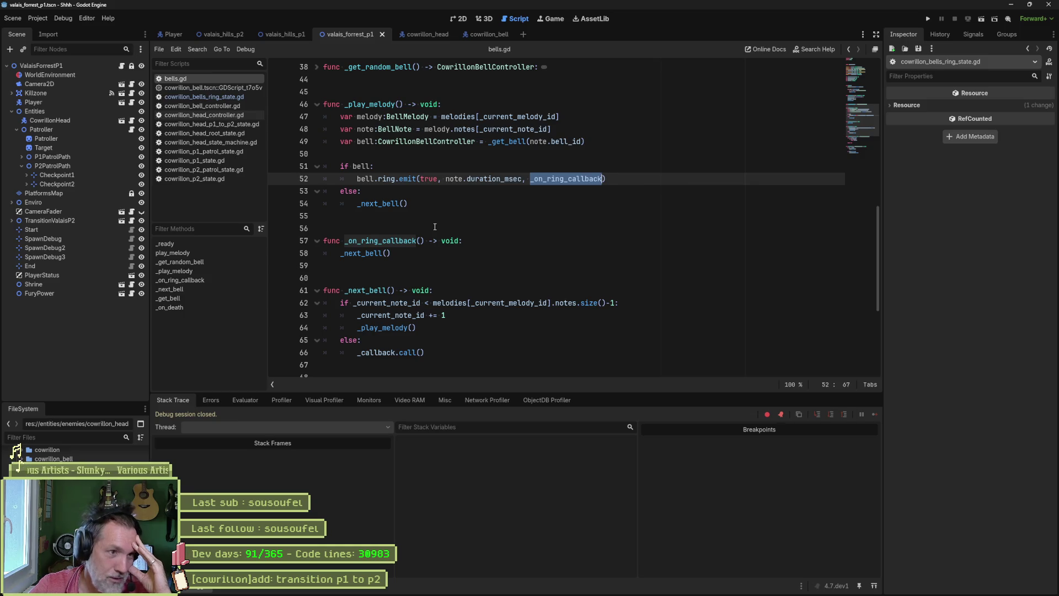
drag(361, 178, 431, 205)
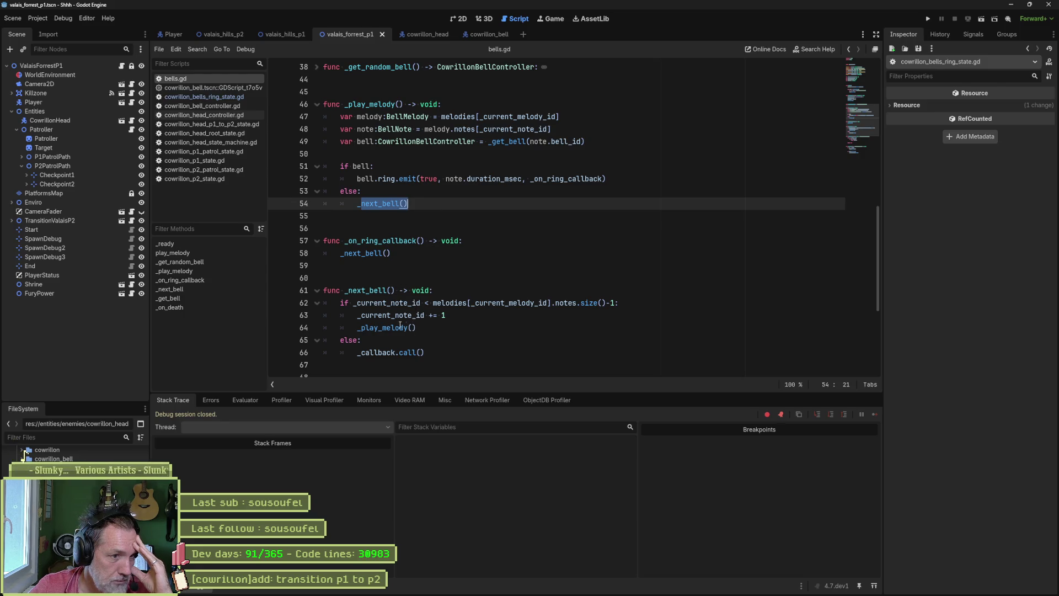
drag(423, 330, 362, 327)
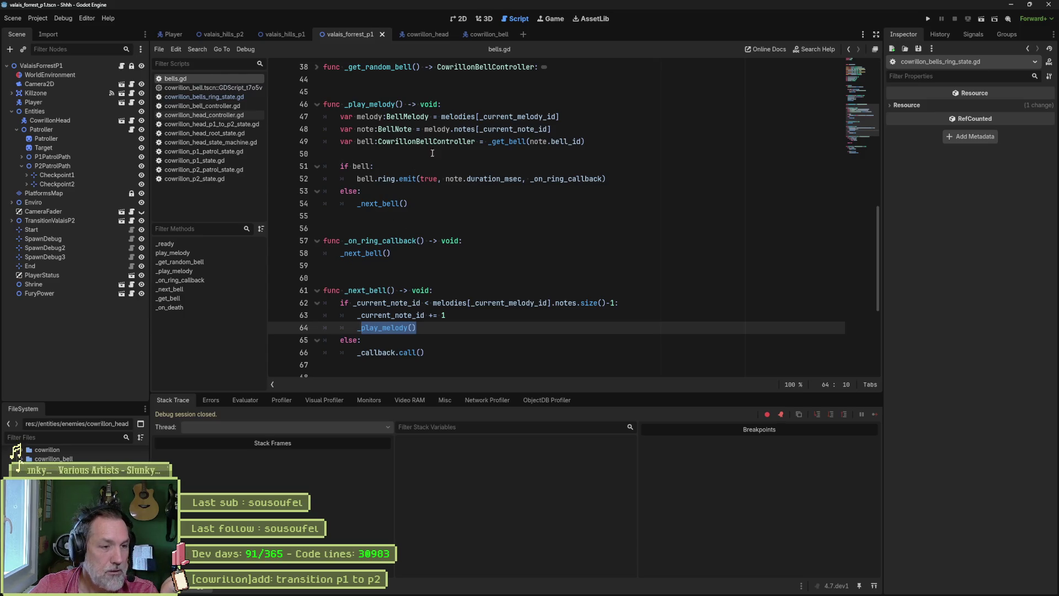
Examine where _next_bell invokes _callback in the else branch near line 65
click(381, 352)
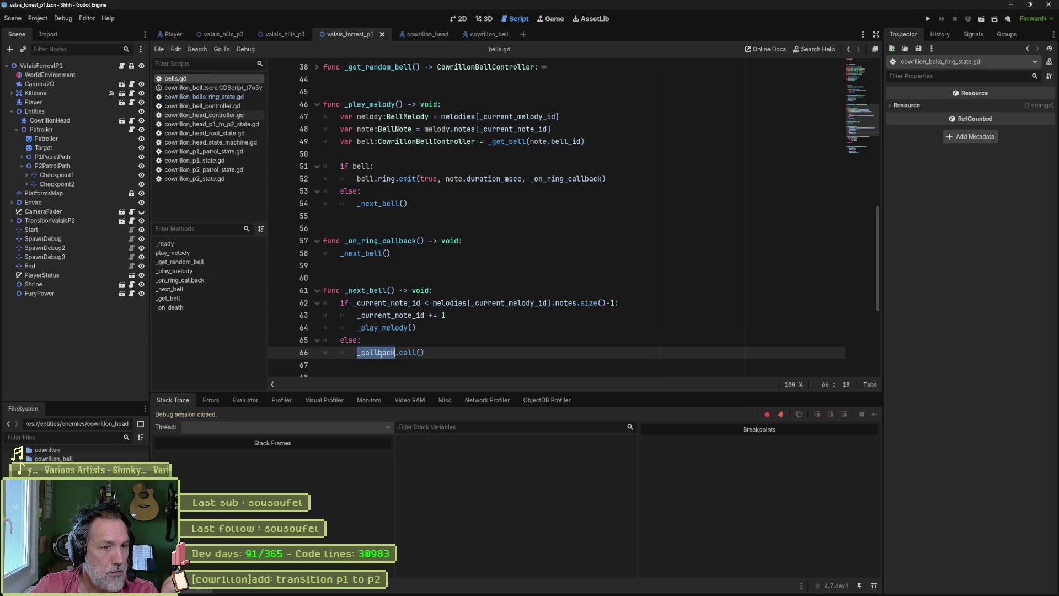
click(460, 311)
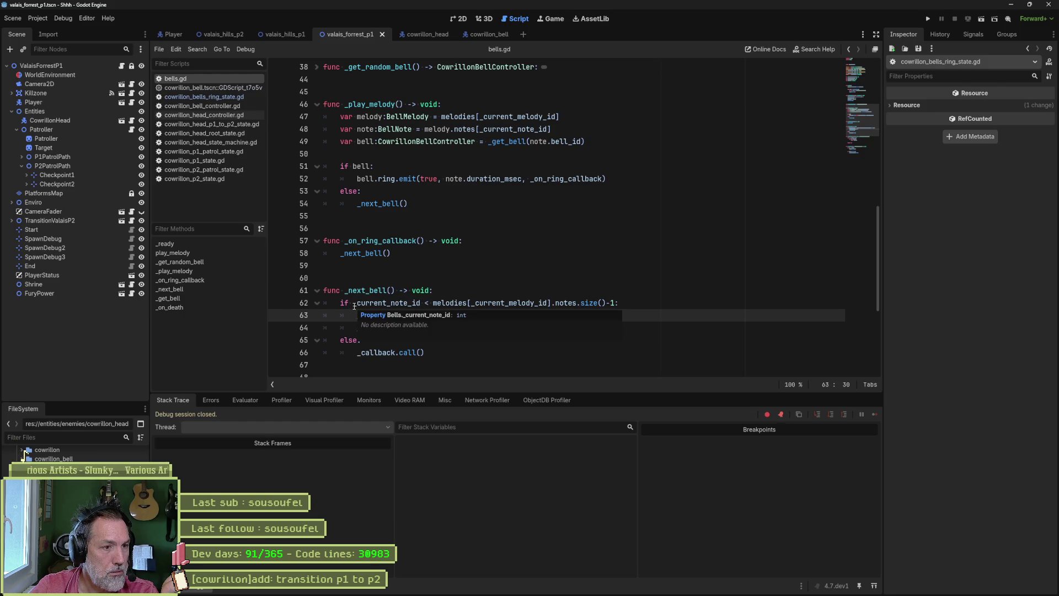
double_click(386, 352)
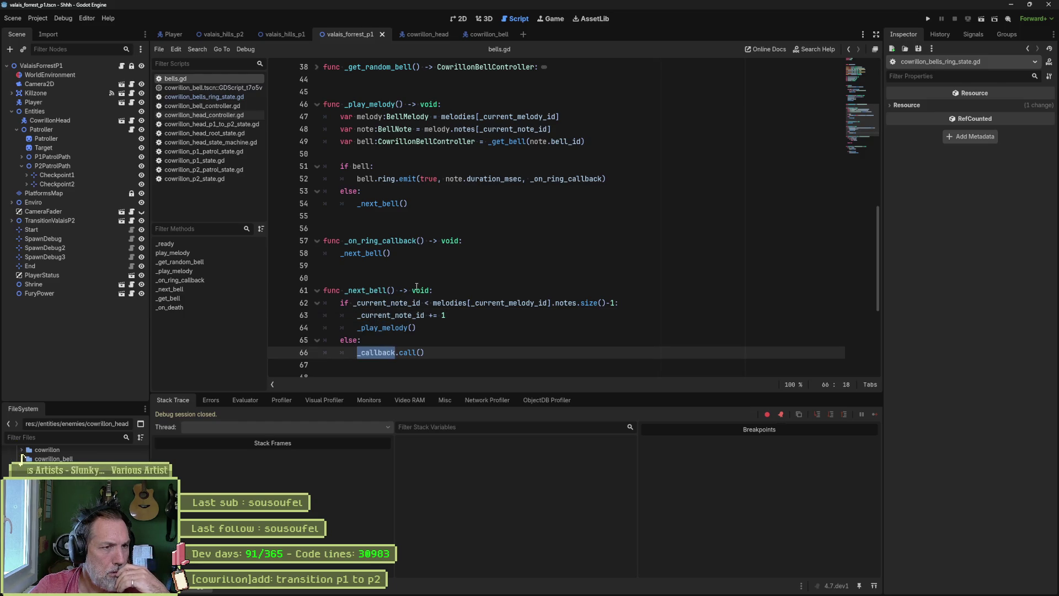
scroll(416, 286, up, 5)
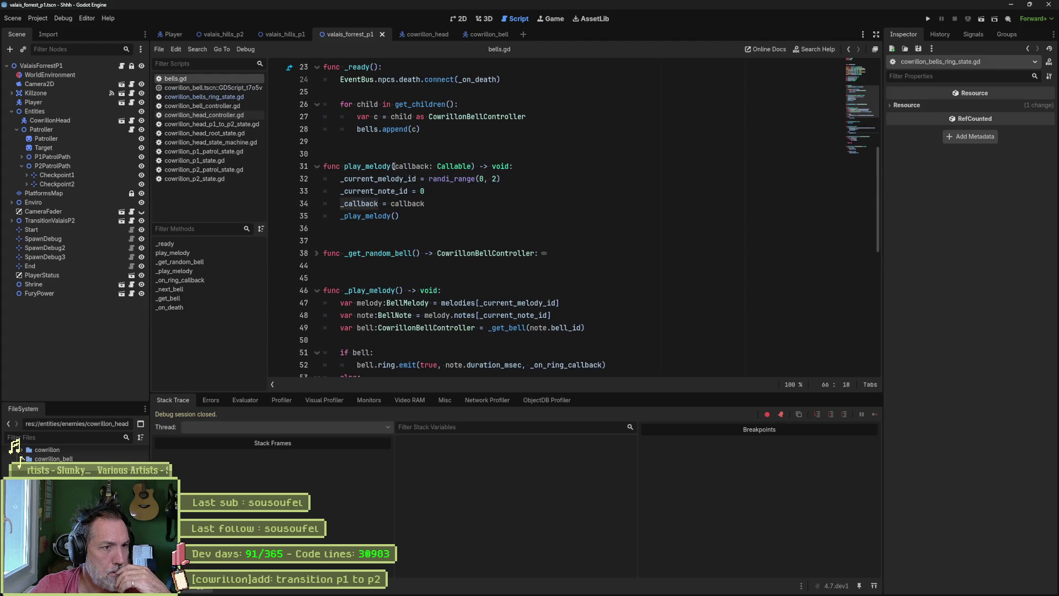
mouse_move(440, 170)
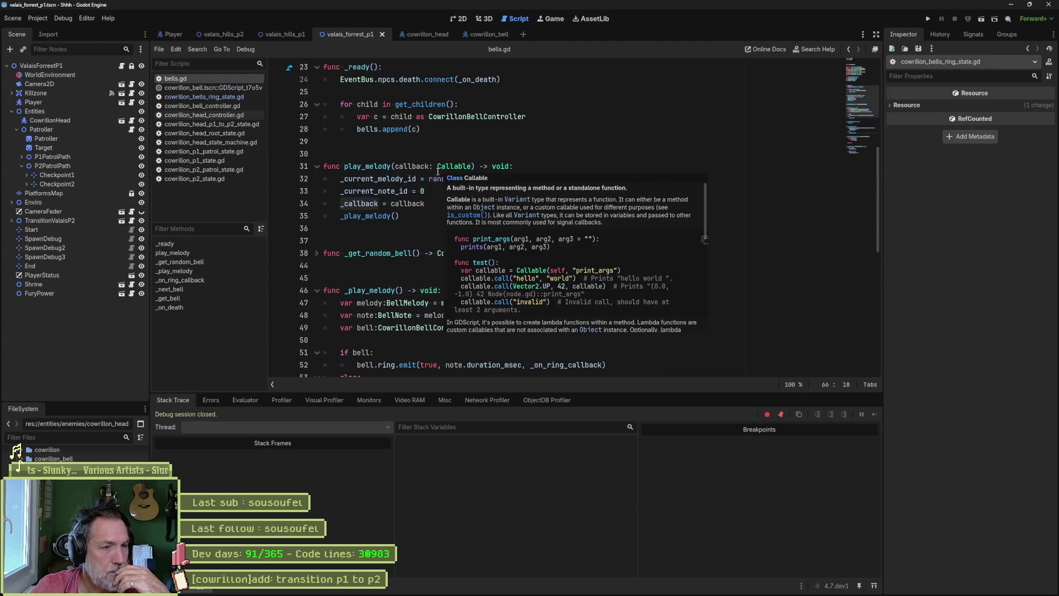
scroll(399, 258, down, 10)
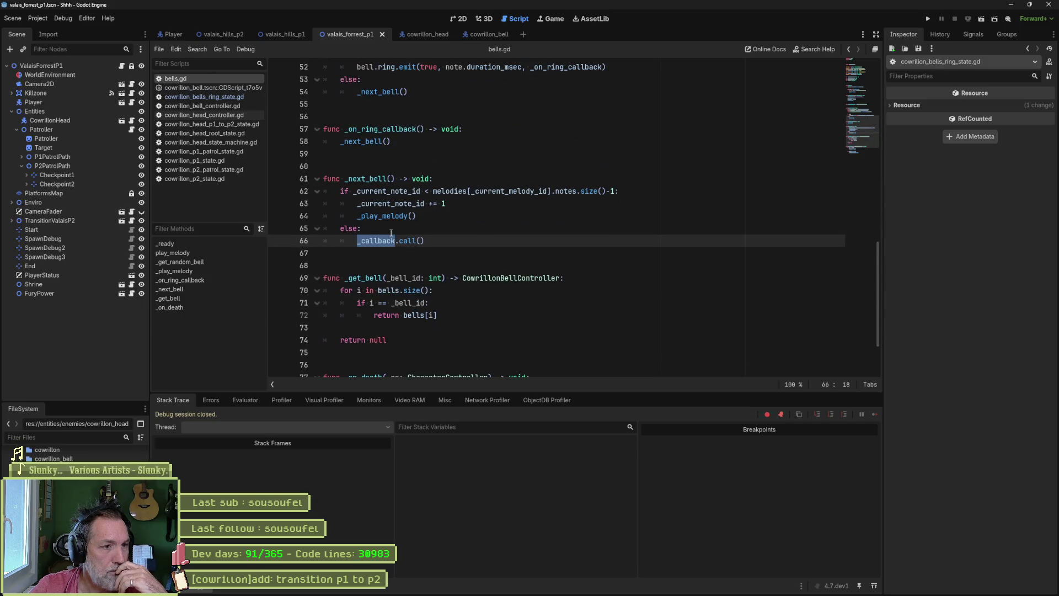
click(434, 226)
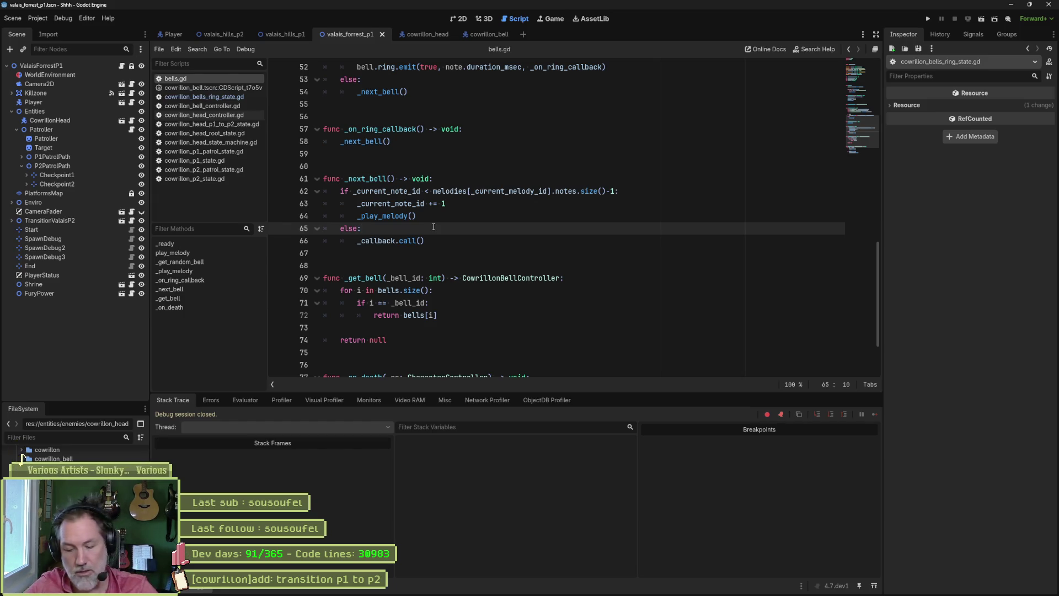
Wrap _callback.call() in _next_bell under 'if bells.size() > 0:', save bells.gd, and run the scene
key(Return)
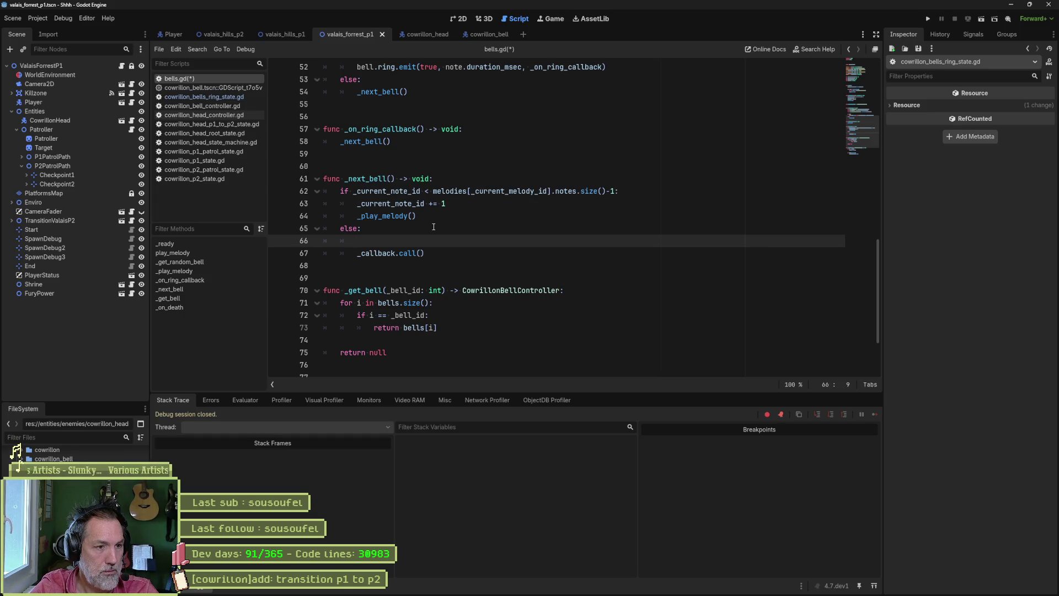
text(if bells.)
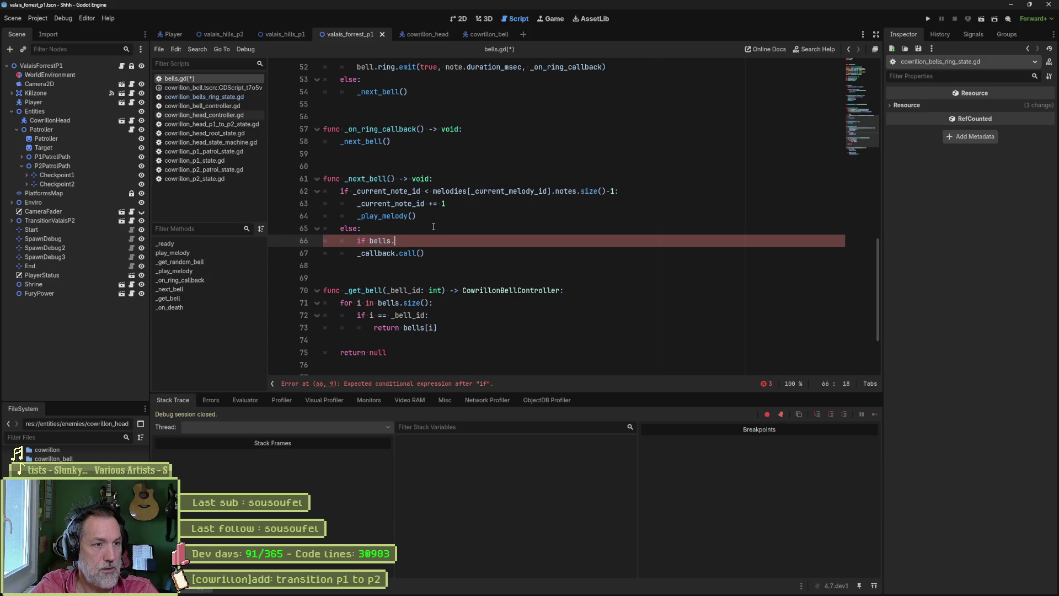
text(si)
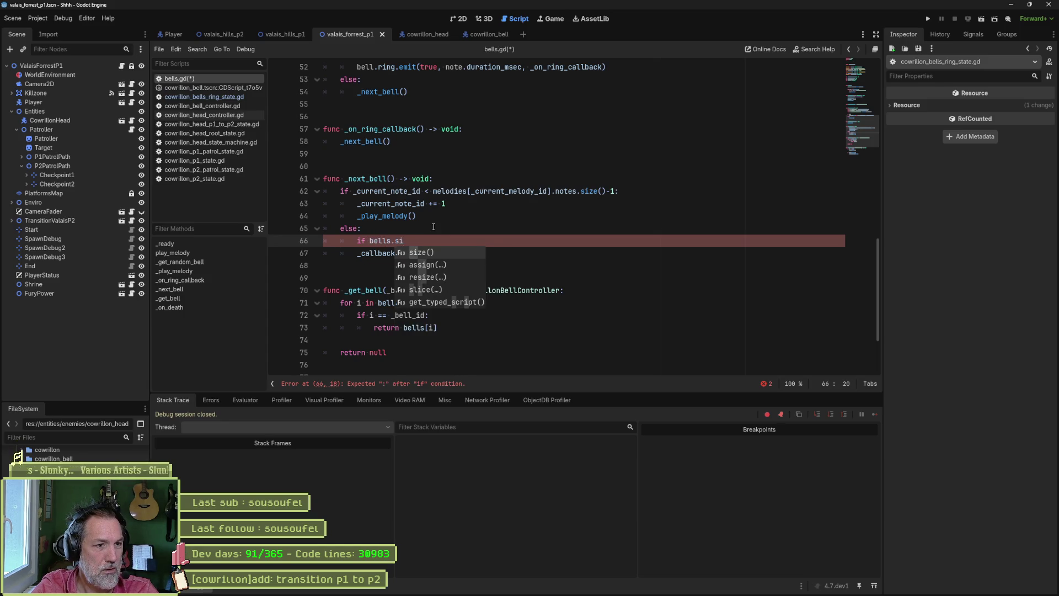
key(Return)
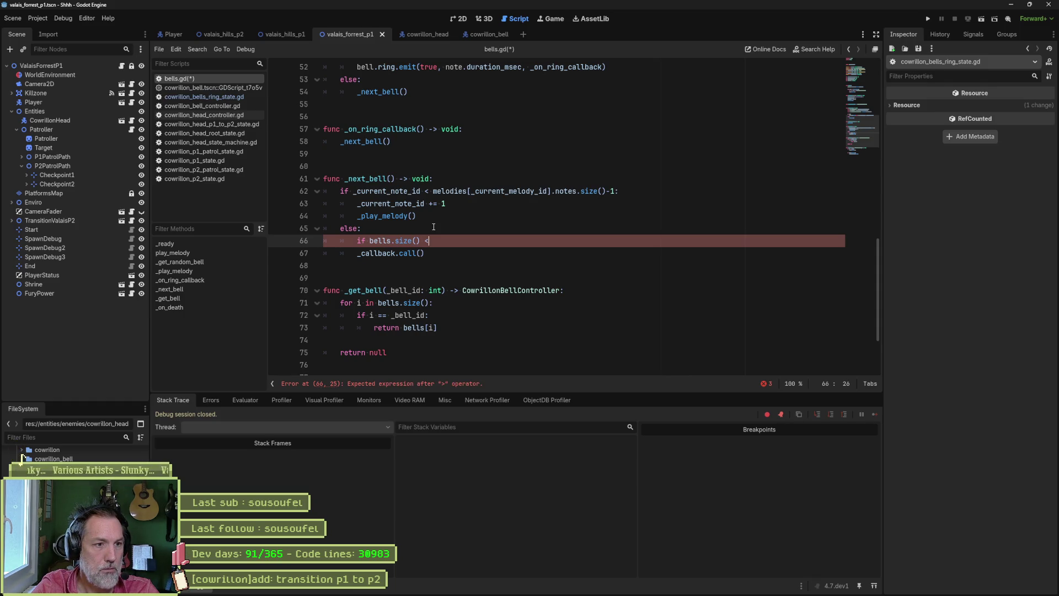
text(0:)
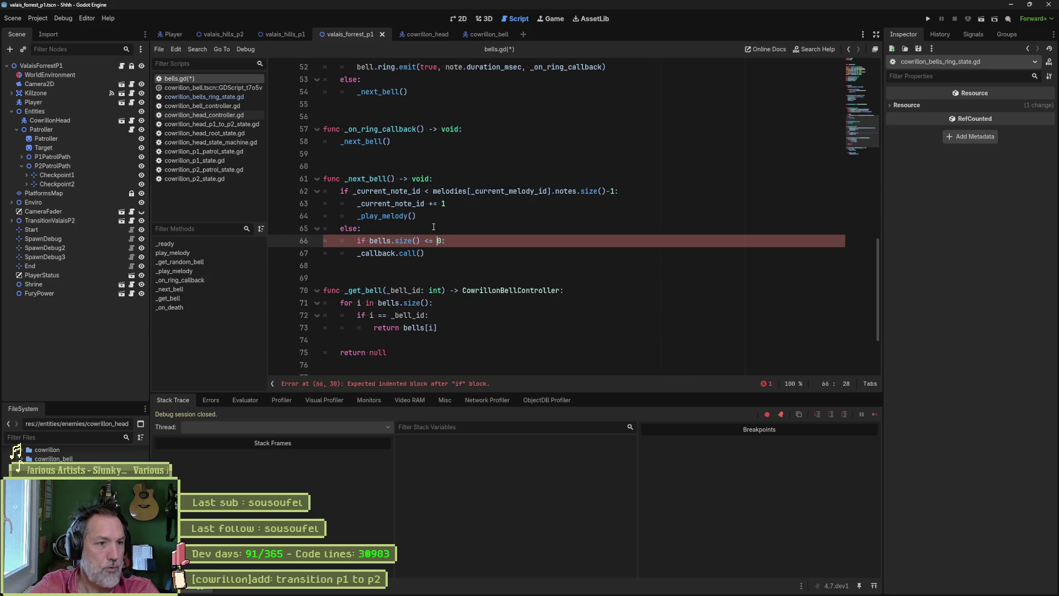
key(Down)
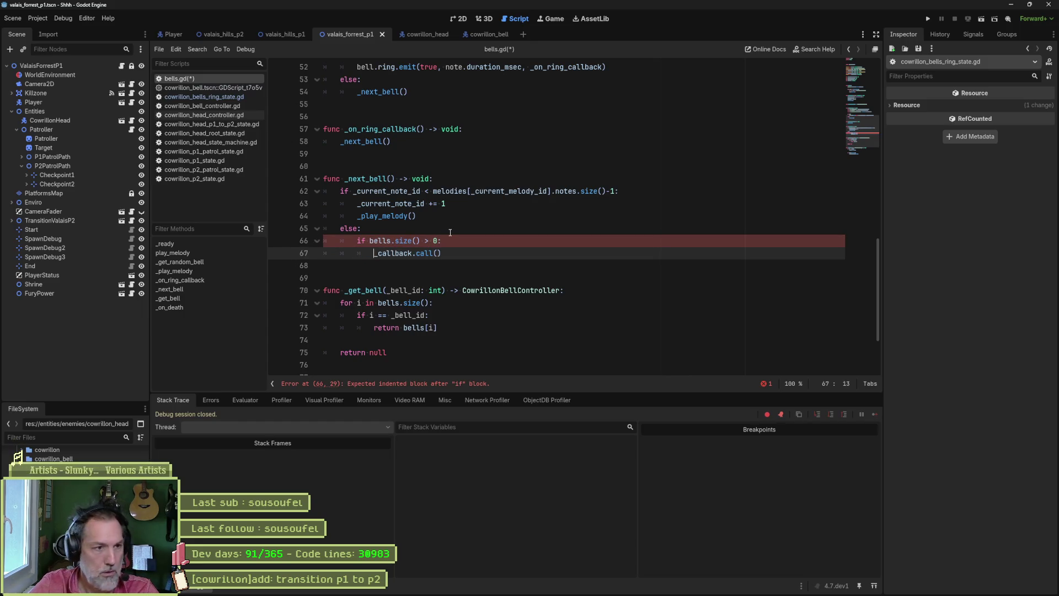
key(ctrl+s)
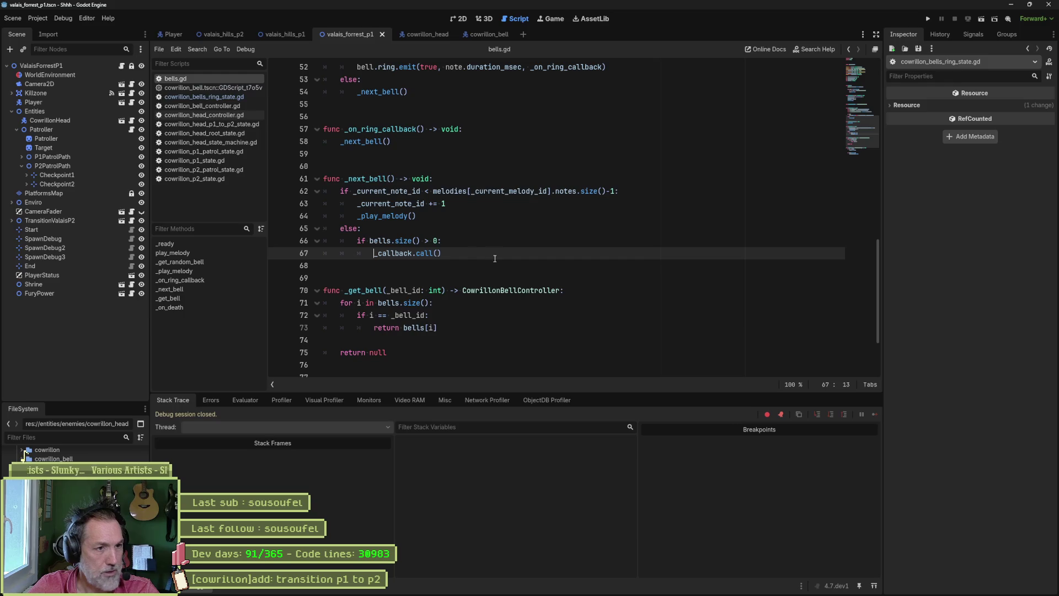
key(F6)
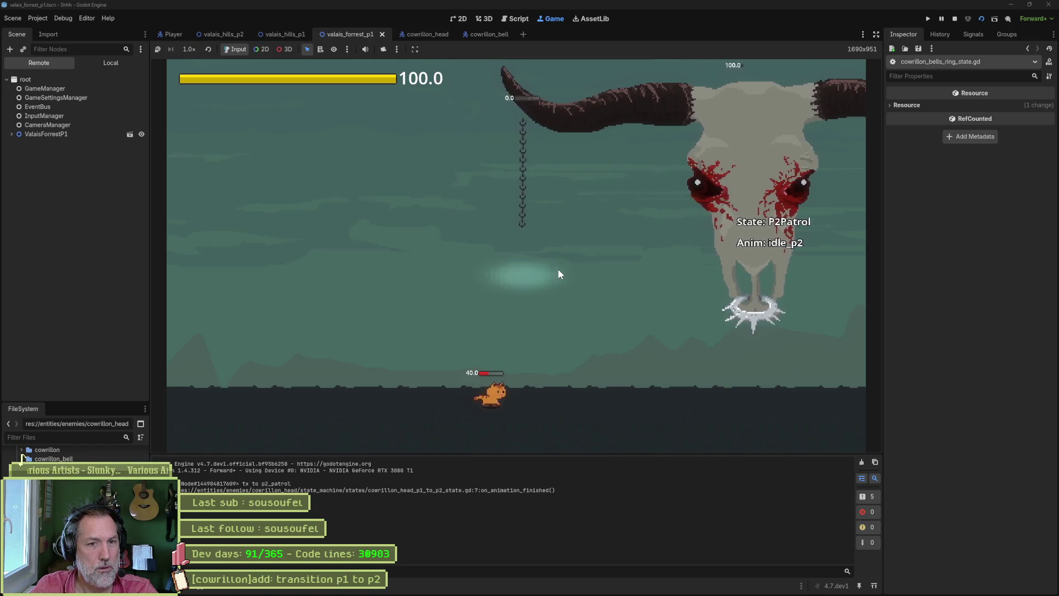
Walk the cat right in the running game, restart the scene with F6, then stop it
key(Right)
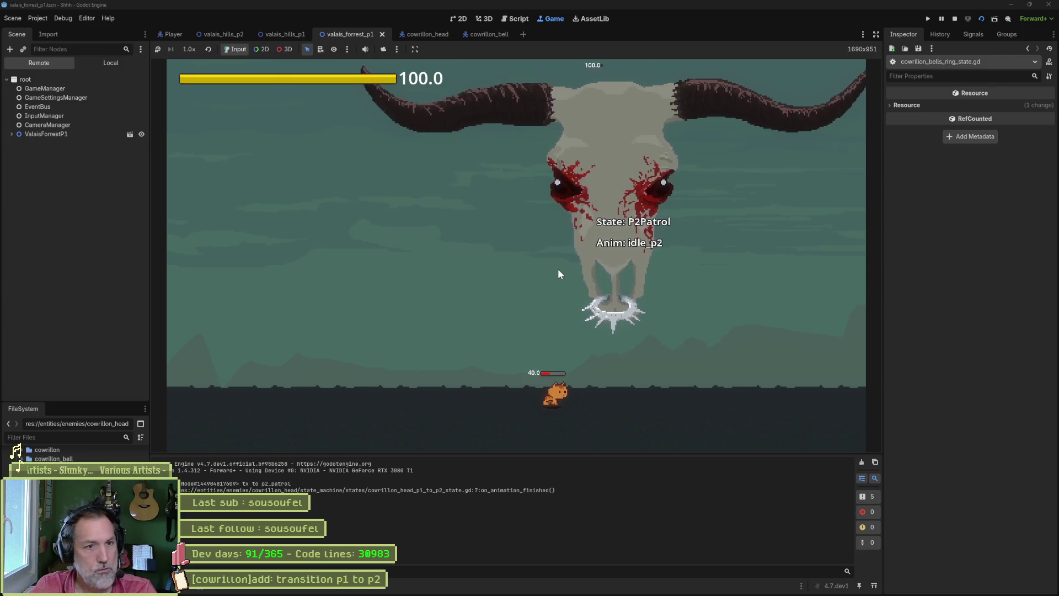
key(F6)
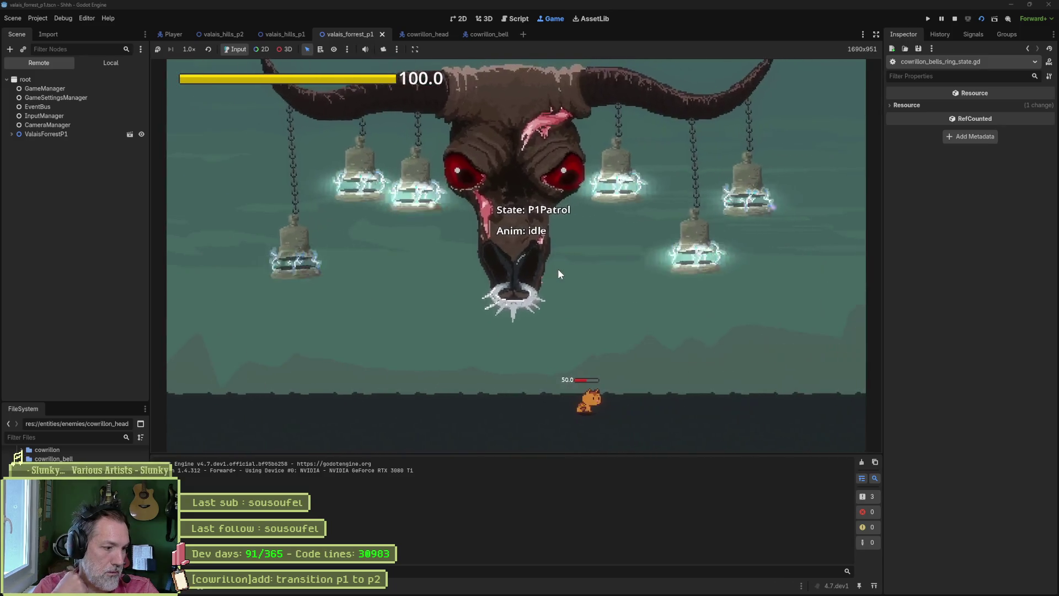
key(F8)
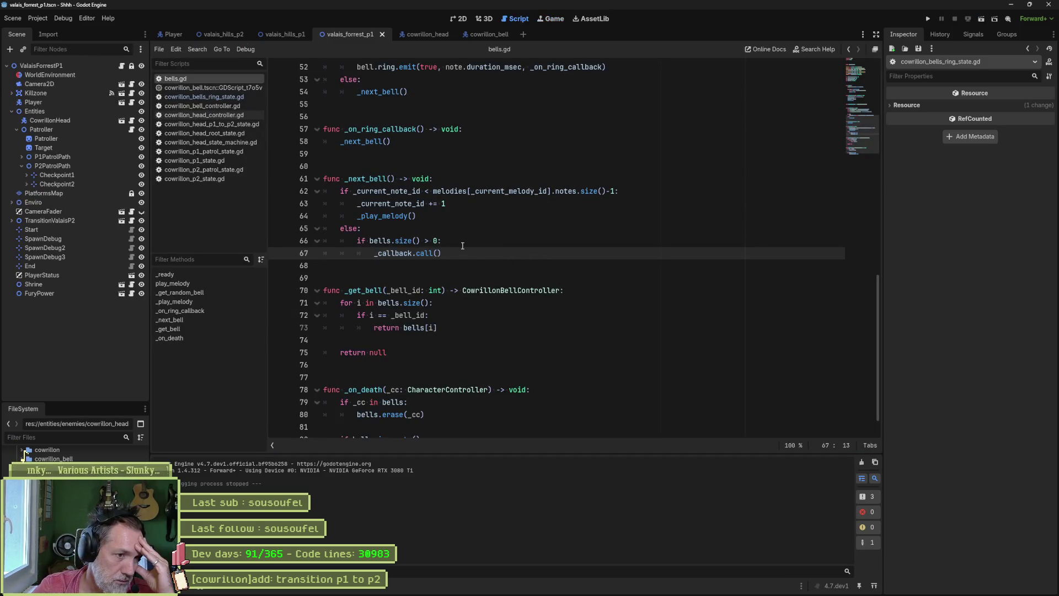
Inspect the bells.size() check on line 66 of bells.gd, then run the current scene
click(461, 242)
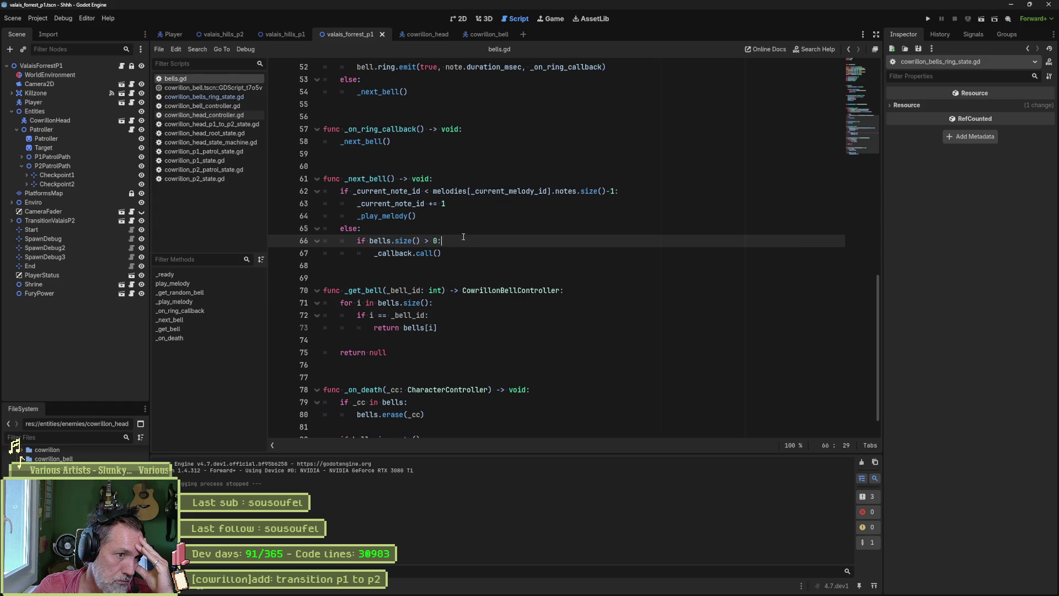
drag(463, 236, 467, 229)
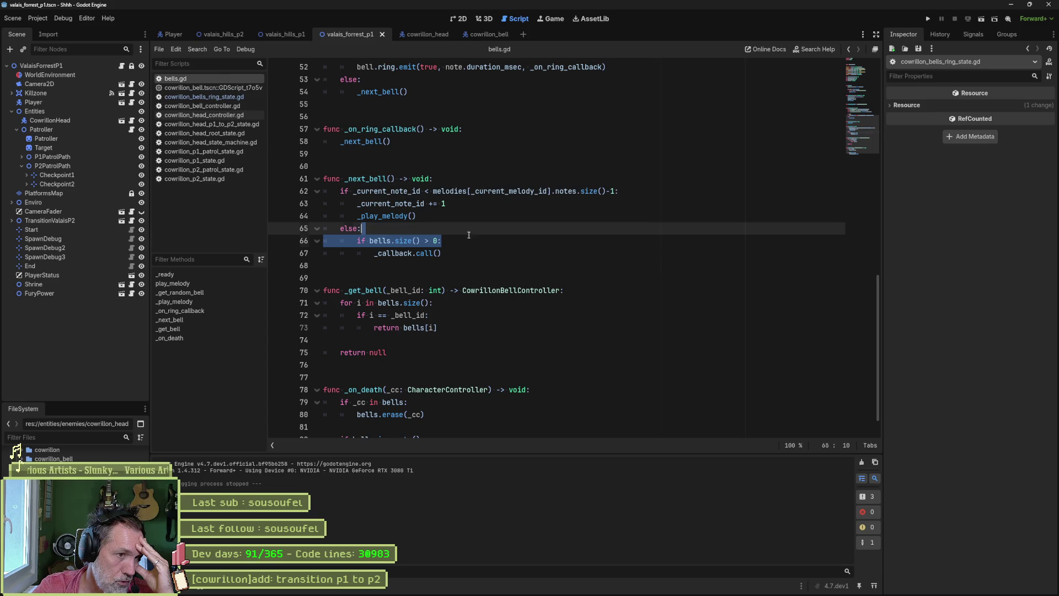
click(469, 235)
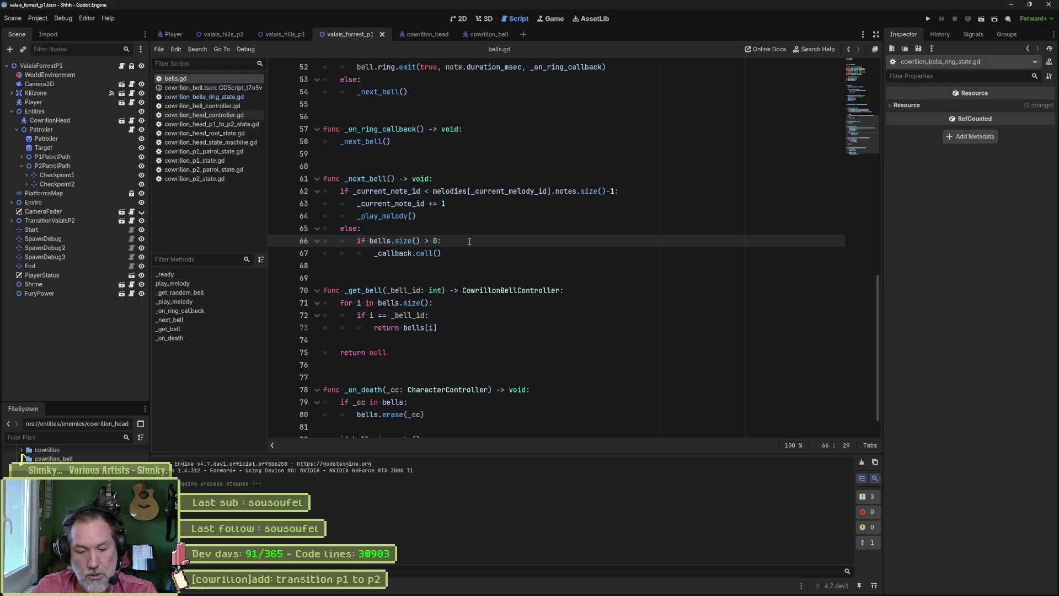
key(F6)
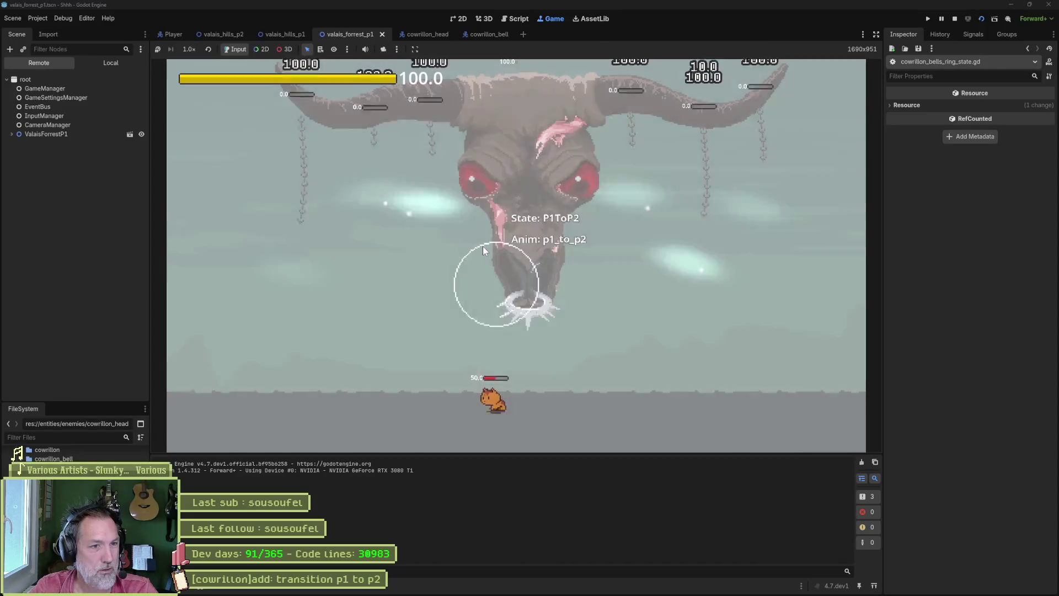
Walk the cat left and right, restart the game, and keep moving left until the boss reaches P2Patrol
key(Left)
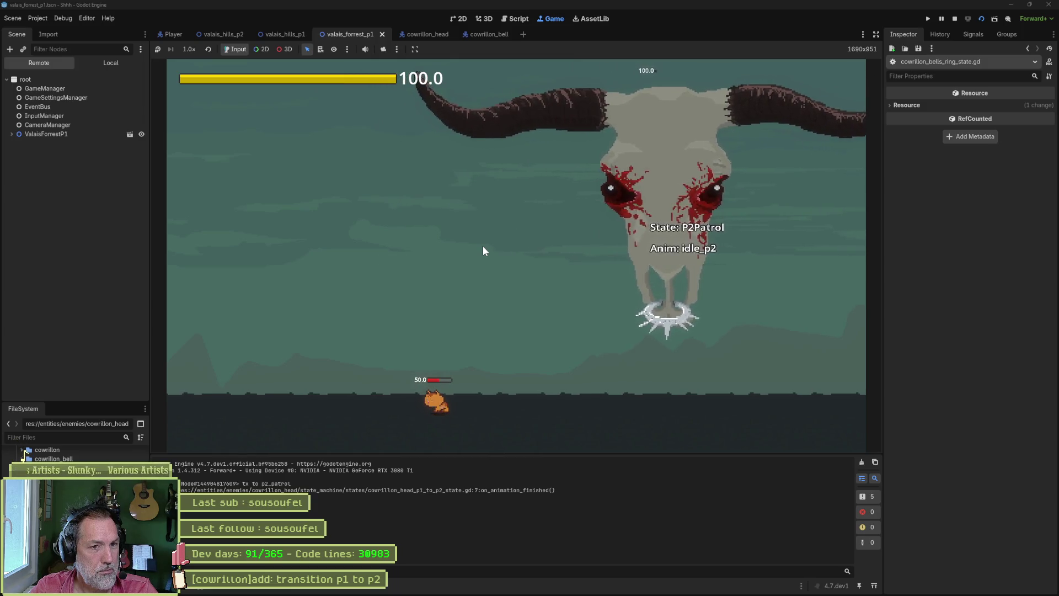
key(Right)
key(F5)
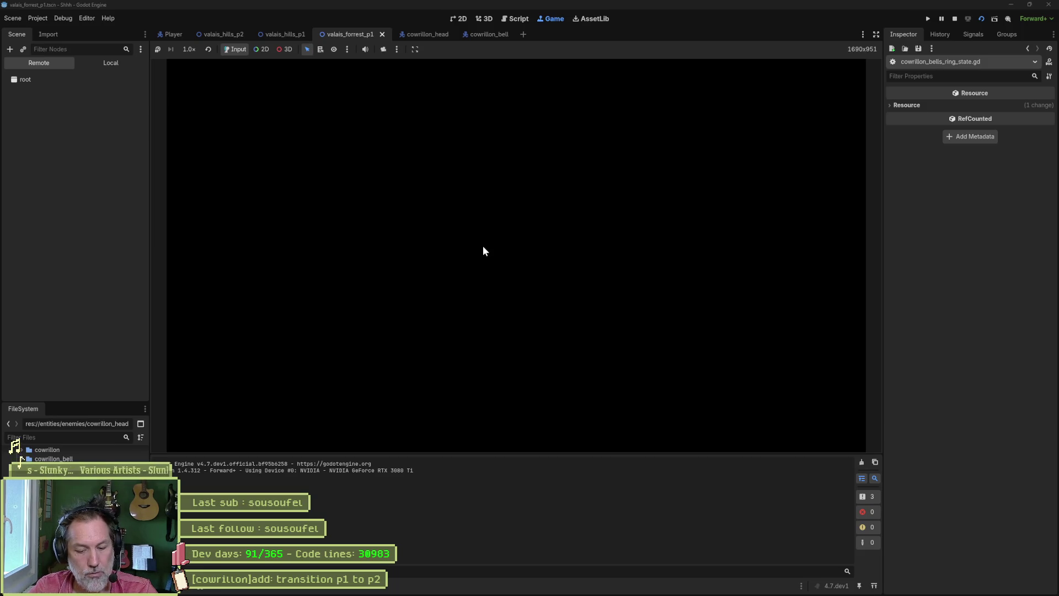
key(Right)
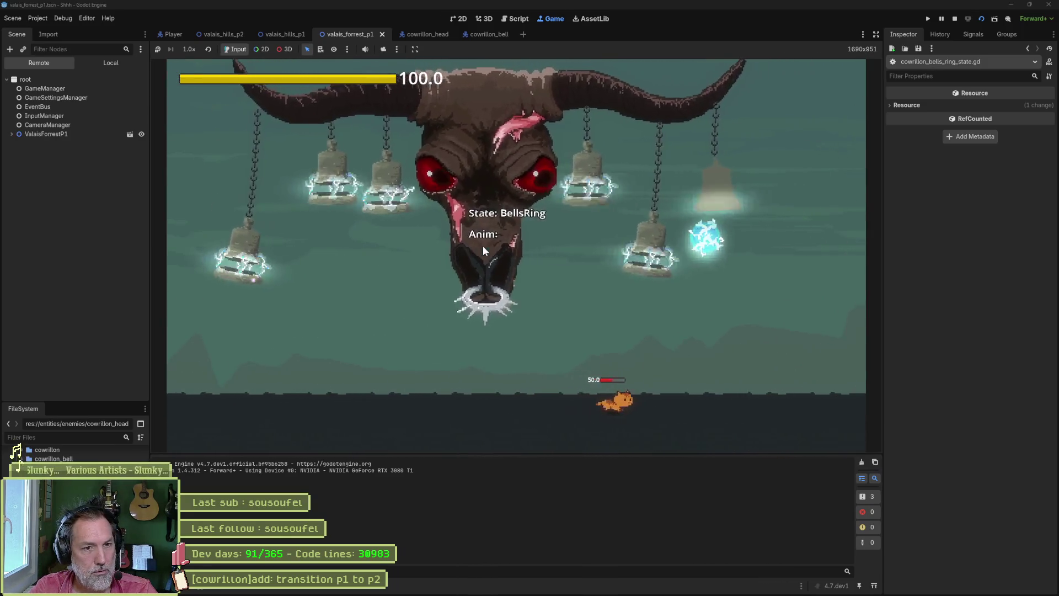
key(Left)
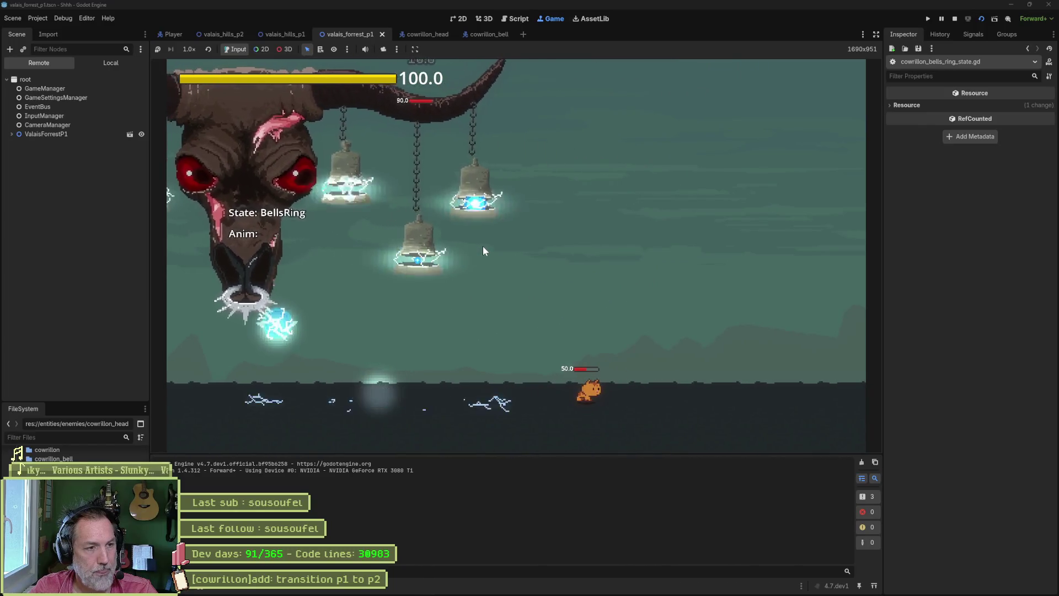
key(Left)
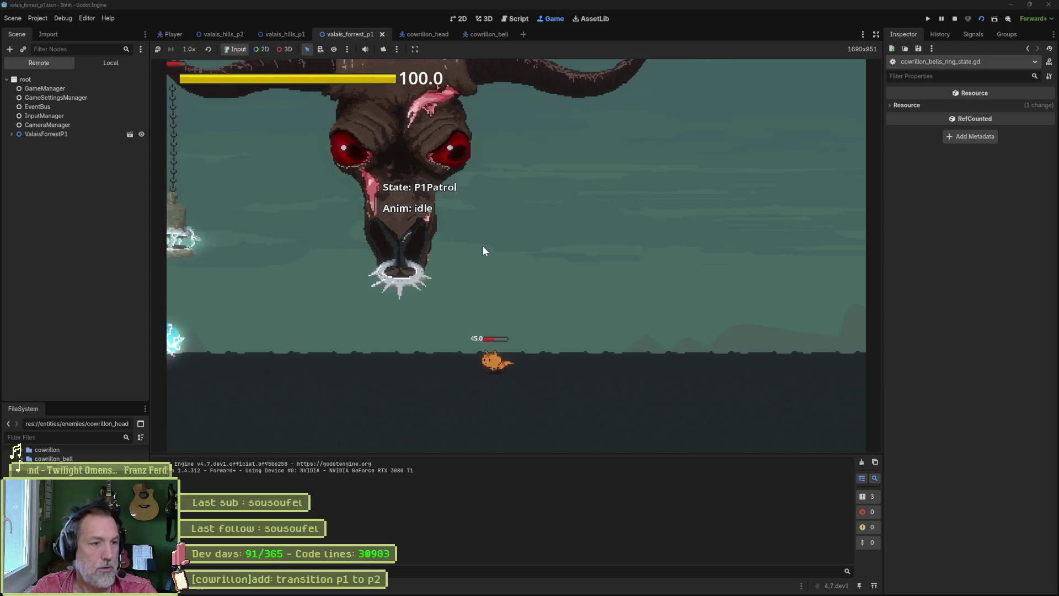
key(Left)
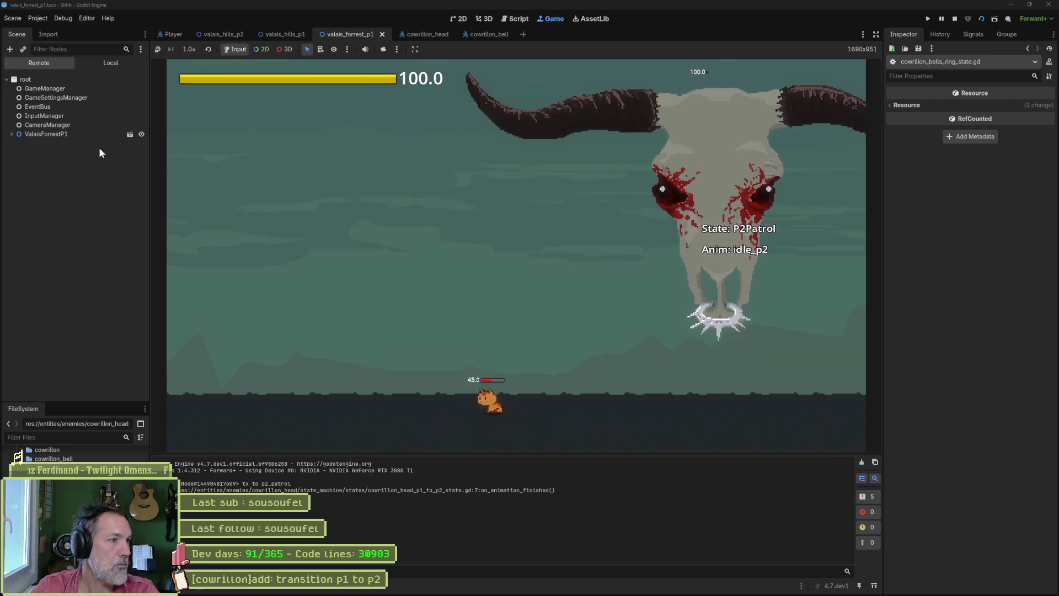
Select the live CowrillonHead node, trigger Headbutt Attack and Horn Attack, then stop the game
click(47, 134)
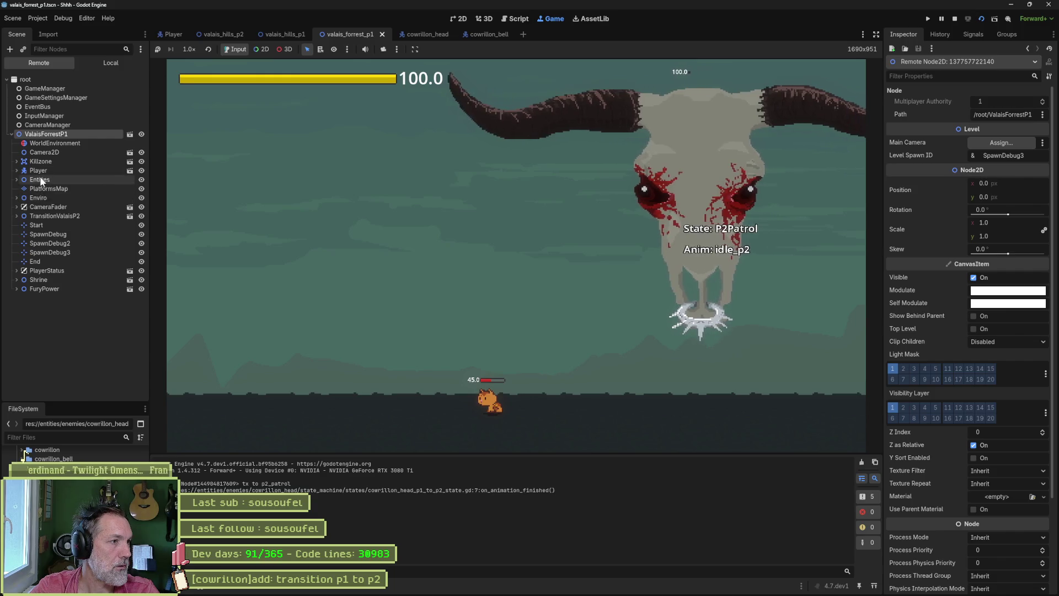
click(413, 233)
scroll(966, 308, down, 5)
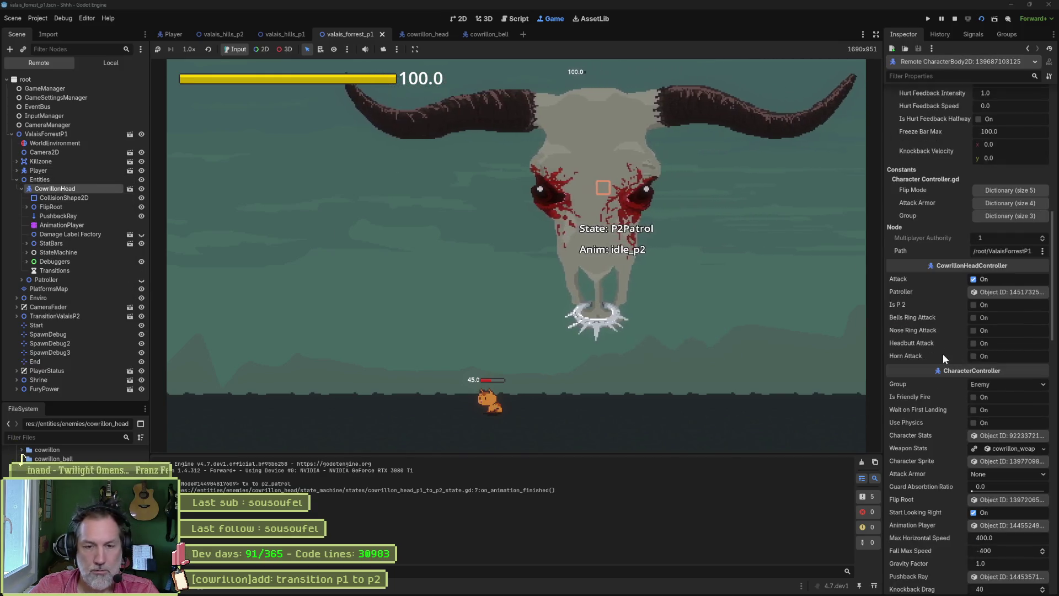
click(972, 342)
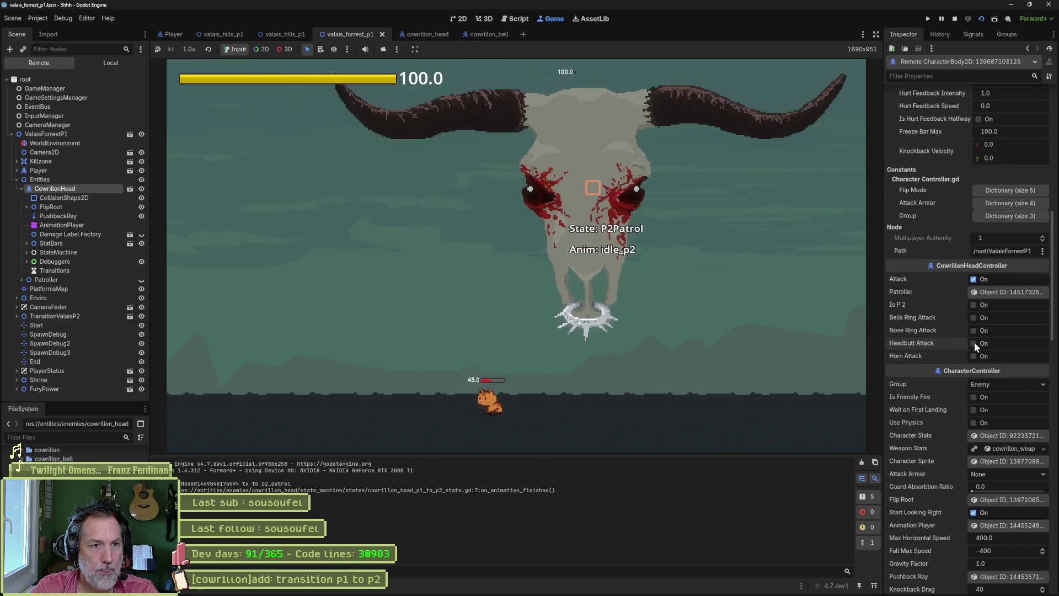
click(974, 356)
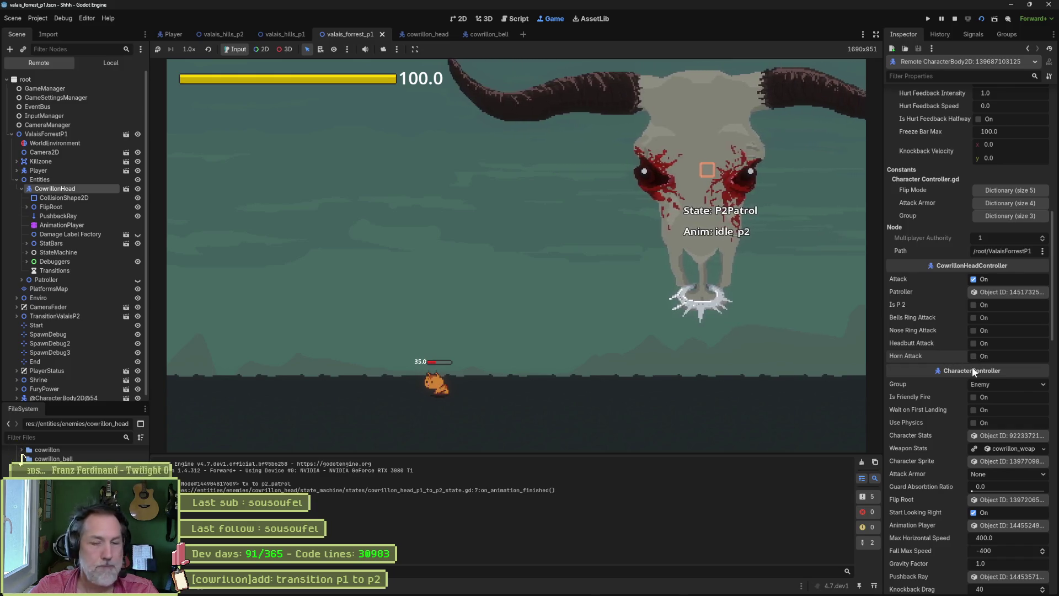
key(F8)
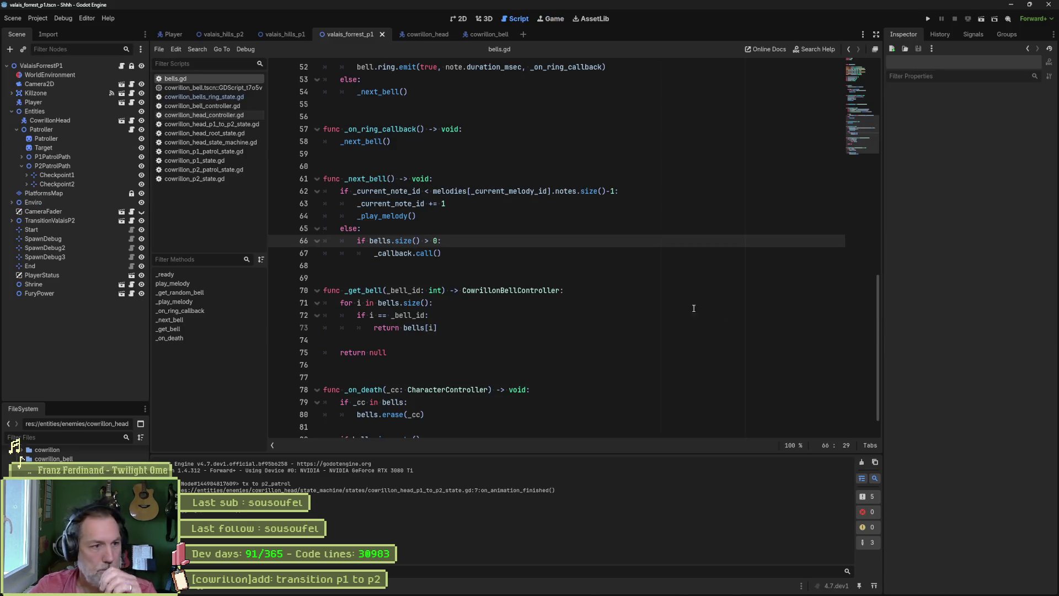
mouse_move(522, 593)
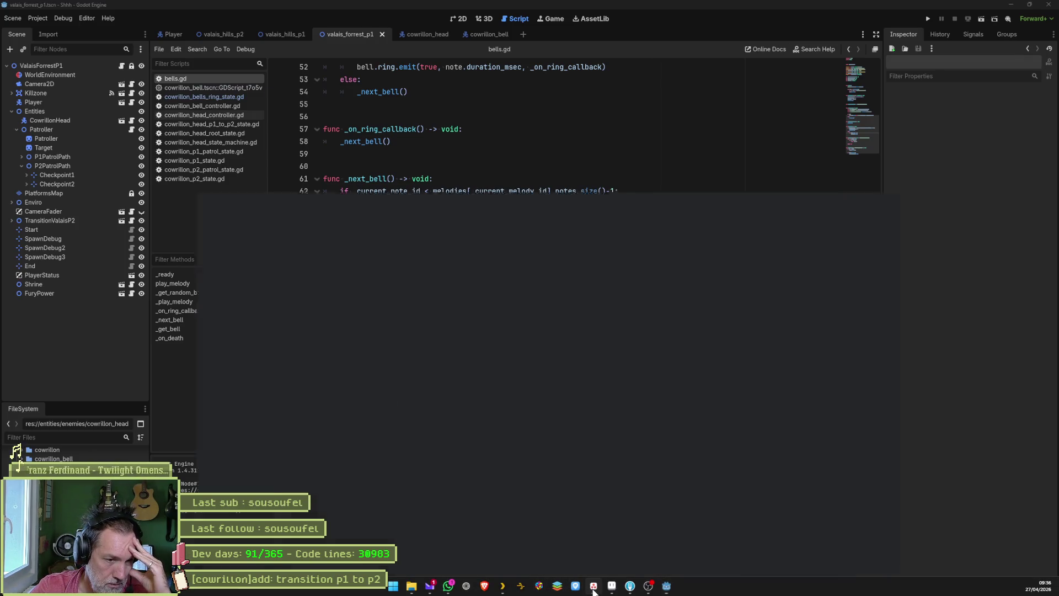
click(593, 586)
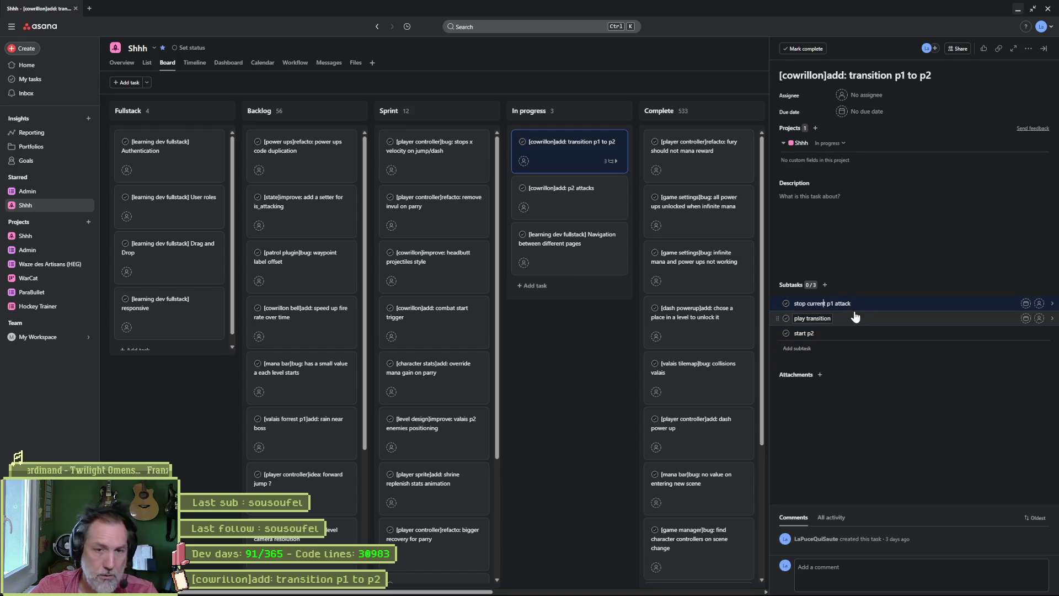
click(580, 376)
mouse_move(574, 591)
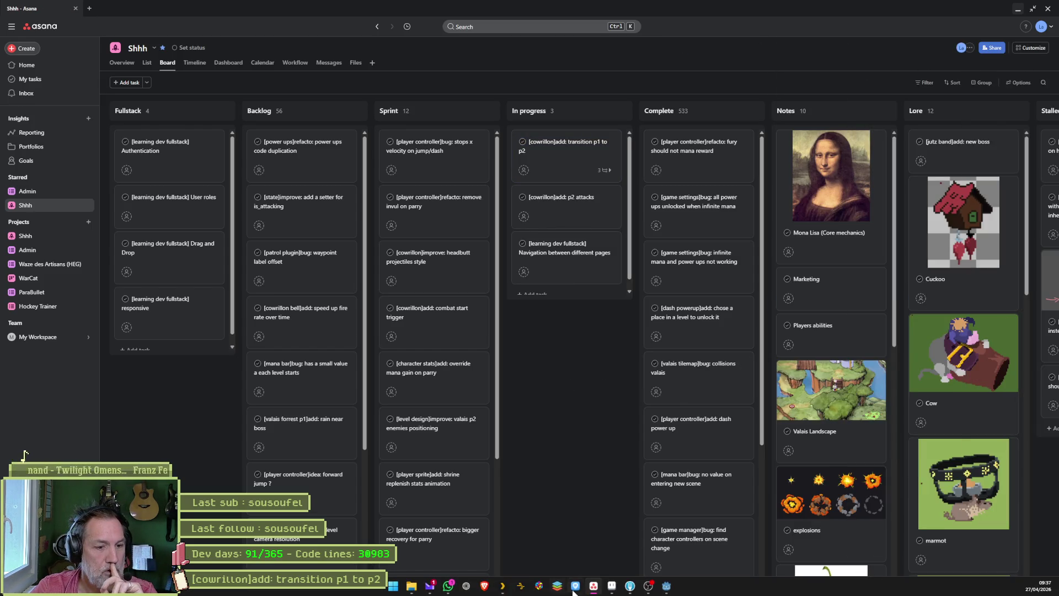
mouse_move(630, 590)
click(648, 534)
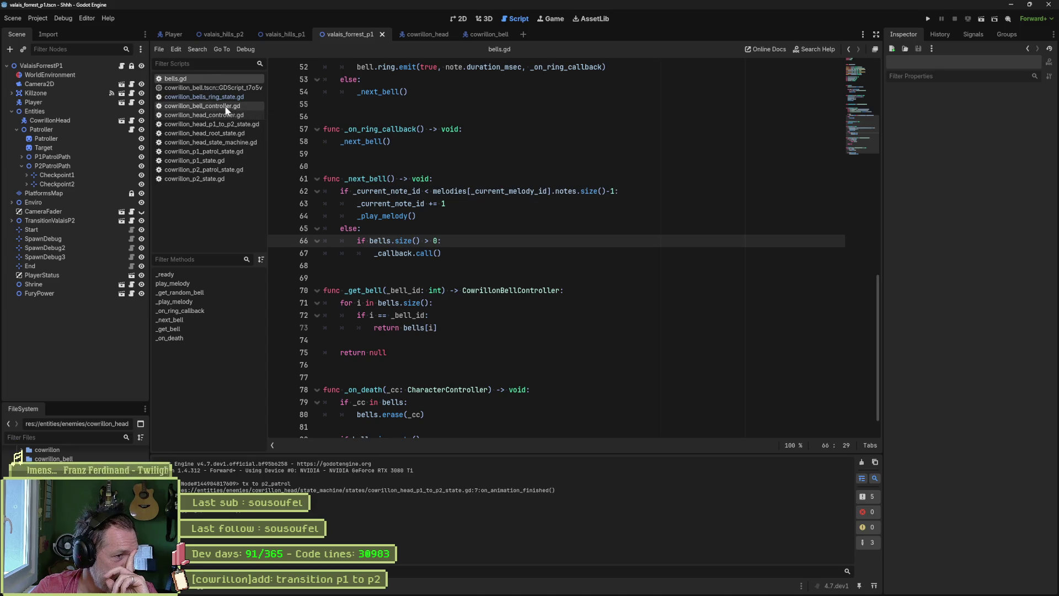
Open cowrillon_p1_patrol_state.gd, fold all functions, and jump to enter_state
click(221, 151)
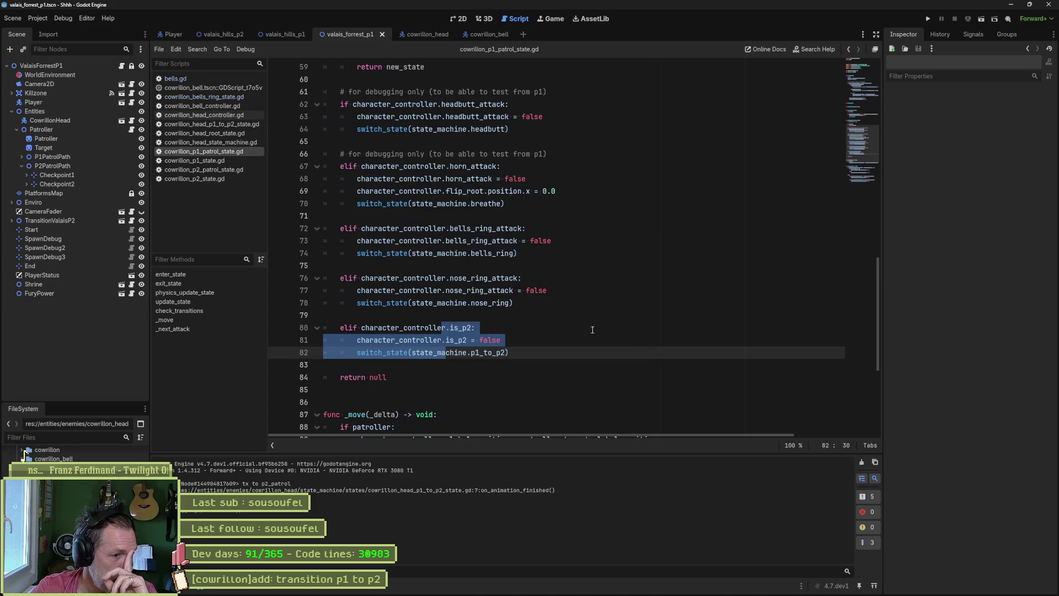
scroll(549, 346, up, 5)
scroll(512, 329, up, 4)
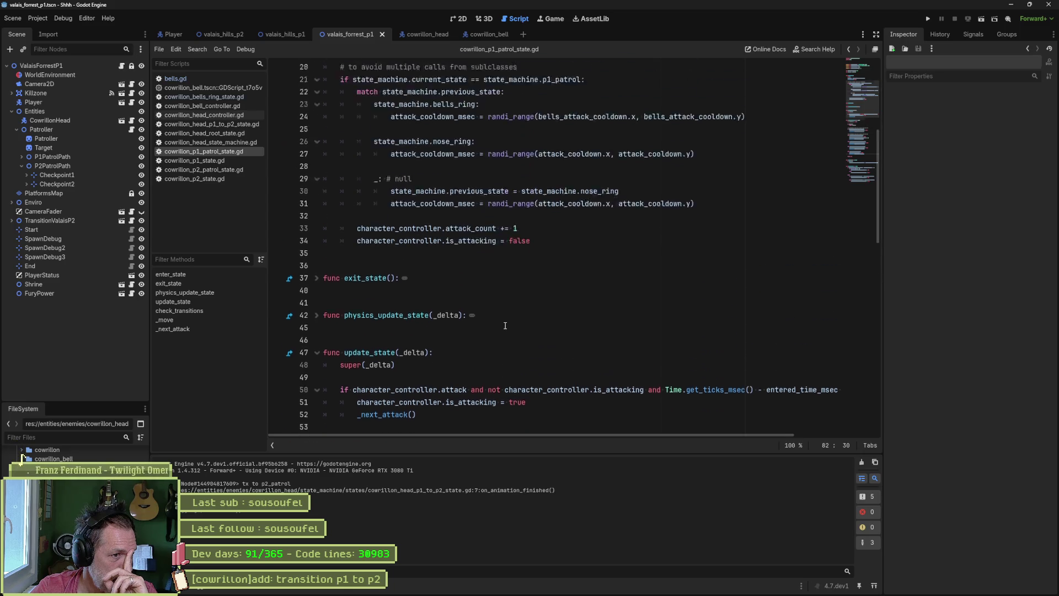
click(525, 314)
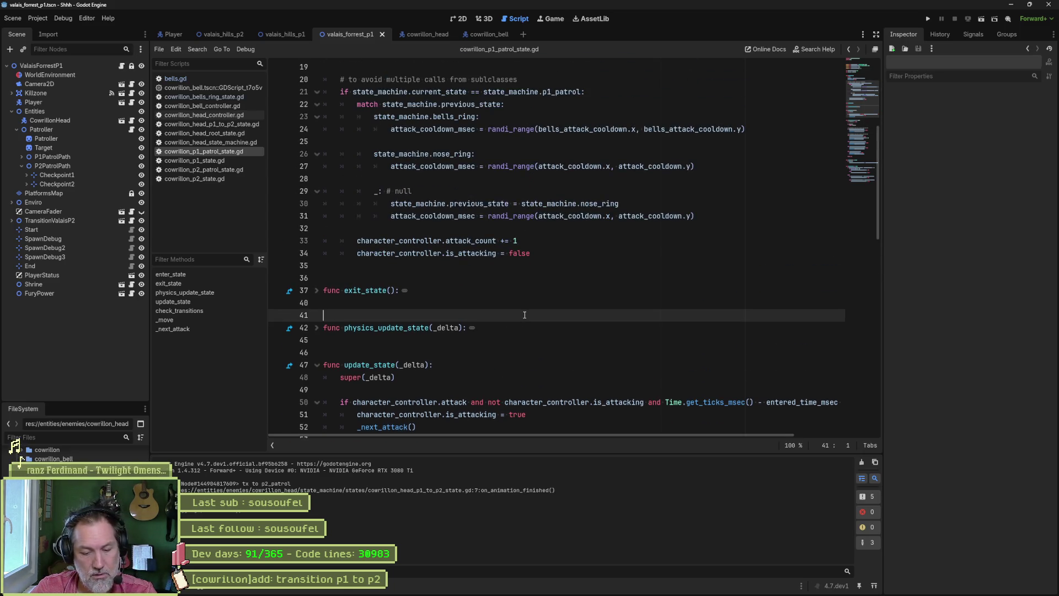
key(ctrl+alt+f)
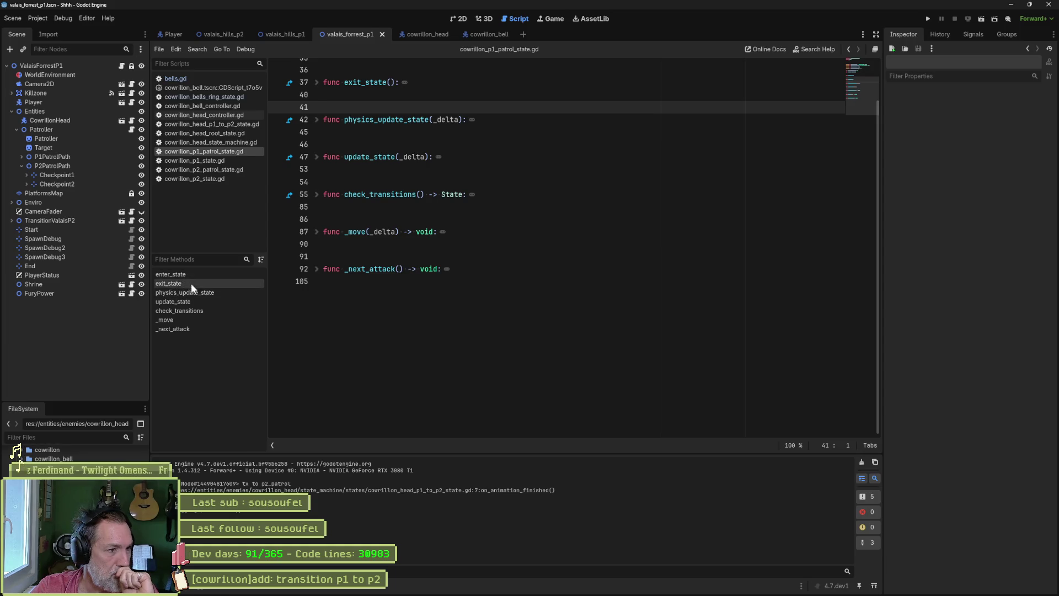
click(198, 274)
Select the attack-cooldown match cases in enter_state, then run the game with F5
scroll(453, 237, down, 2)
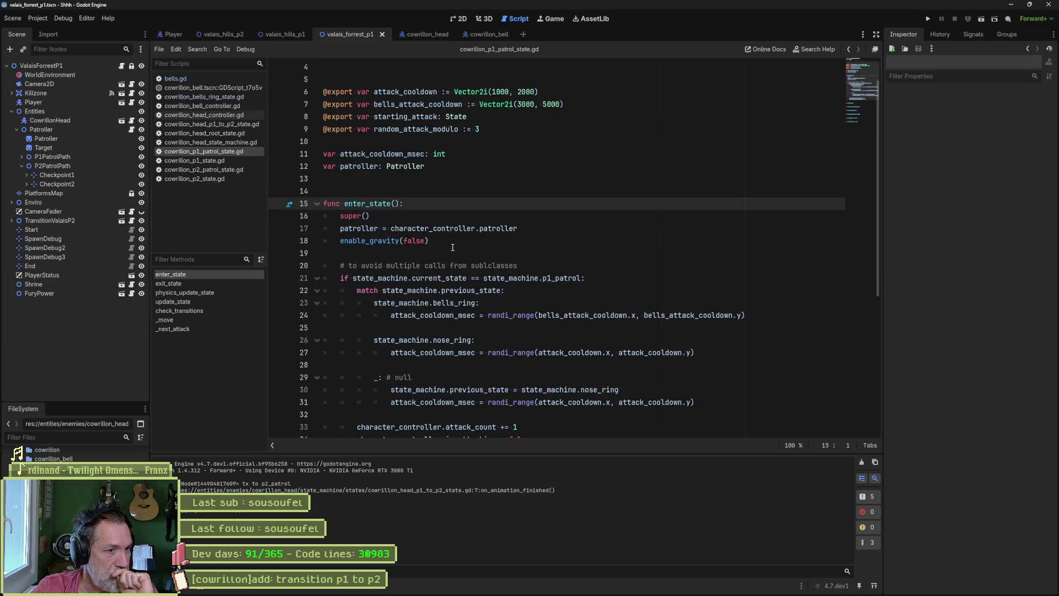
drag(461, 267, 554, 377)
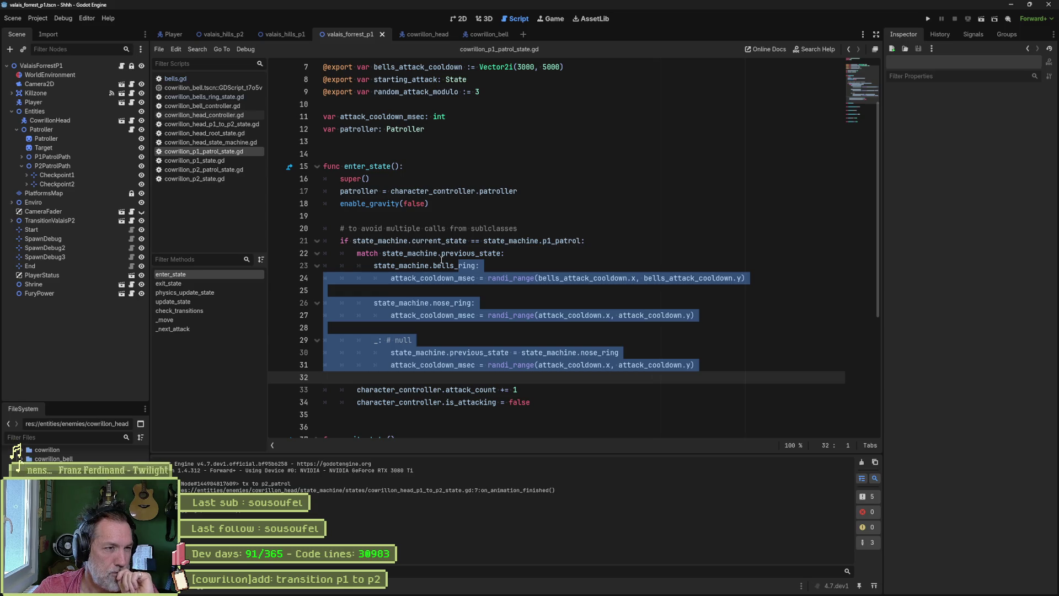
mouse_move(447, 255)
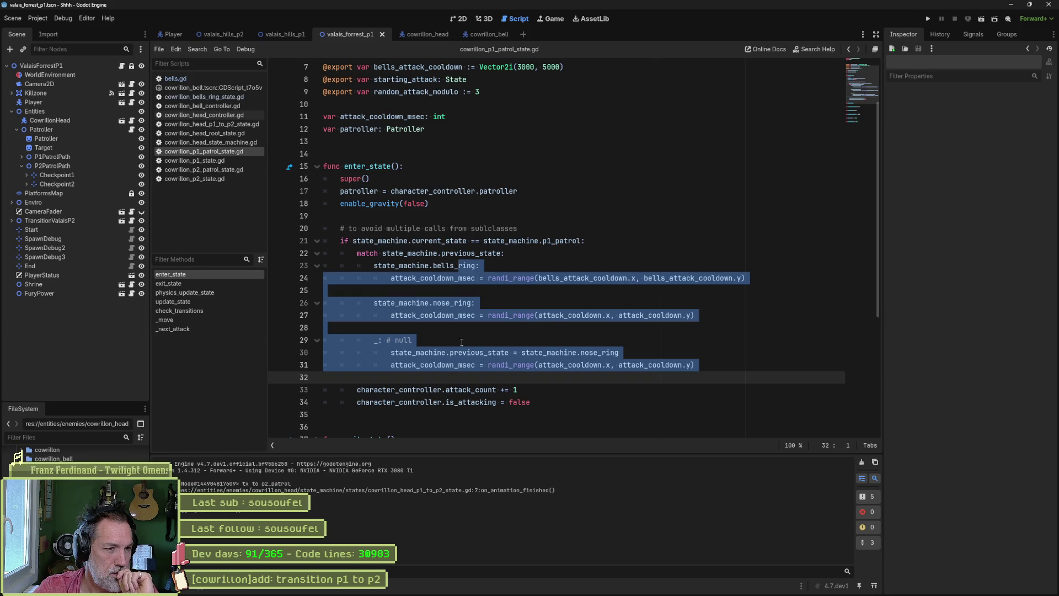
click(553, 394)
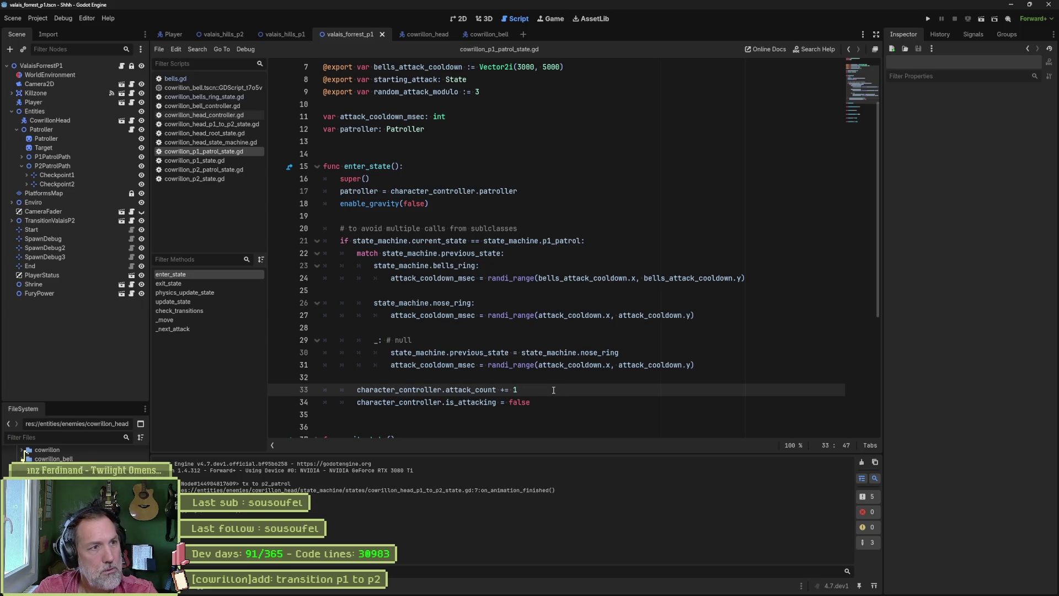
key(F5)
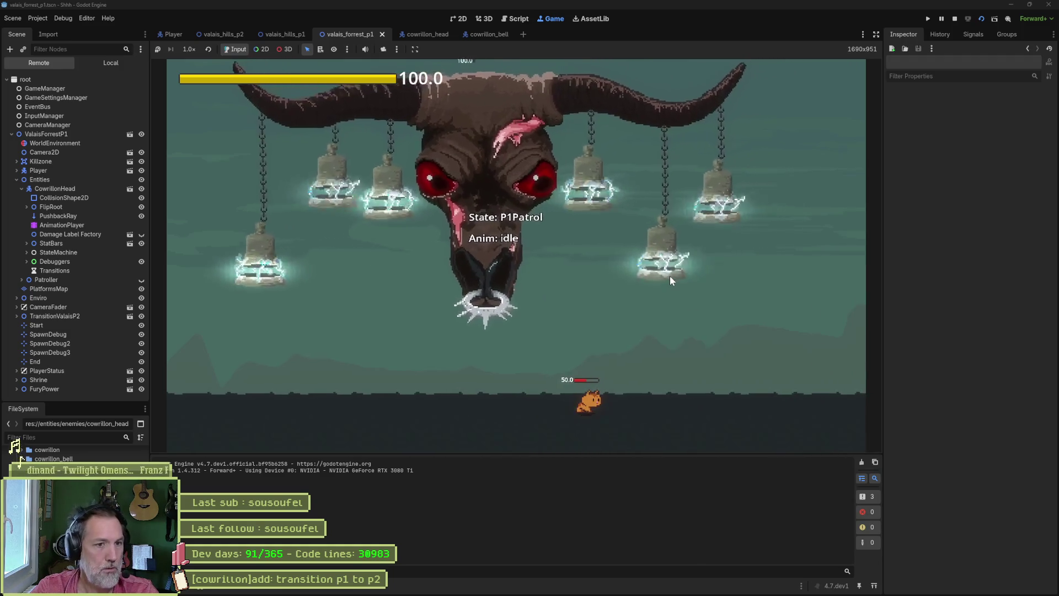
Fight the boss, running left and right and firing three spirit bursts with F, then stop the game
key(Right)
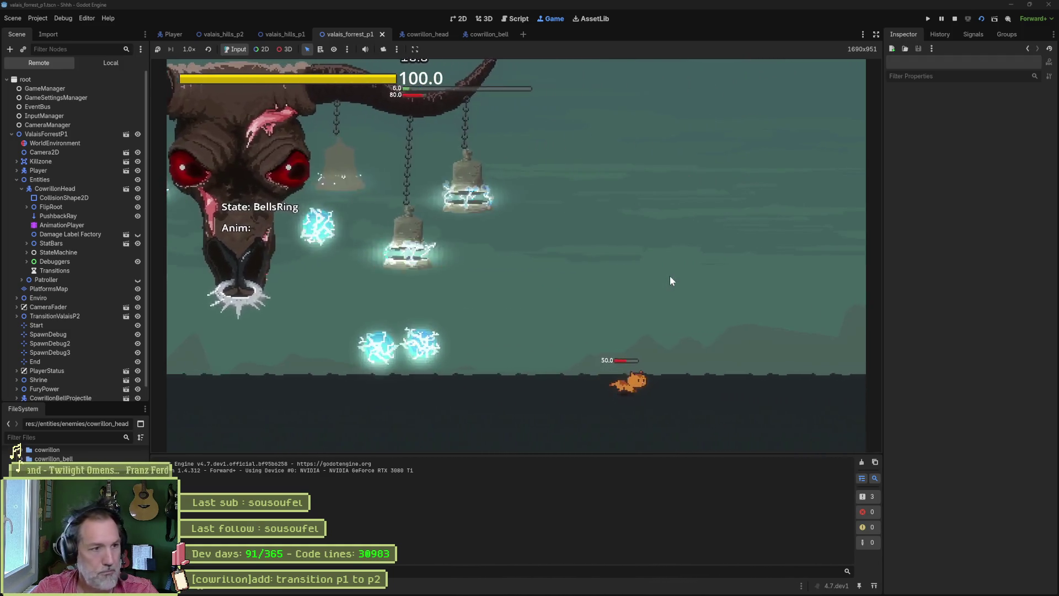
key(Left)
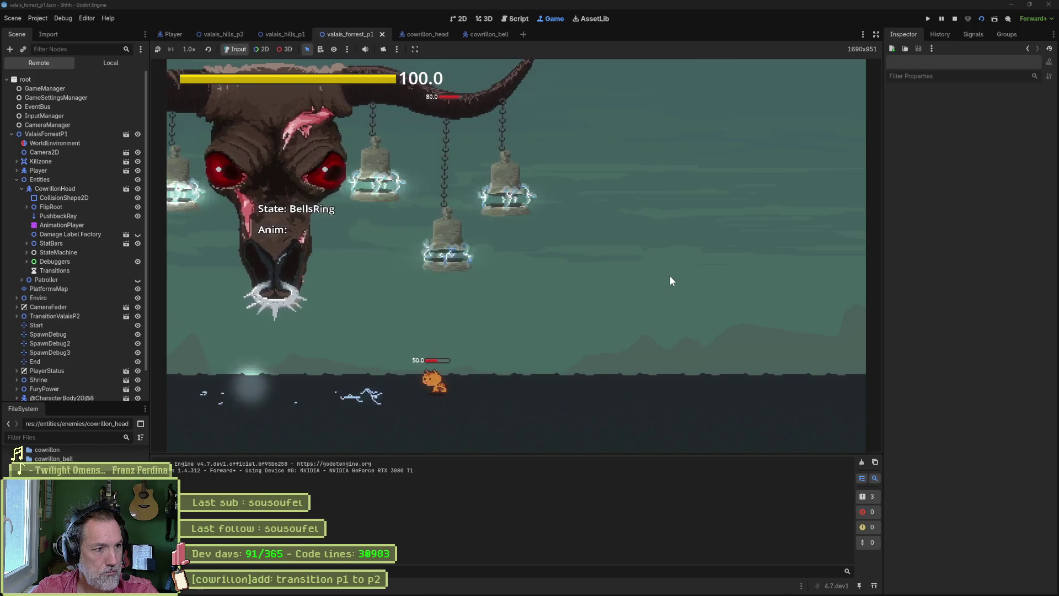
key(Right)
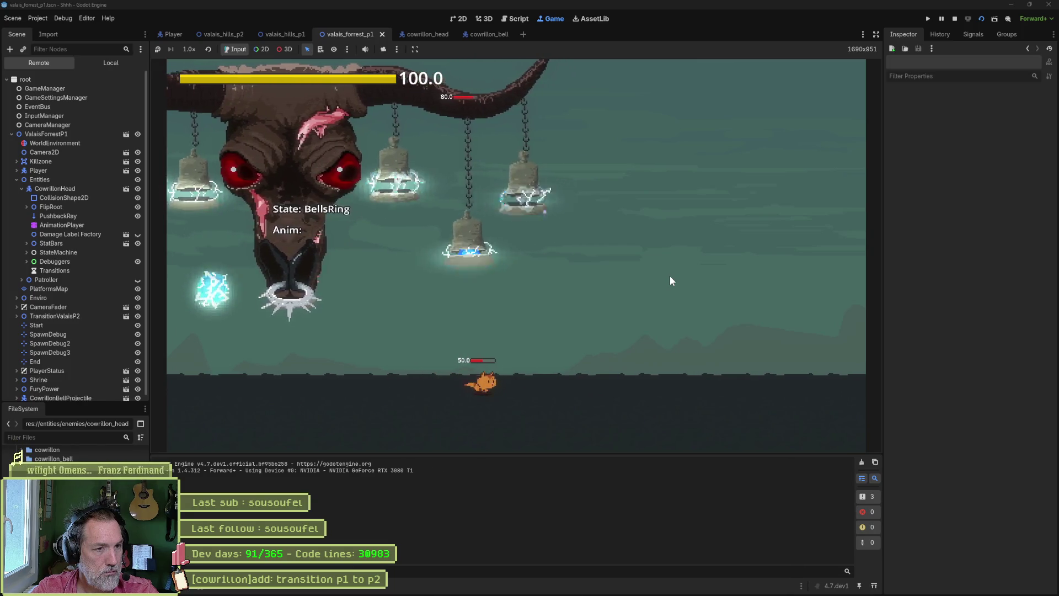
key(Right)
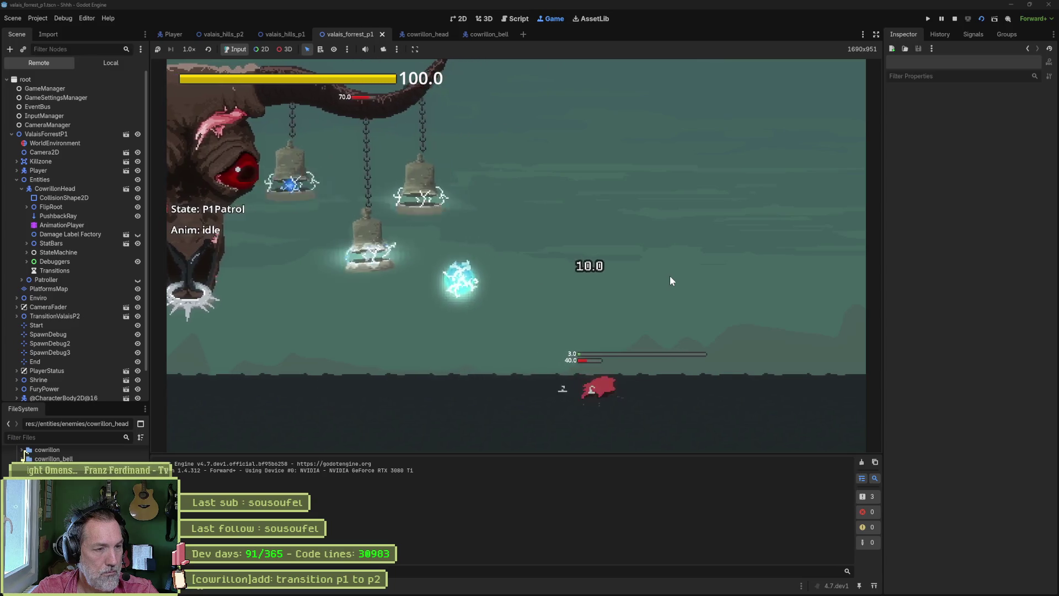
key(Left)
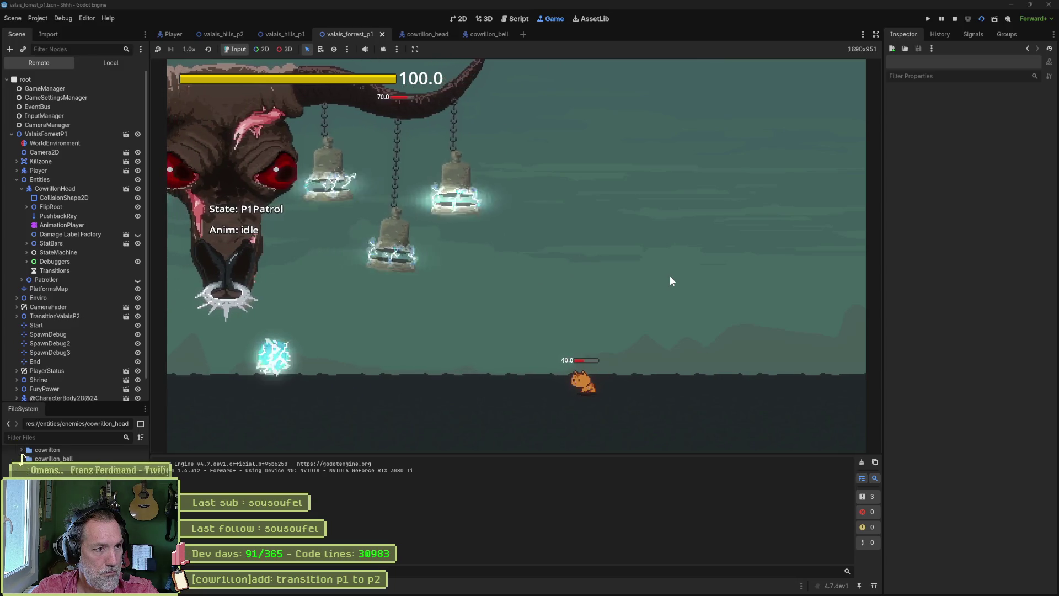
key(f)
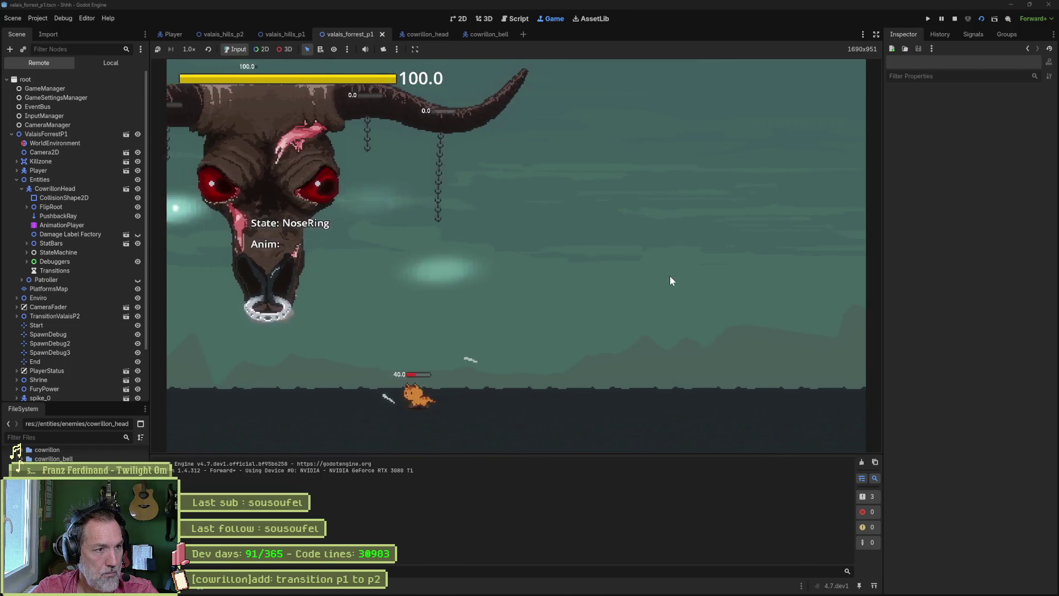
key(Right)
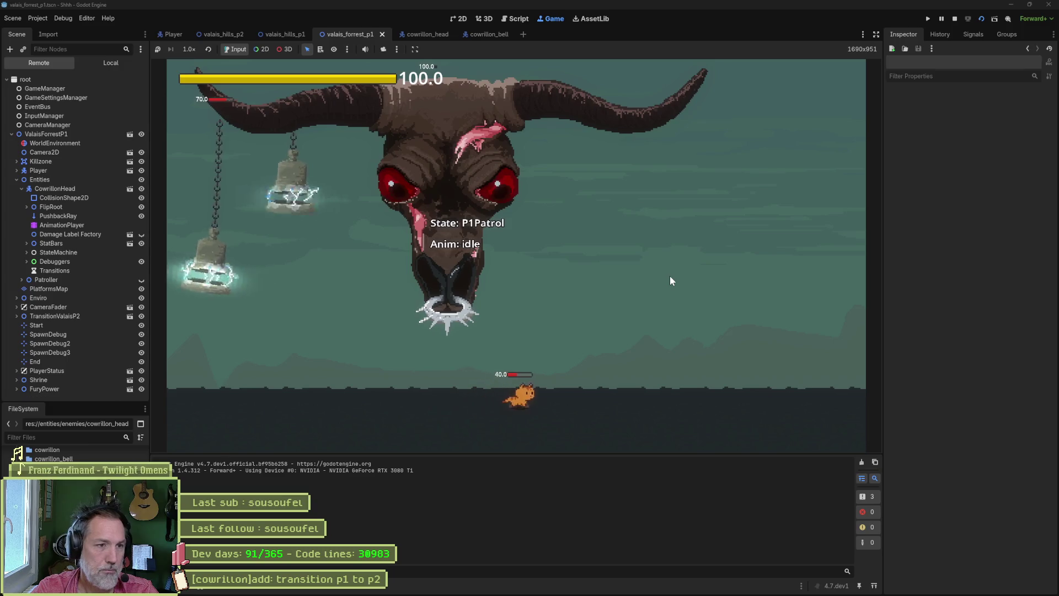
key(f)
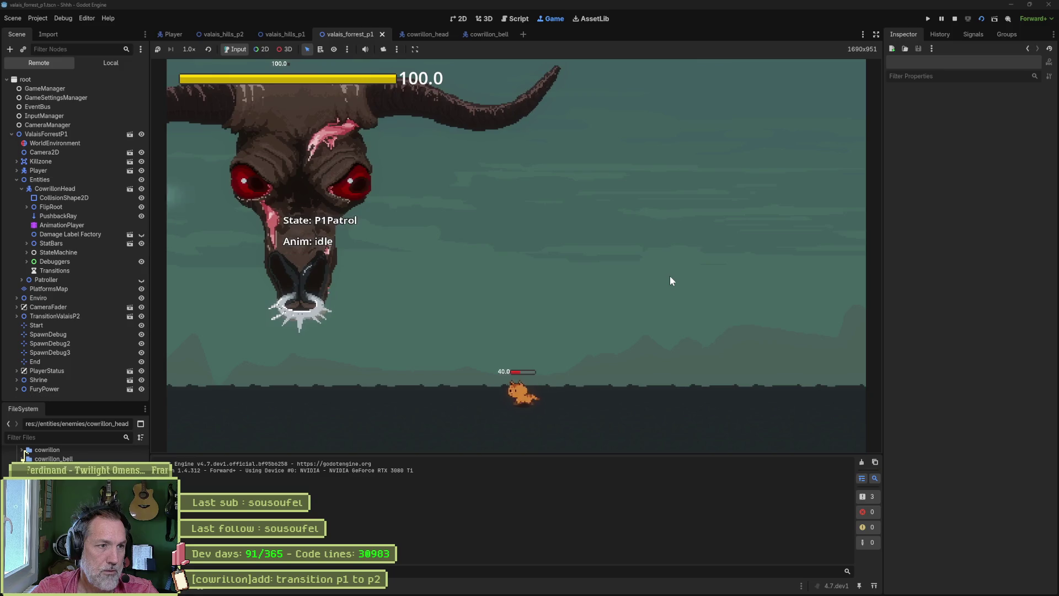
key(Left)
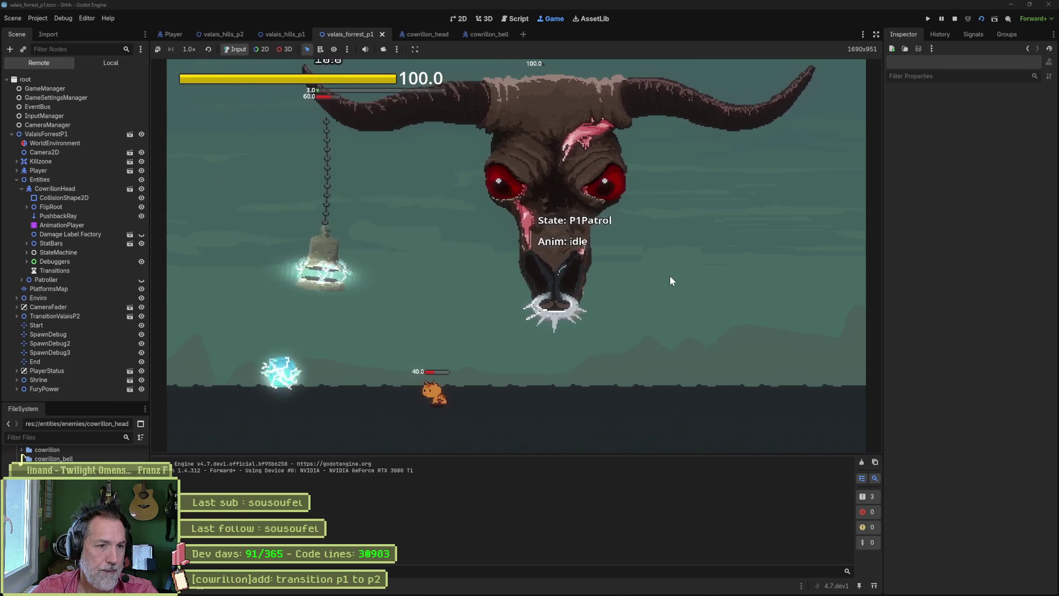
key(f)
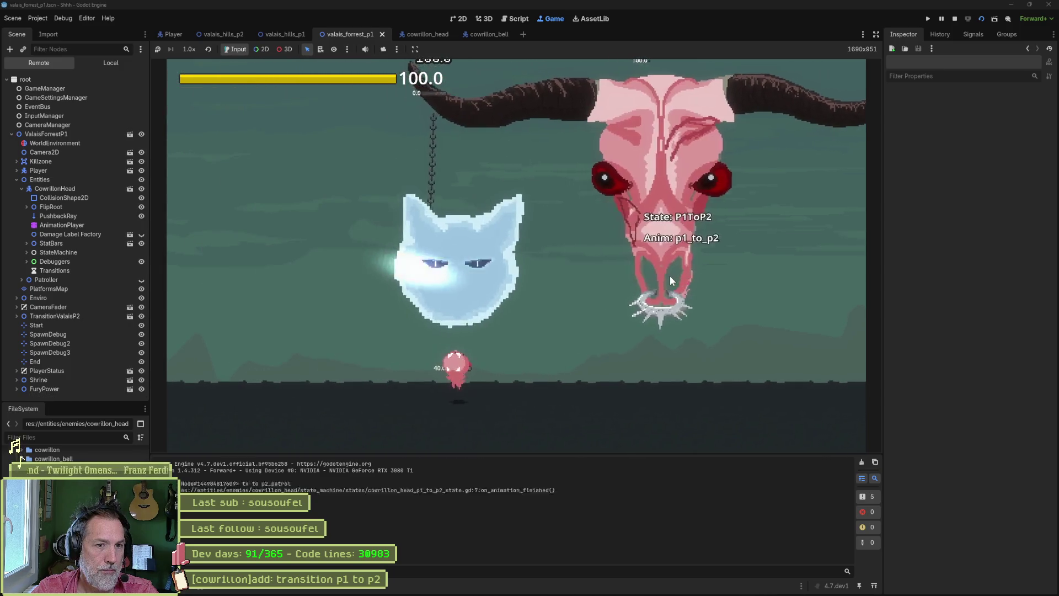
key(F8)
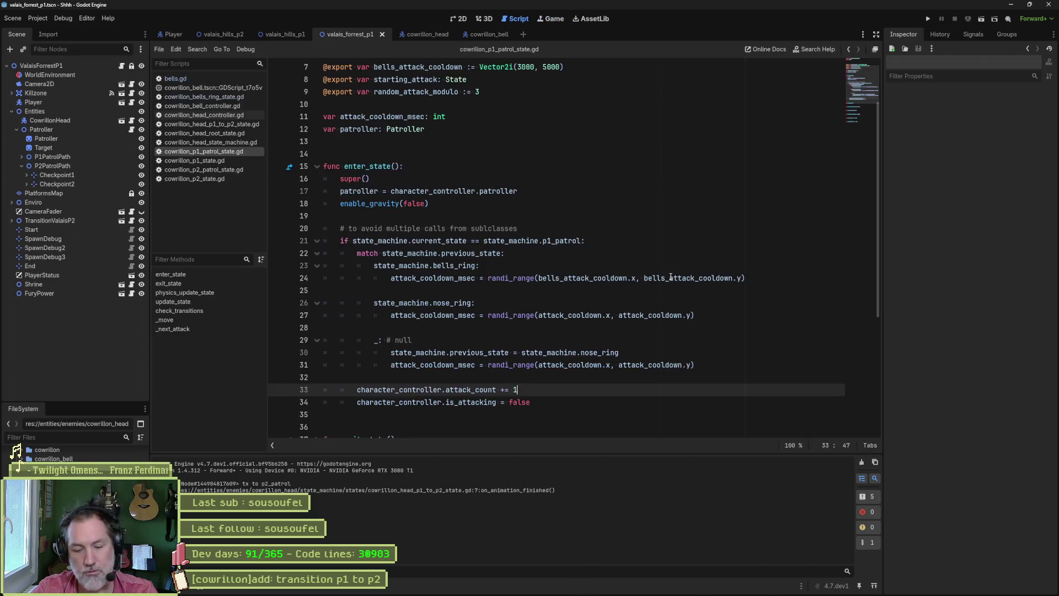
Run the valais_forrest_p1 scene, stop it, then relaunch it with F6
key(F6)
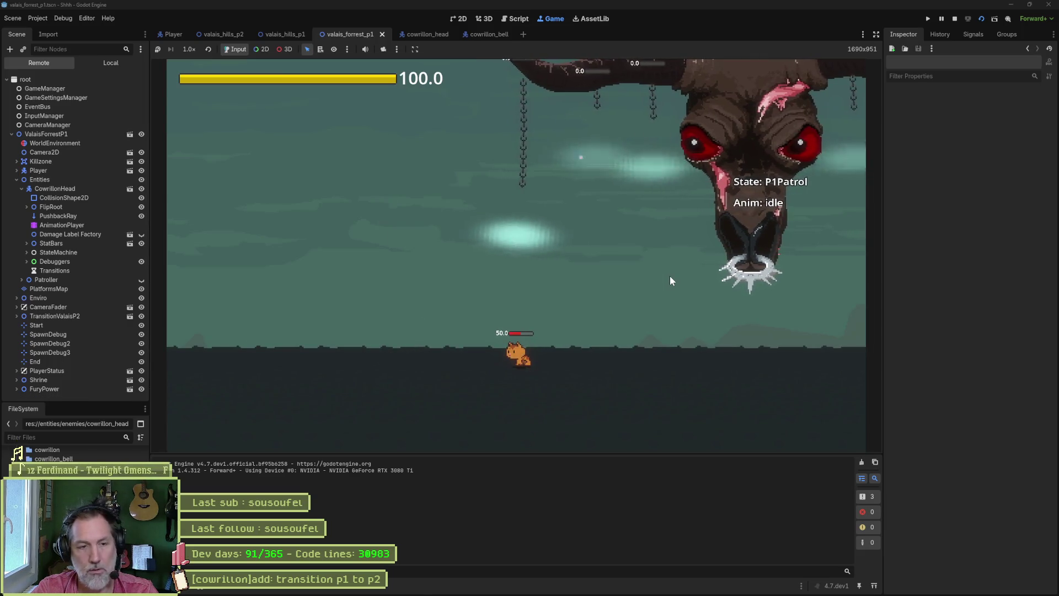
key(F8)
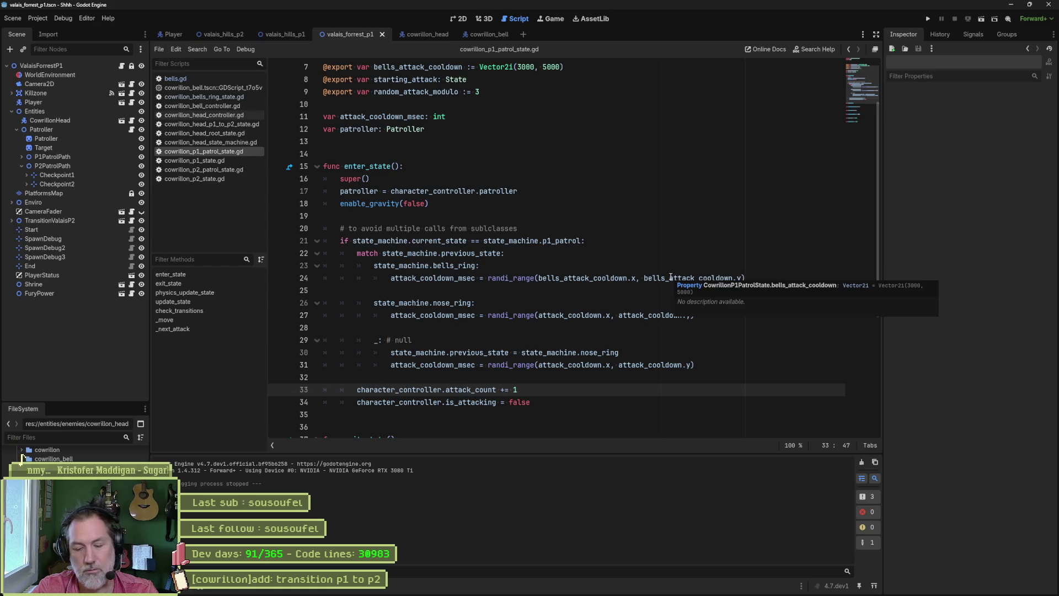
key(F6)
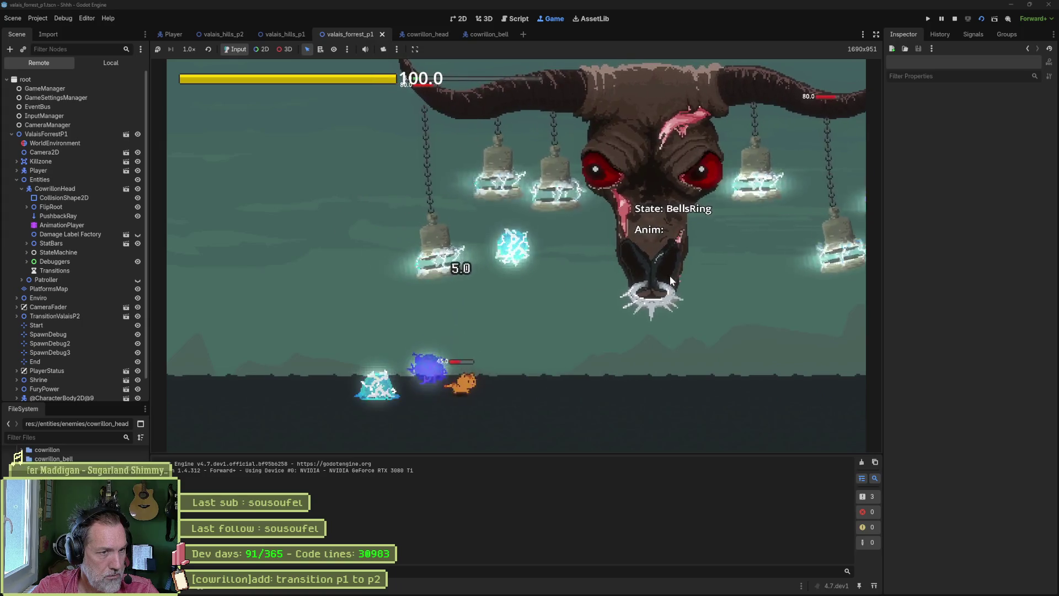
Replay the boss fight with F6/F5 restarts until the boss reaches P2Patrol, then stop the game
key(Left)
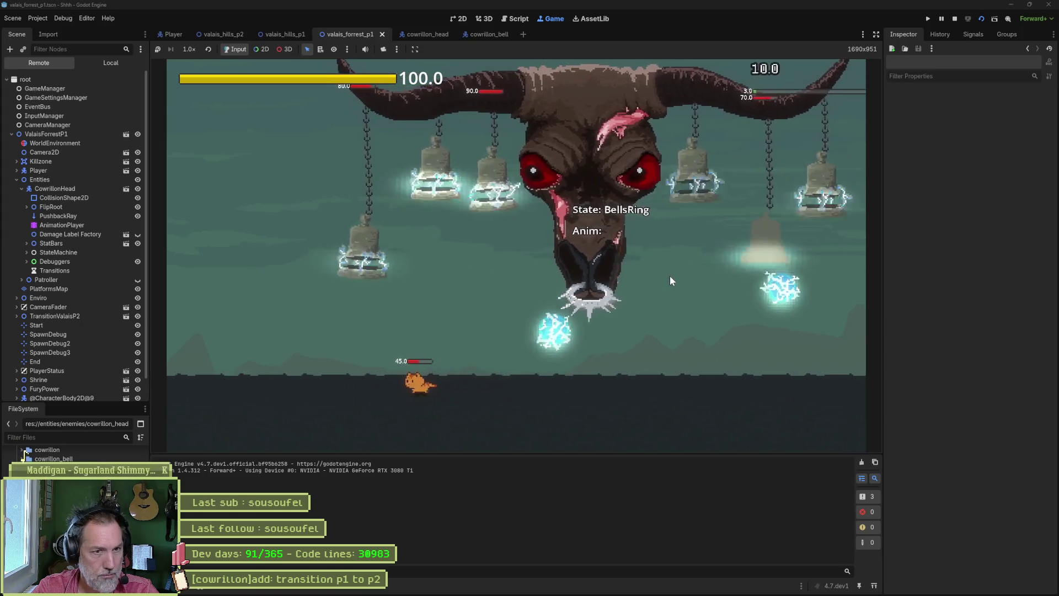
key(Right)
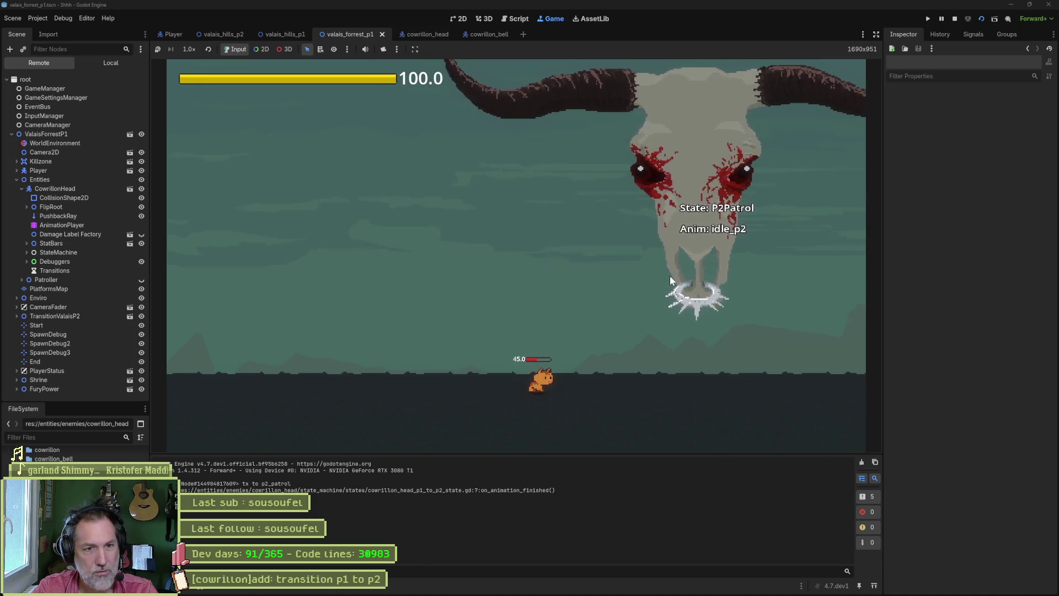
key(ctrl+F3)
key(F6)
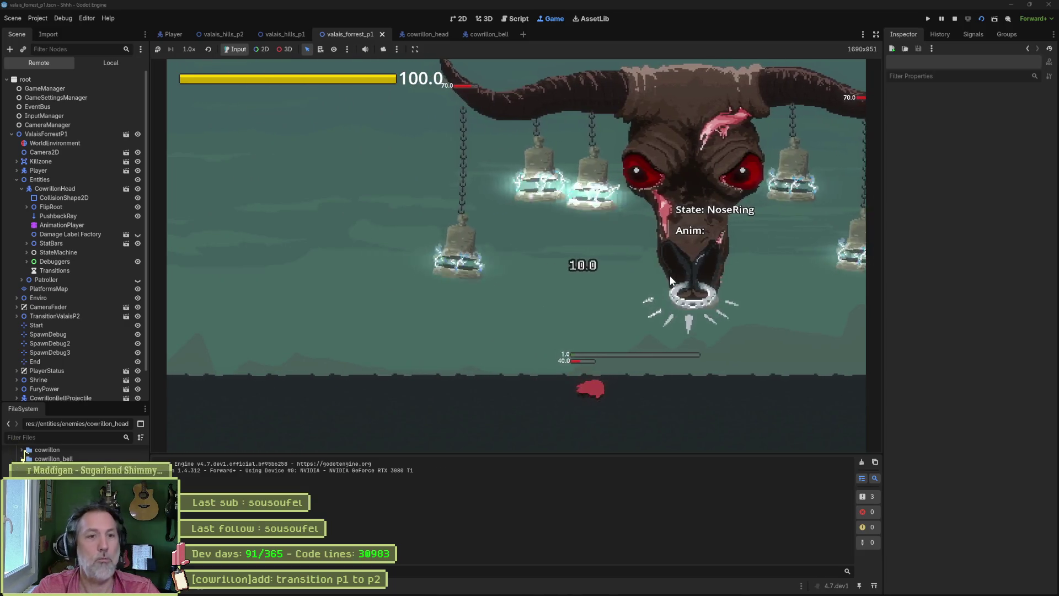
key(F5)
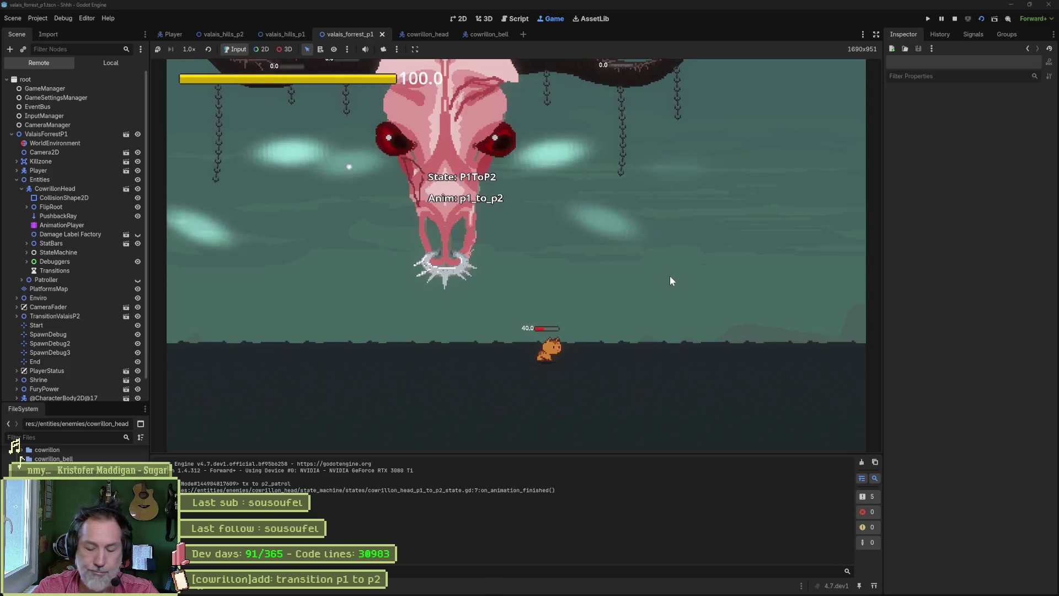
key(F5)
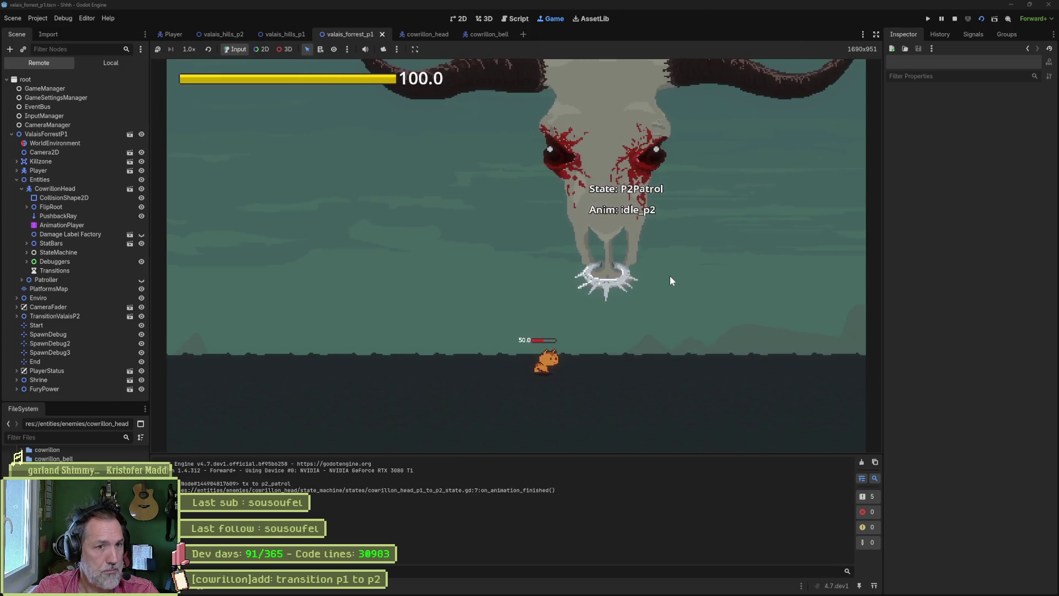
key(F8)
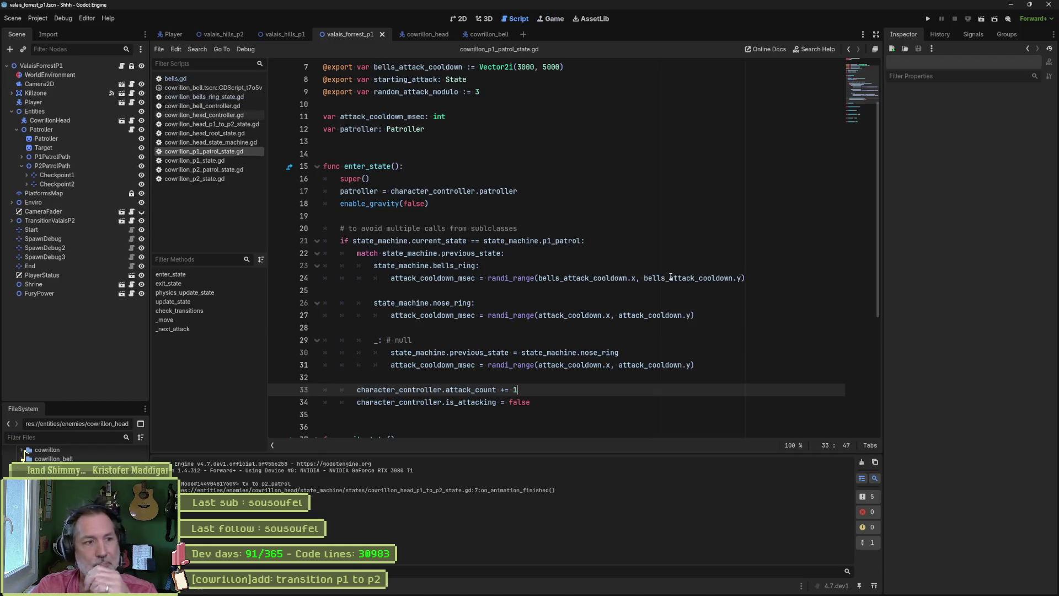
Open the cowrillon_head scene, glance at the BellsRing script, then return to the P1Patrol script
click(462, 240)
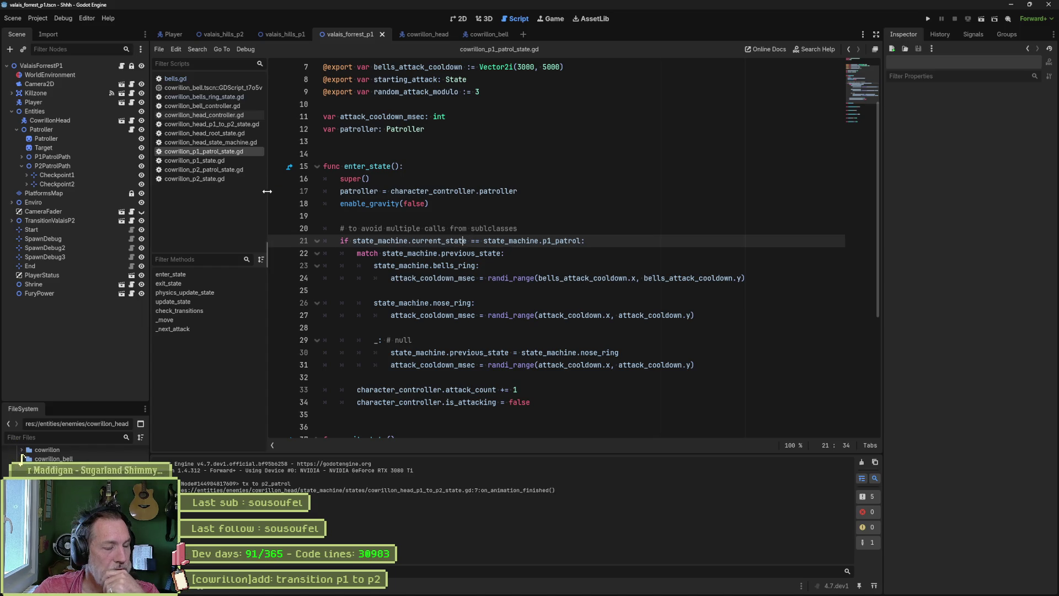
click(426, 34)
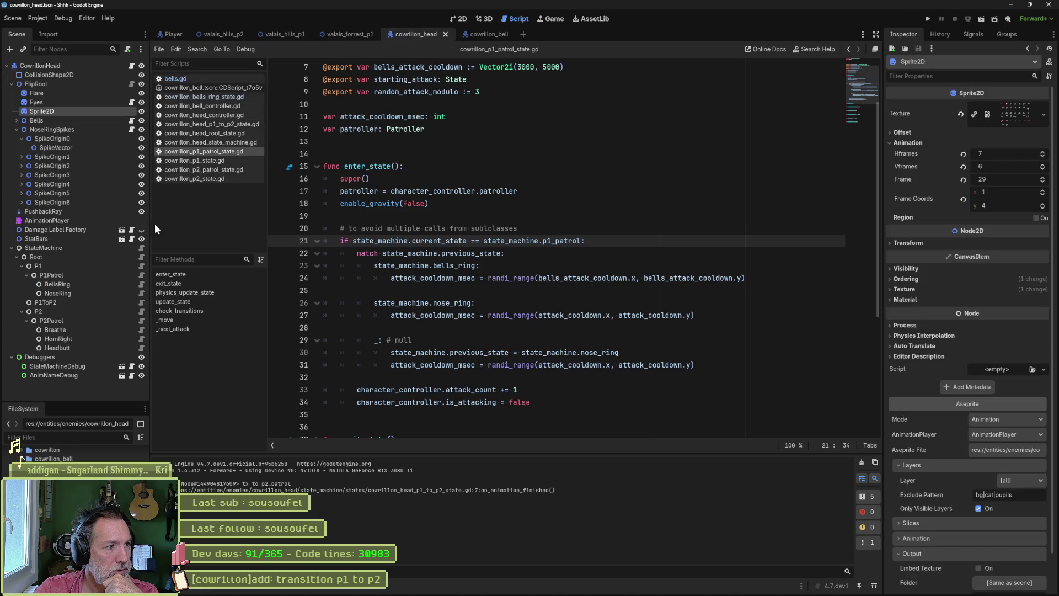
click(141, 284)
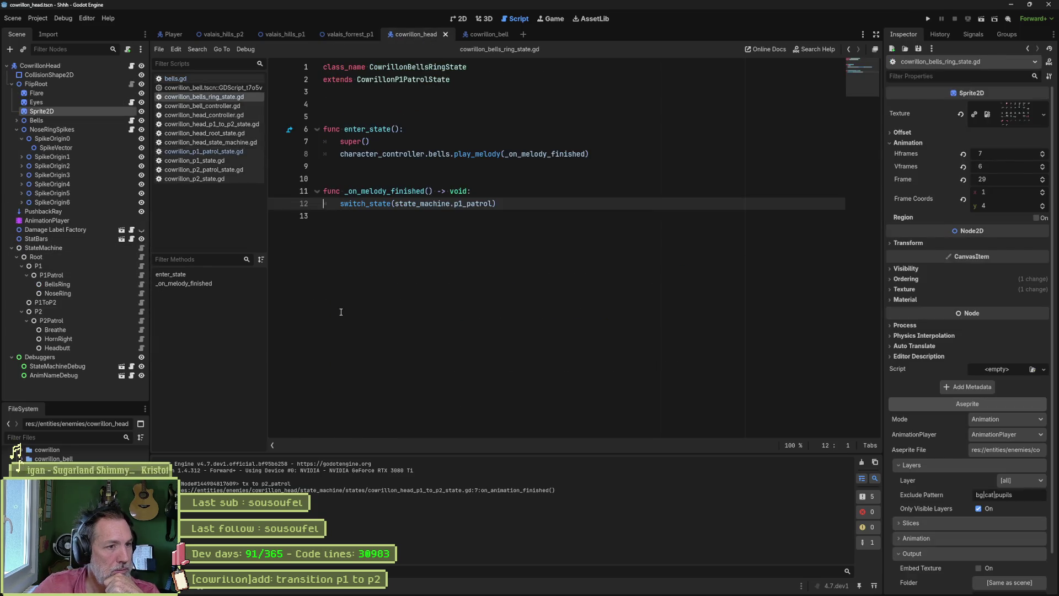
click(141, 276)
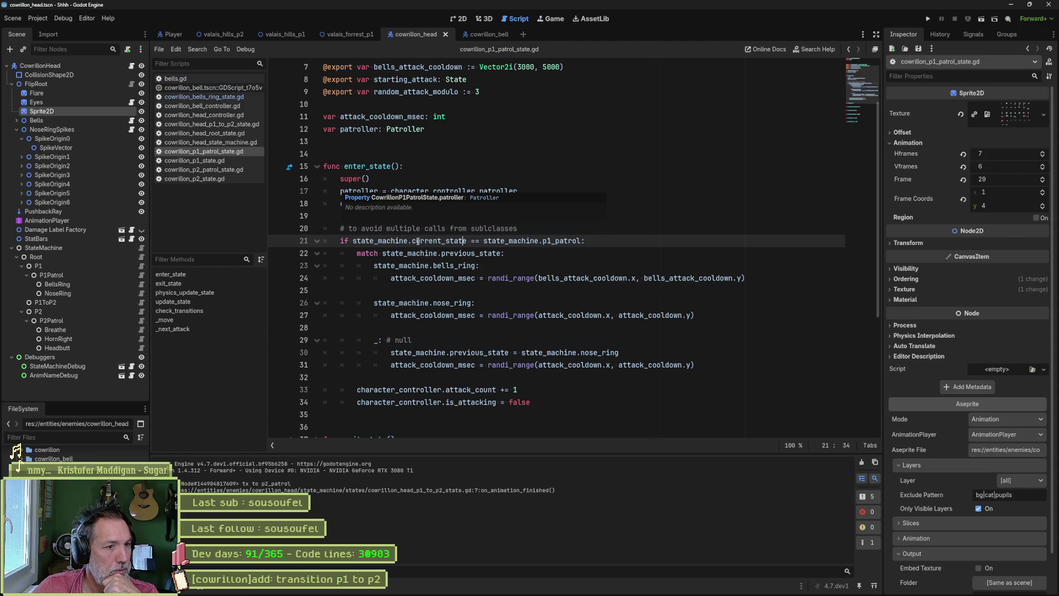
Select the enter_state attack-cooldown block from line 21 in cowrillon_p1_patrol_state.gd
click(418, 241)
drag(511, 241, 534, 400)
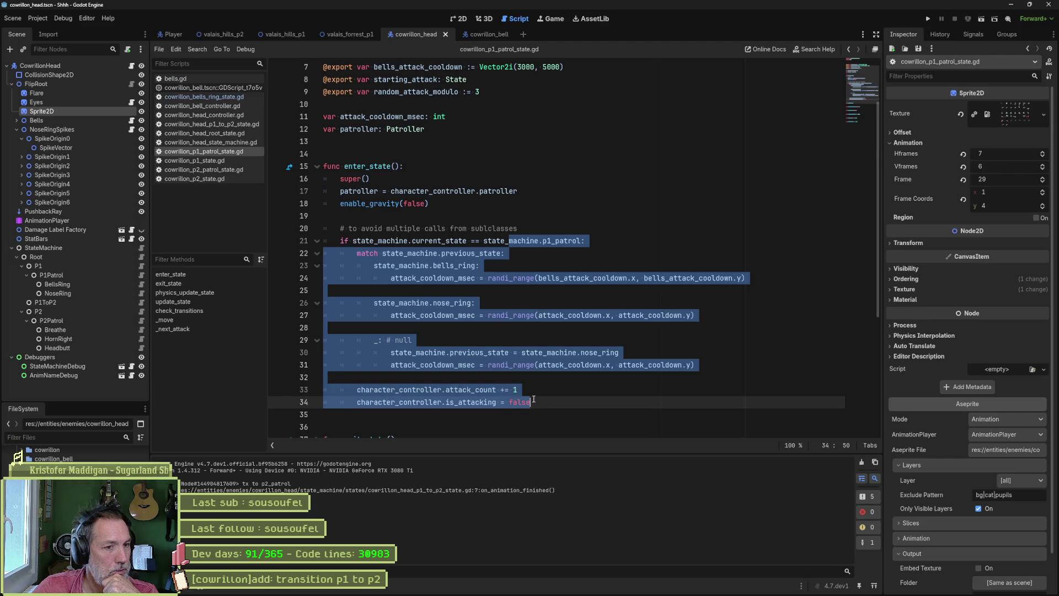
click(593, 327)
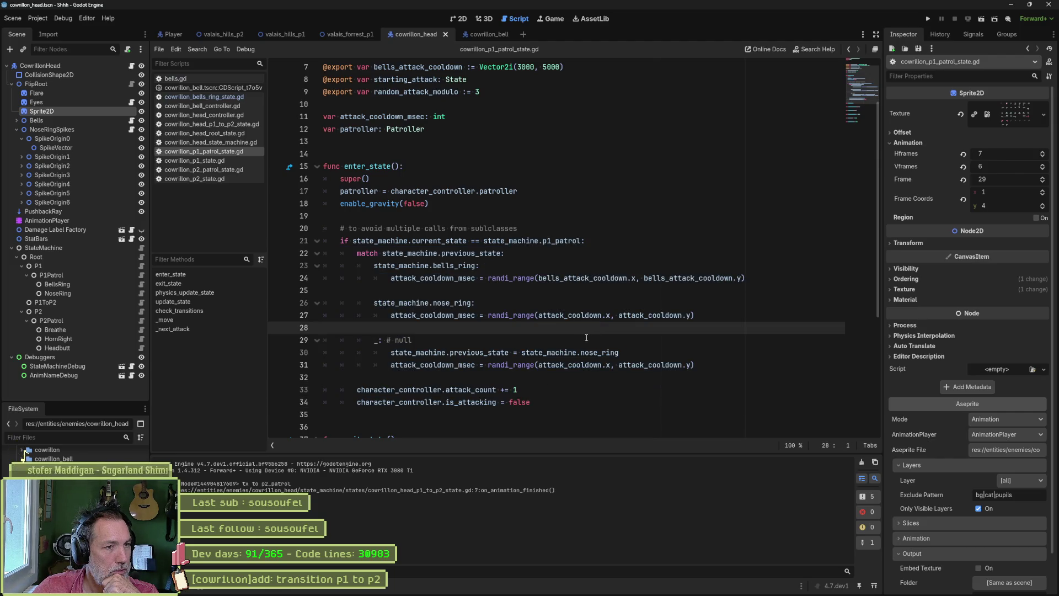
scroll(587, 337, down, 4)
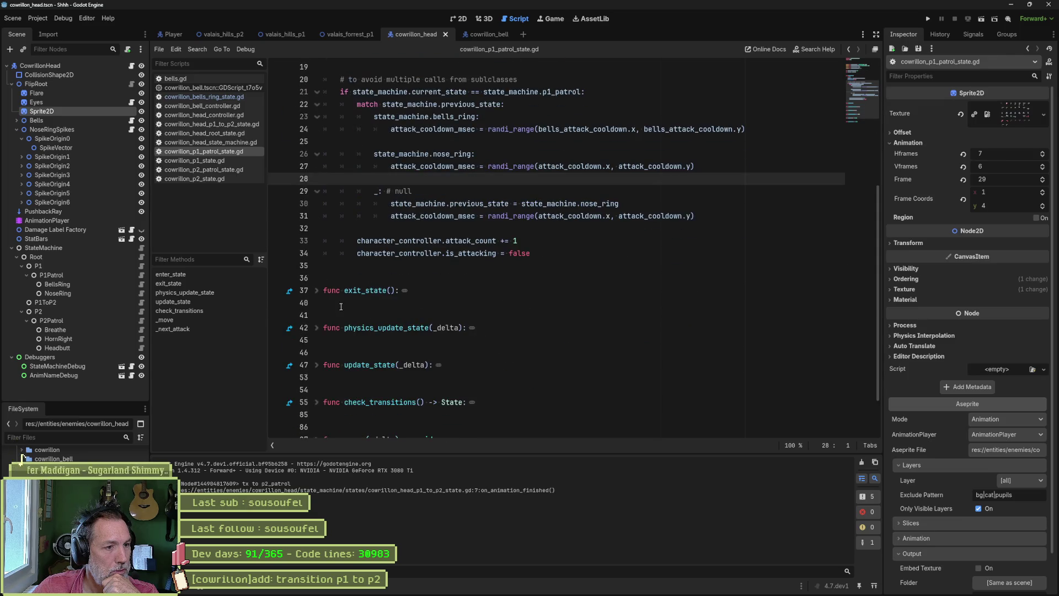
Unfold update_state, select its attack-trigger lines 50–52, and run the cowrillon_head scene
click(317, 365)
scroll(450, 377, down, 2)
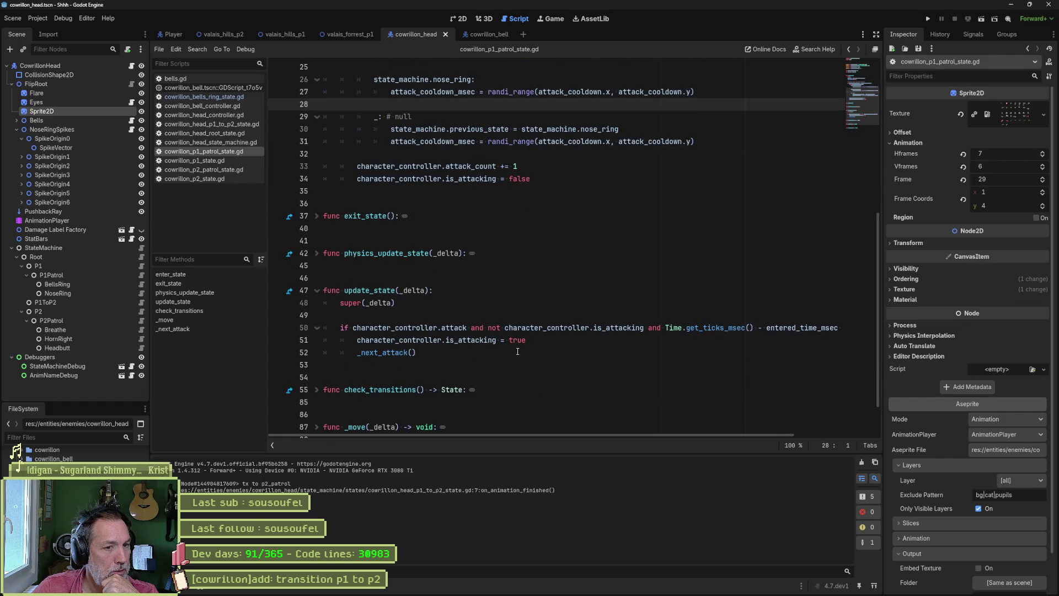
mouse_move(341, 327)
mouse_down()
mouse_move(662, 328)
mouse_move(543, 340)
mouse_move(605, 351)
mouse_up()
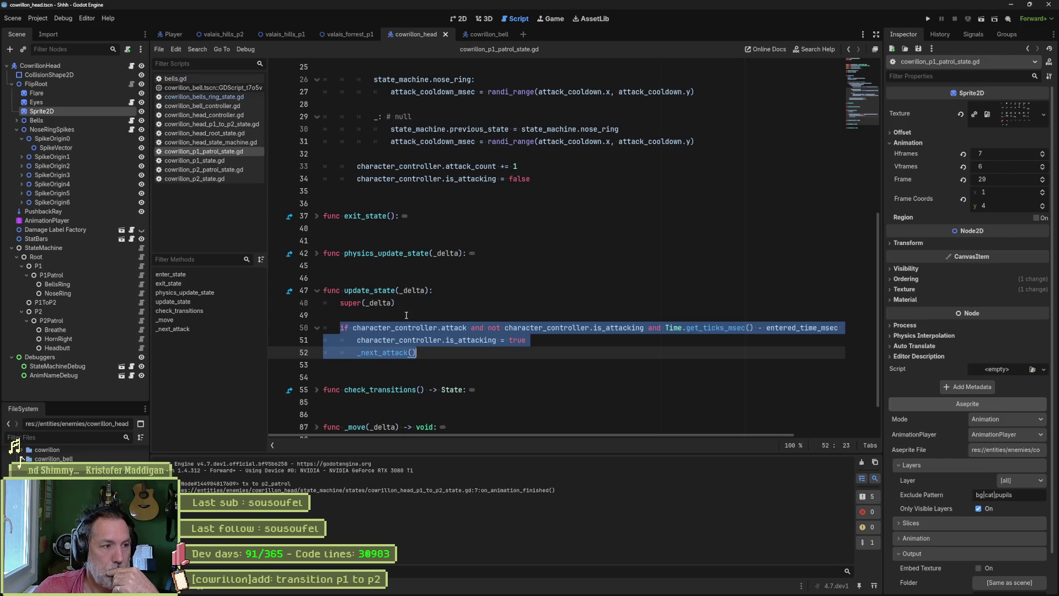
key(F6)
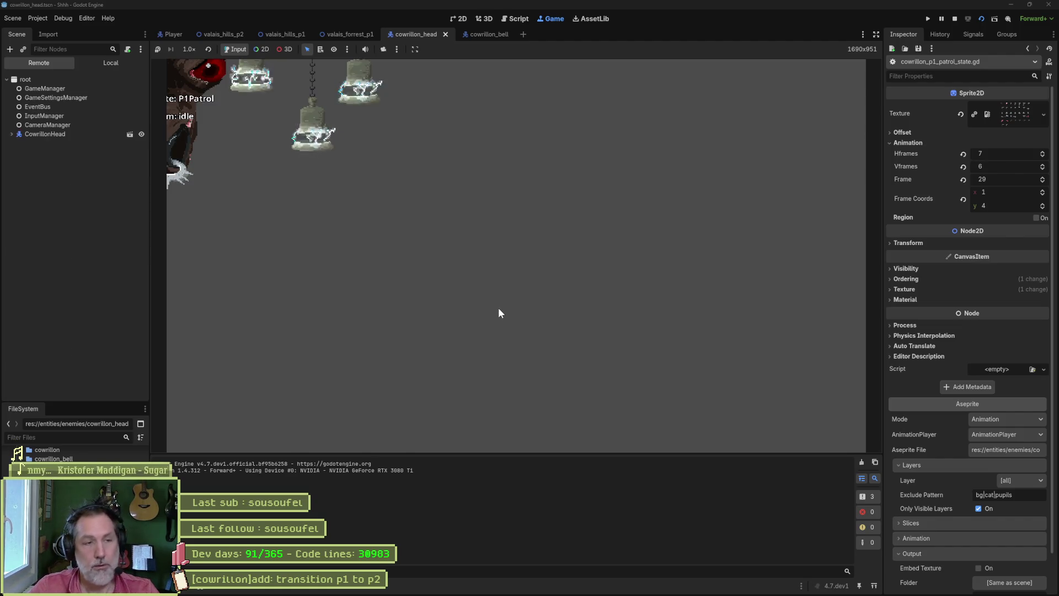
Stop the scene test and run the valais_forrest_p1 level instead
key(F8)
click(356, 39)
key(F6)
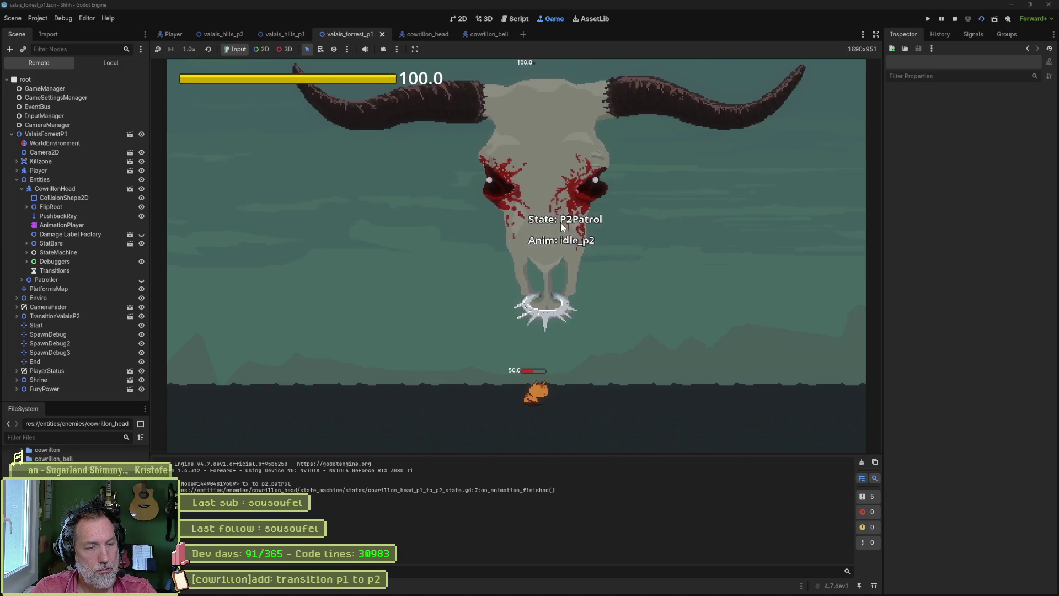
Restart twice and fight the boss into P2Patrol, then stop the game
key(F5)
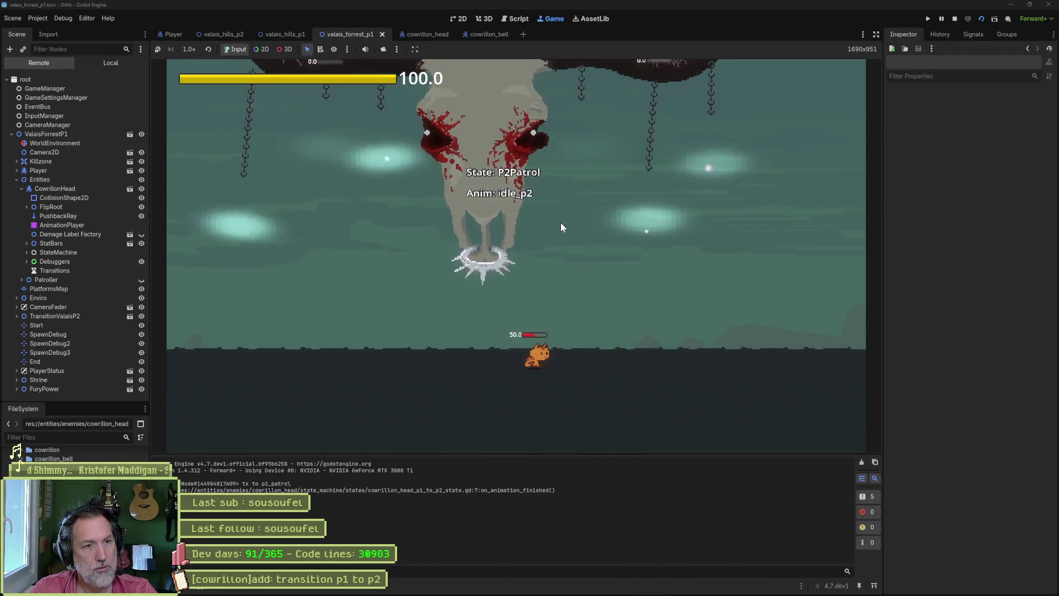
key(F5)
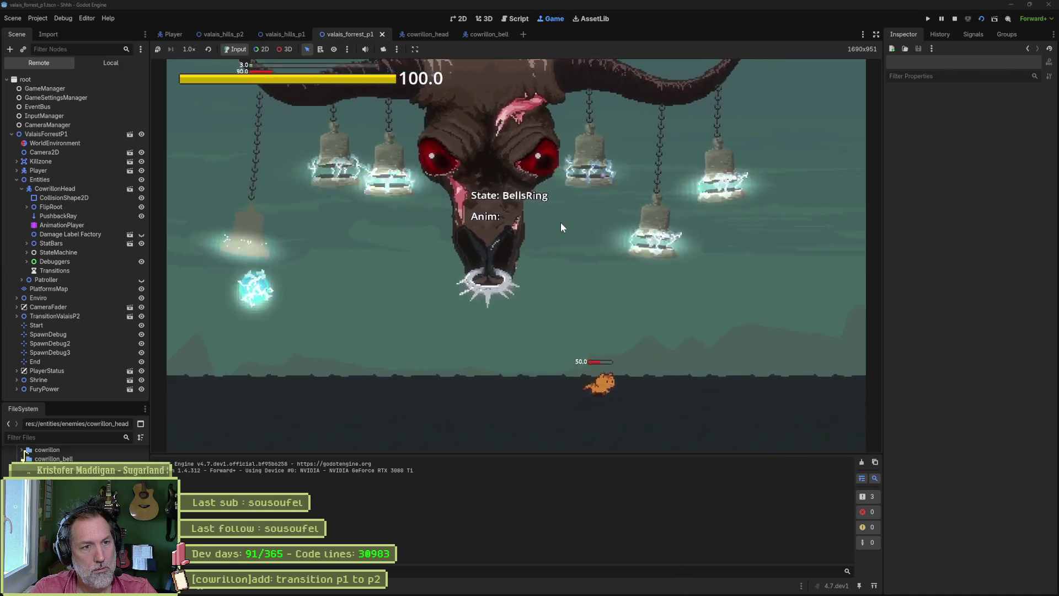
key(Left)
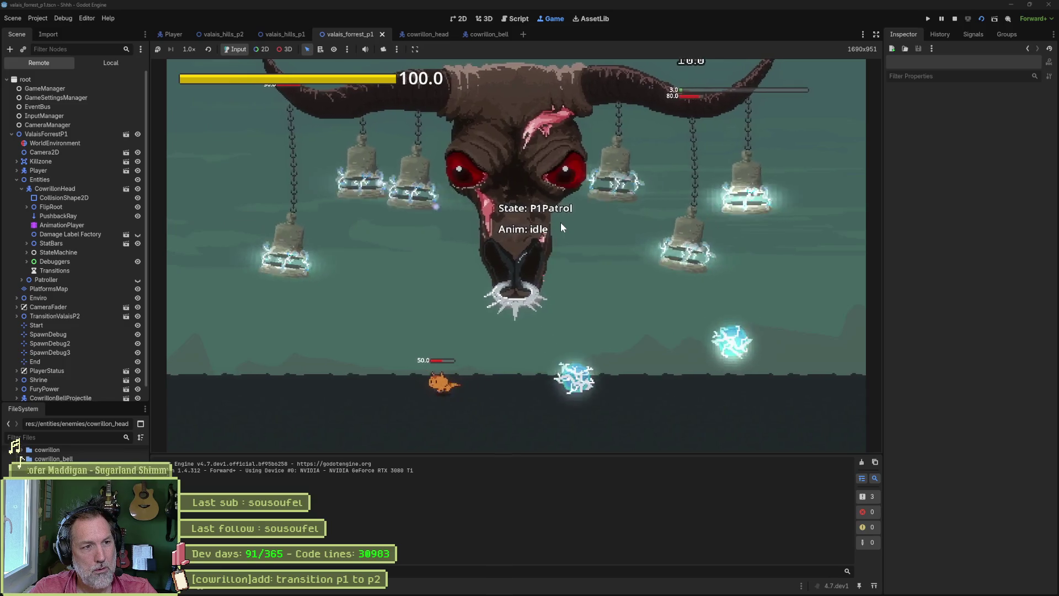
key(Right)
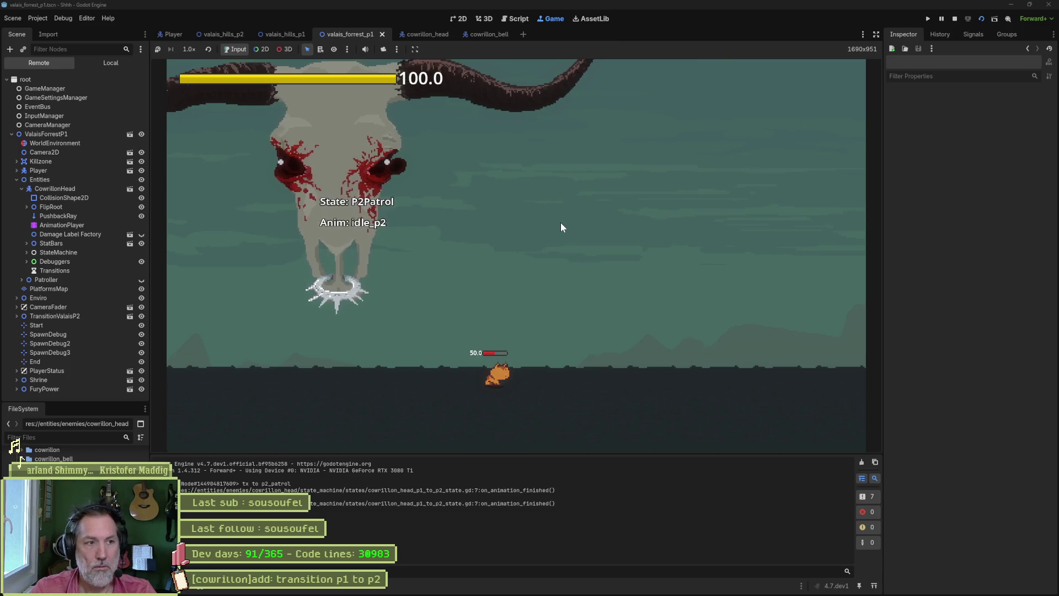
key(F8)
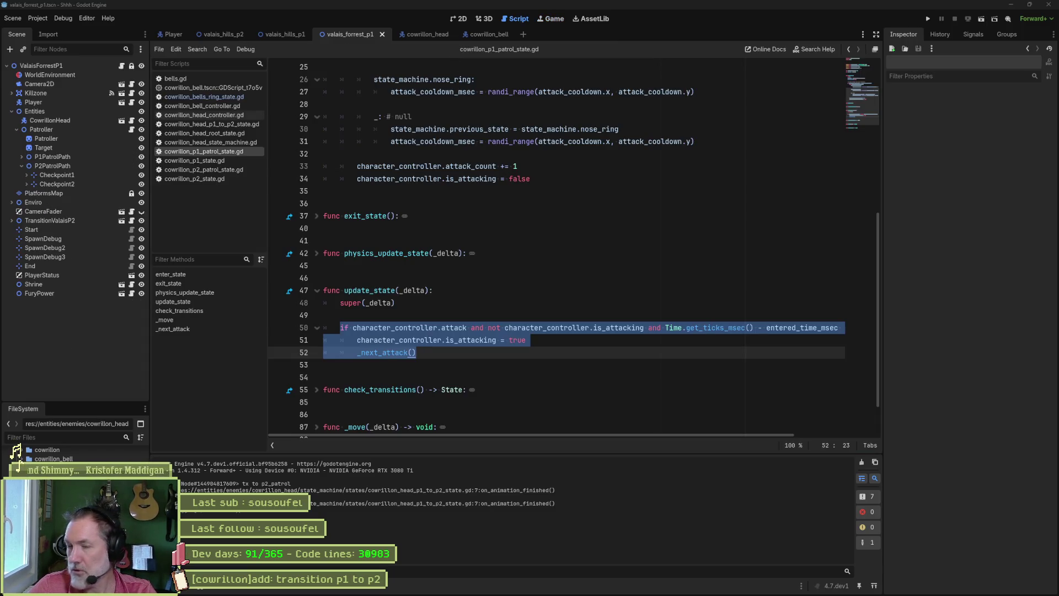
click(671, 289)
key(F5)
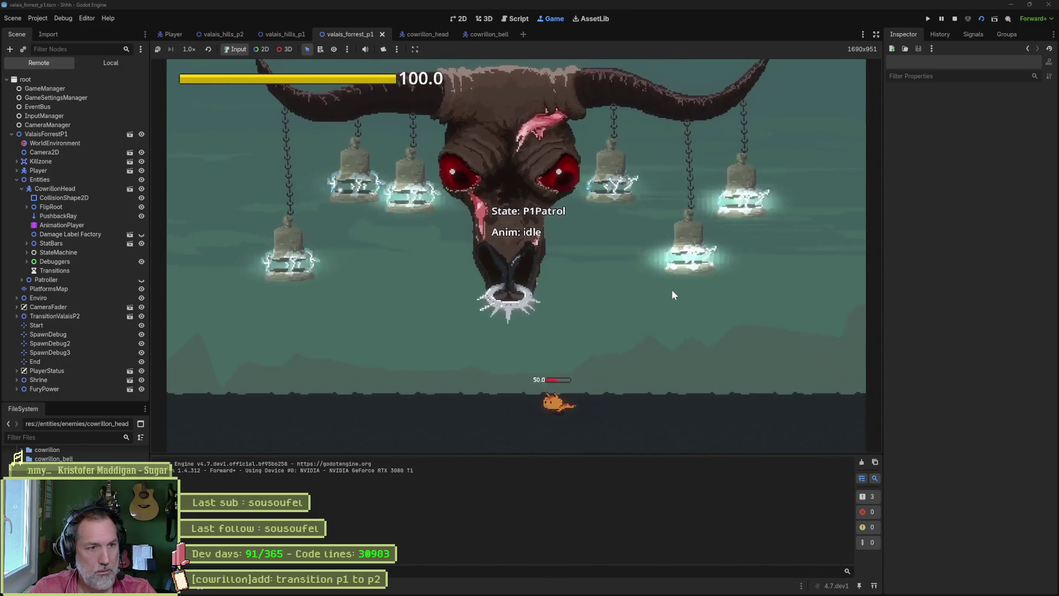
key(Left)
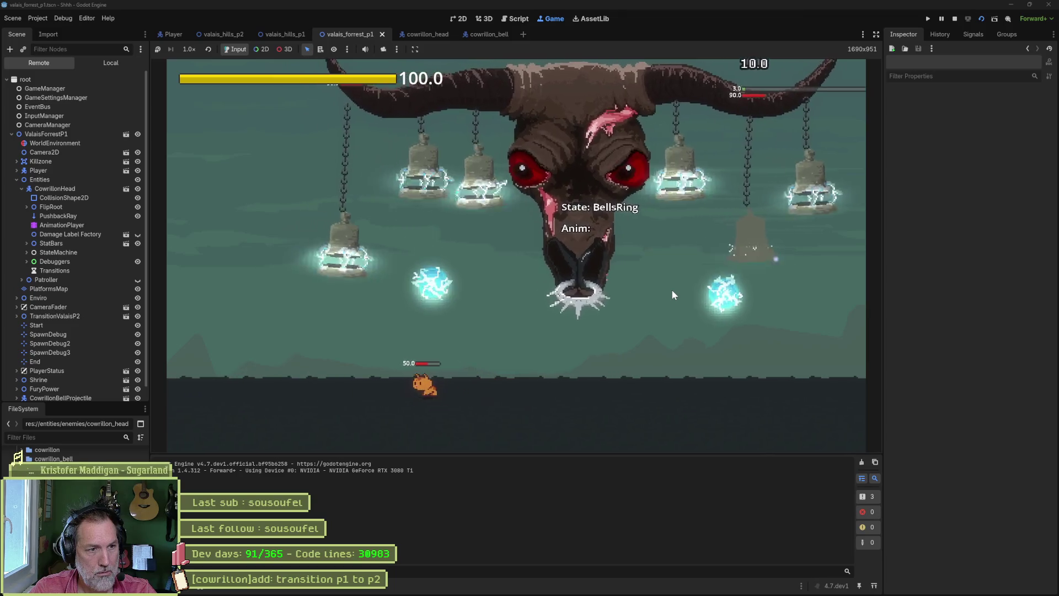
key(Right)
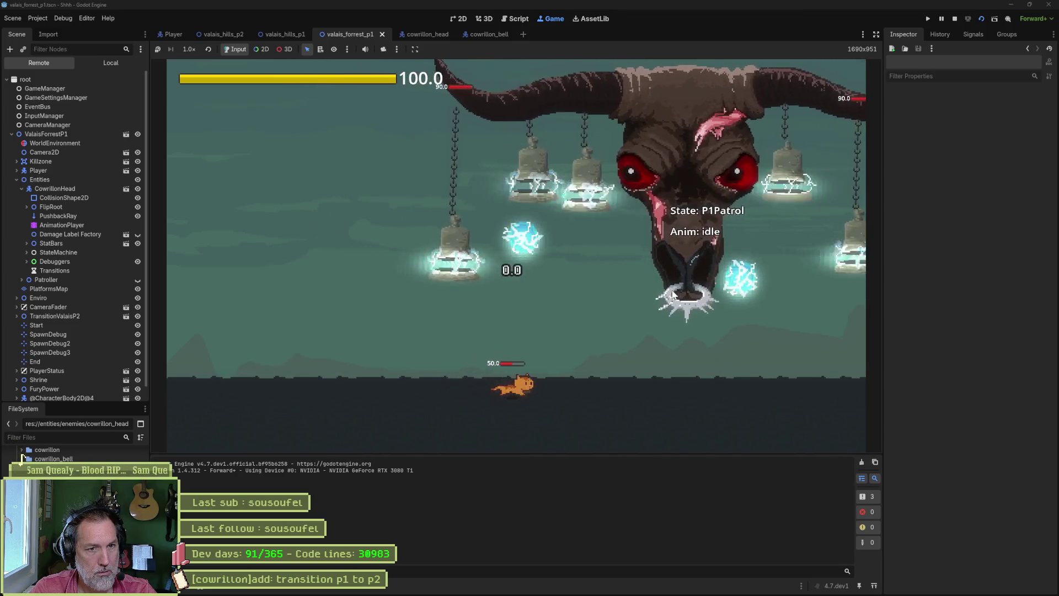
key(Right)
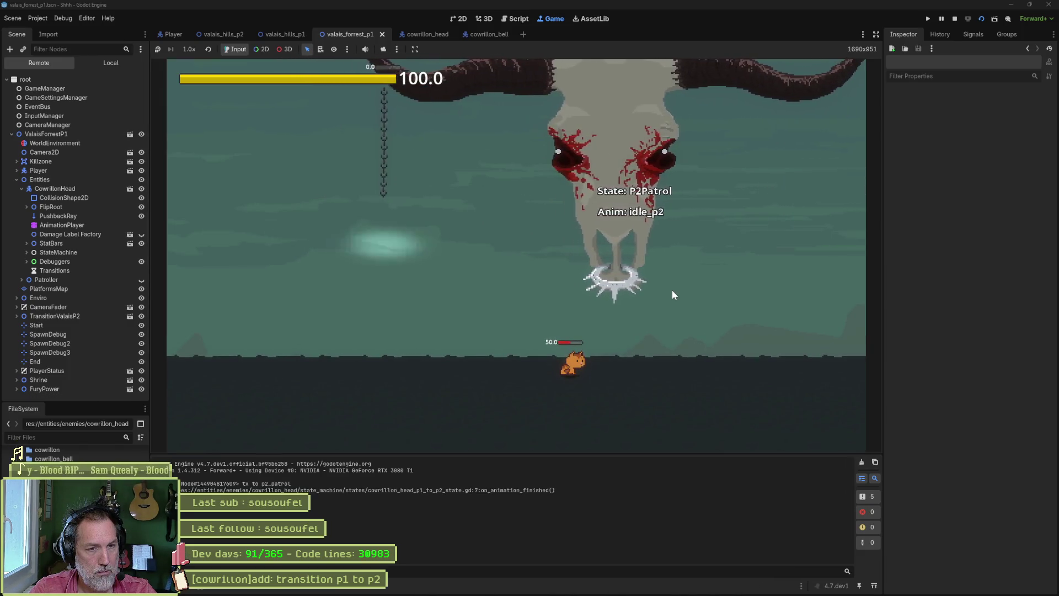
key(F5)
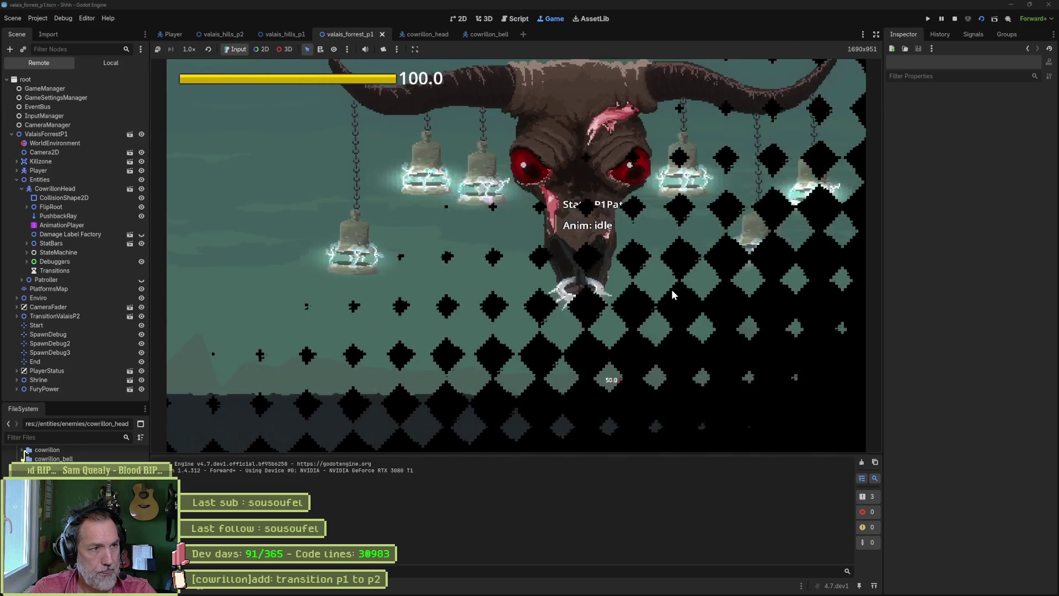
key(Left)
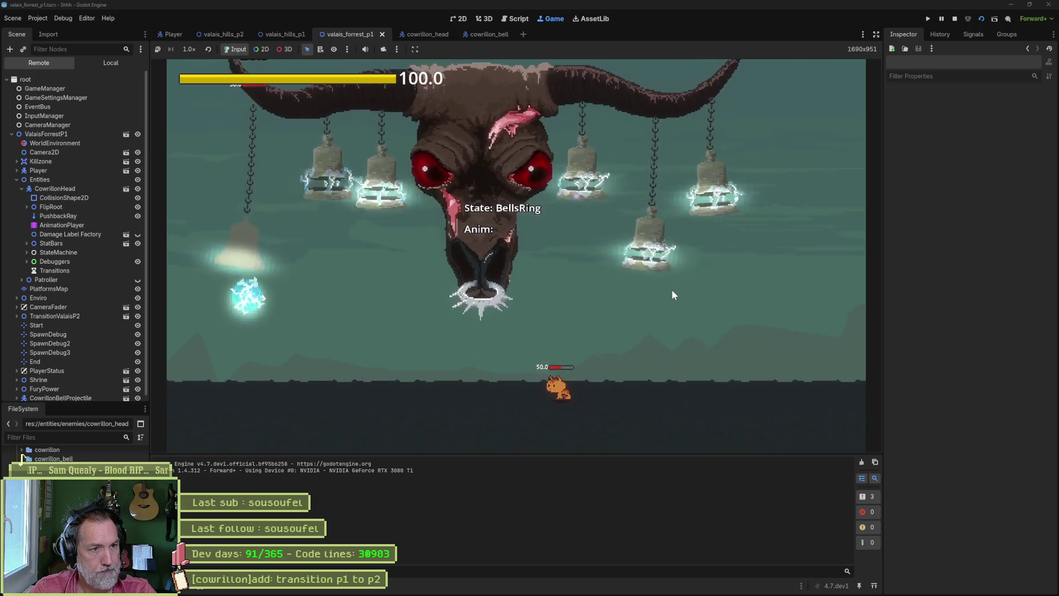
key(Left)
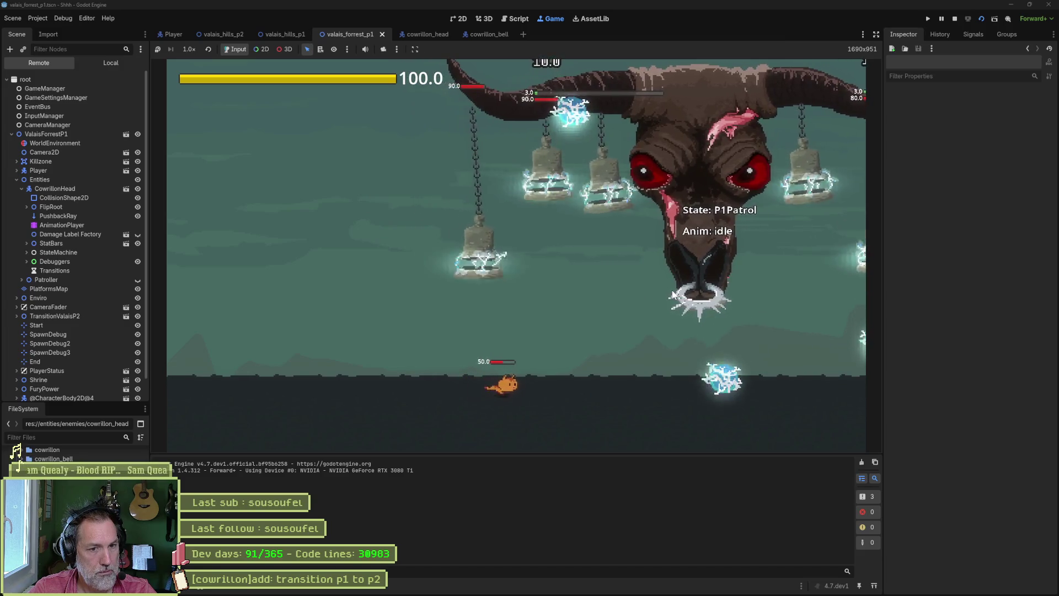
key(Right)
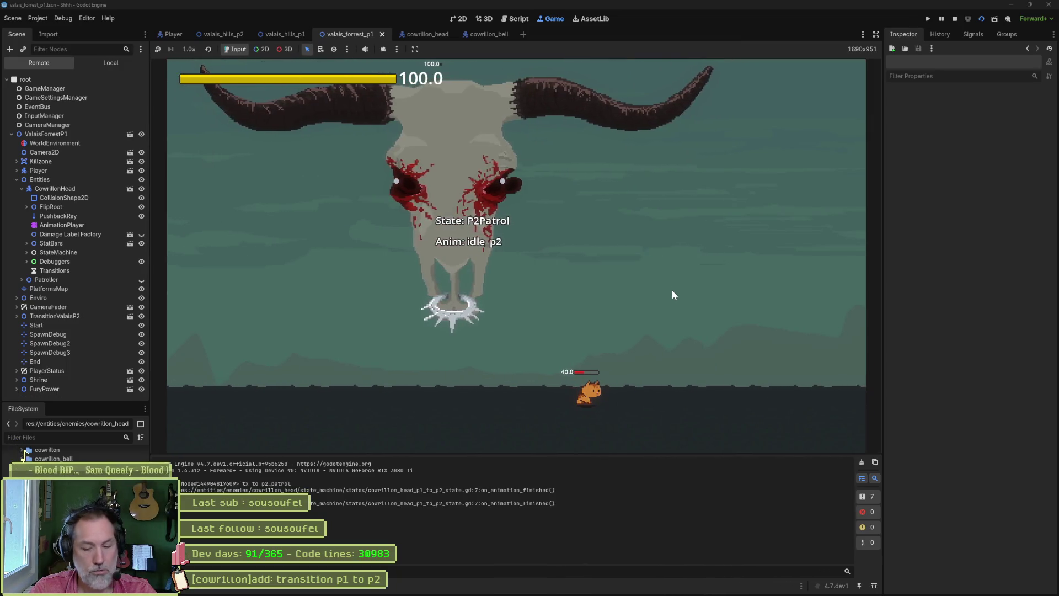
key(ctrl+F3)
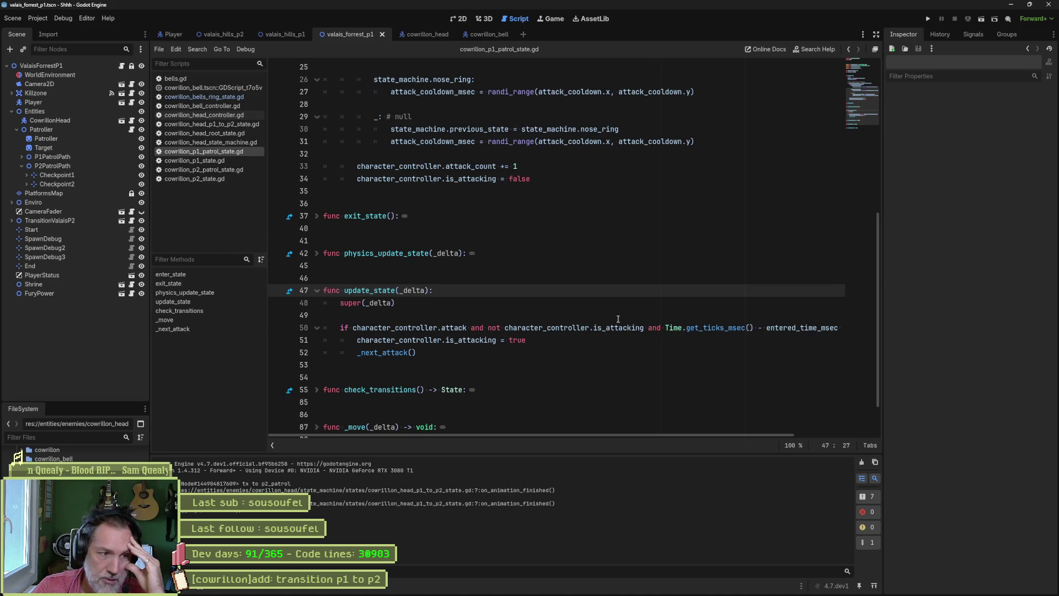
click(470, 314)
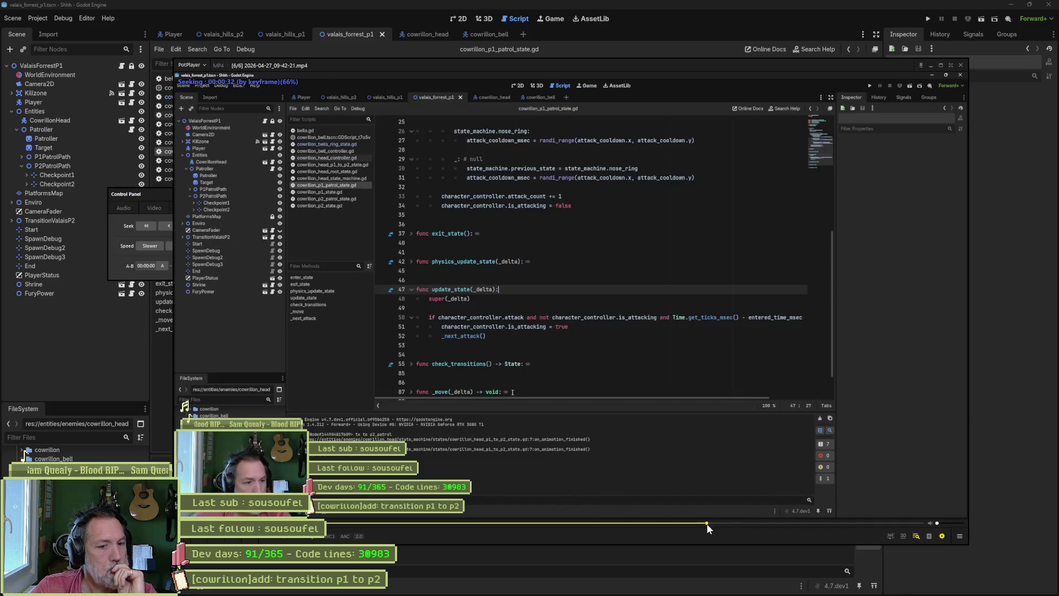
Scrub the recording and frame-step with D/F through the boss's P1ToP2 transition, then close PotPlayer
click(690, 523)
click(593, 520)
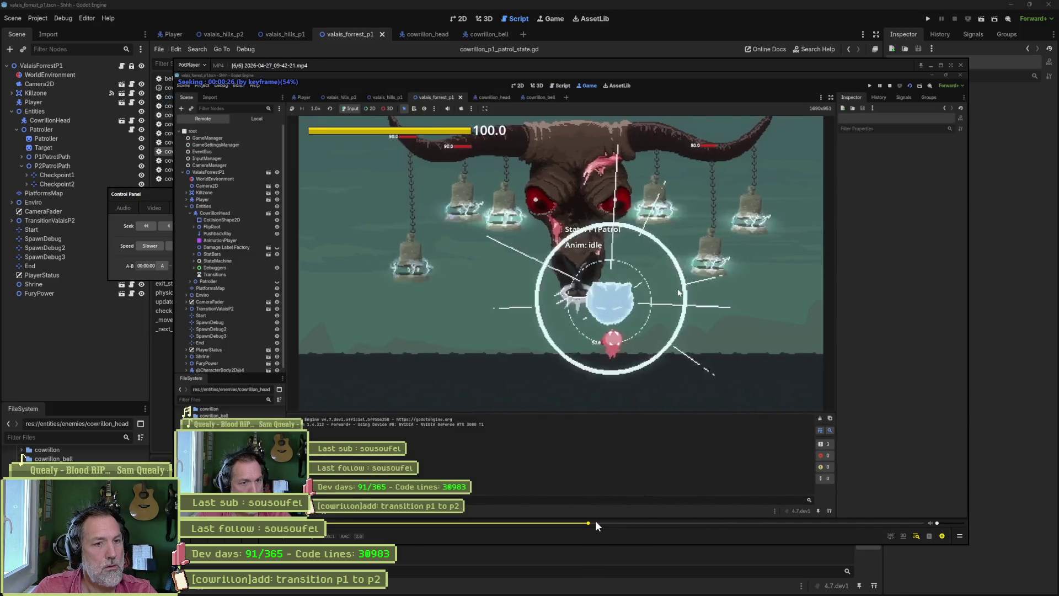
click(677, 289)
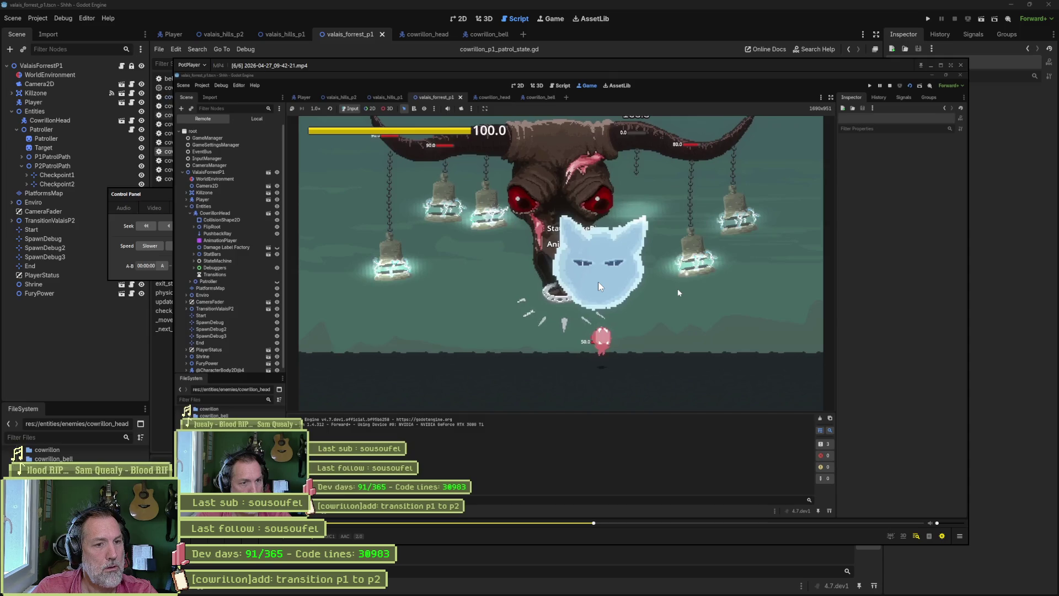
key(space)
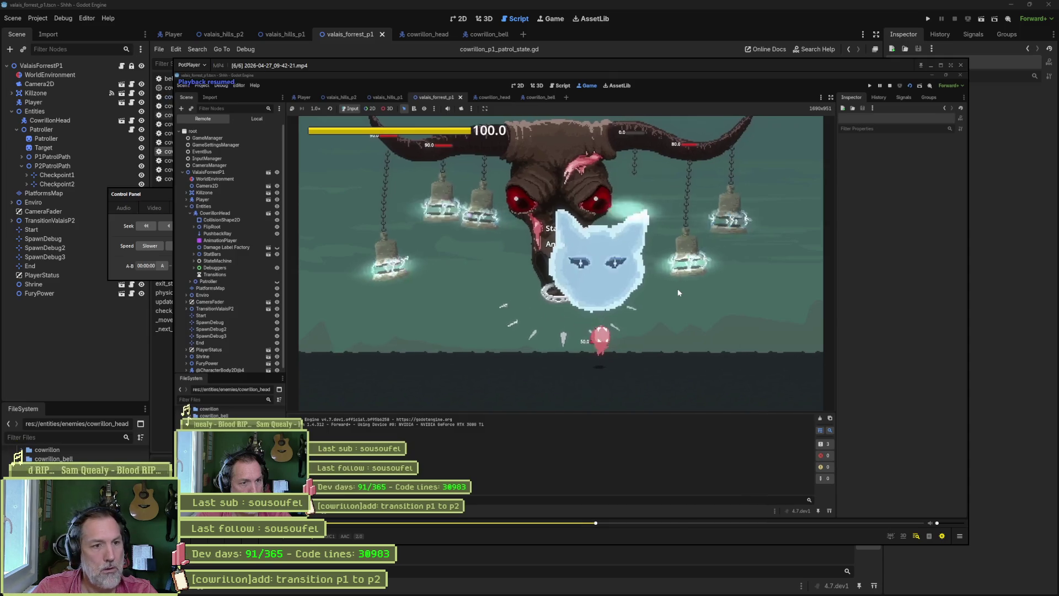
key(space)
key(d)
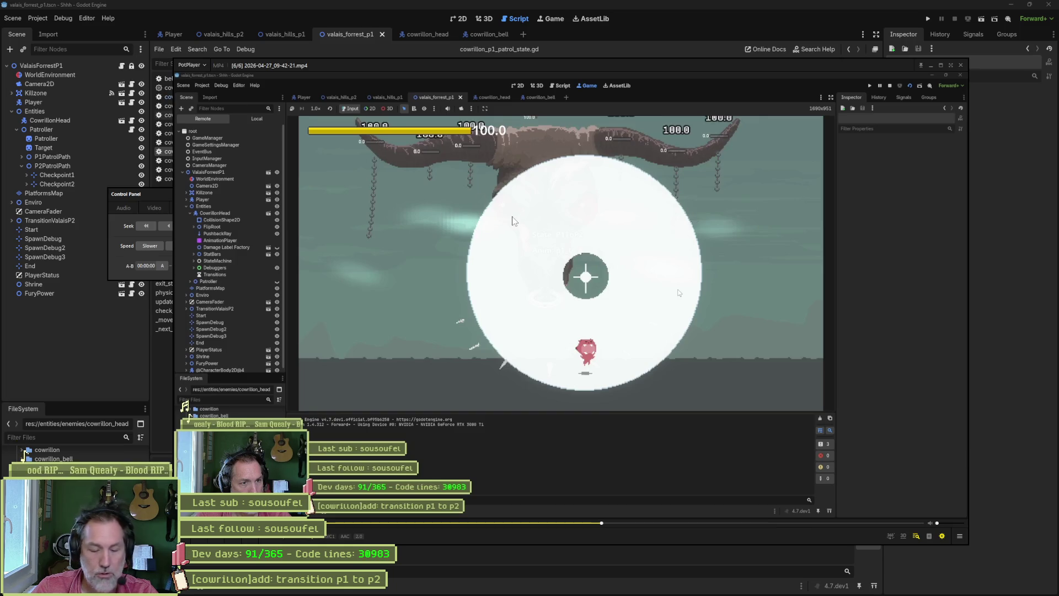
key(f)
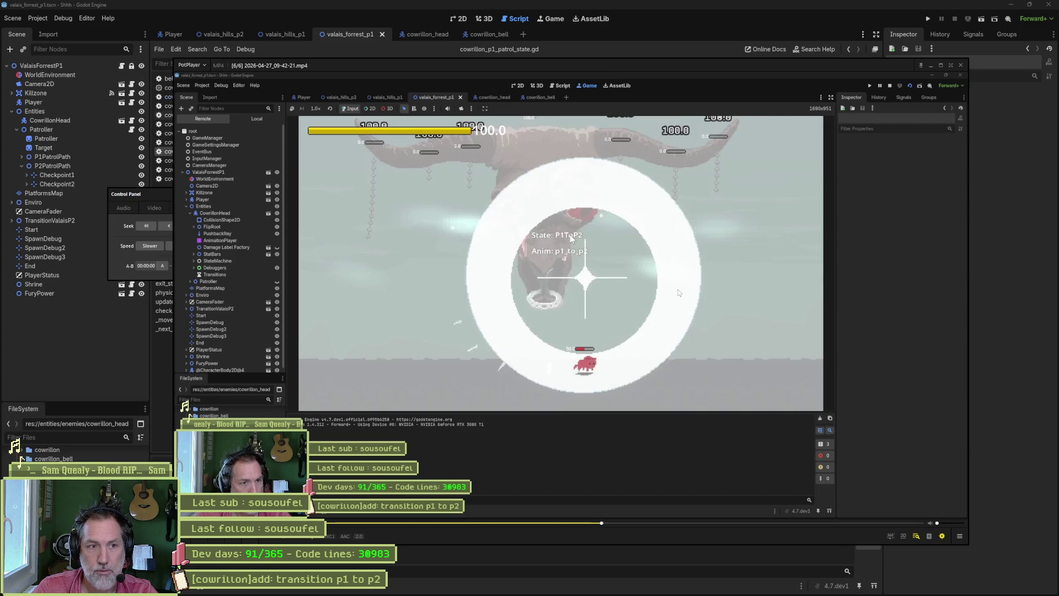
key(f)
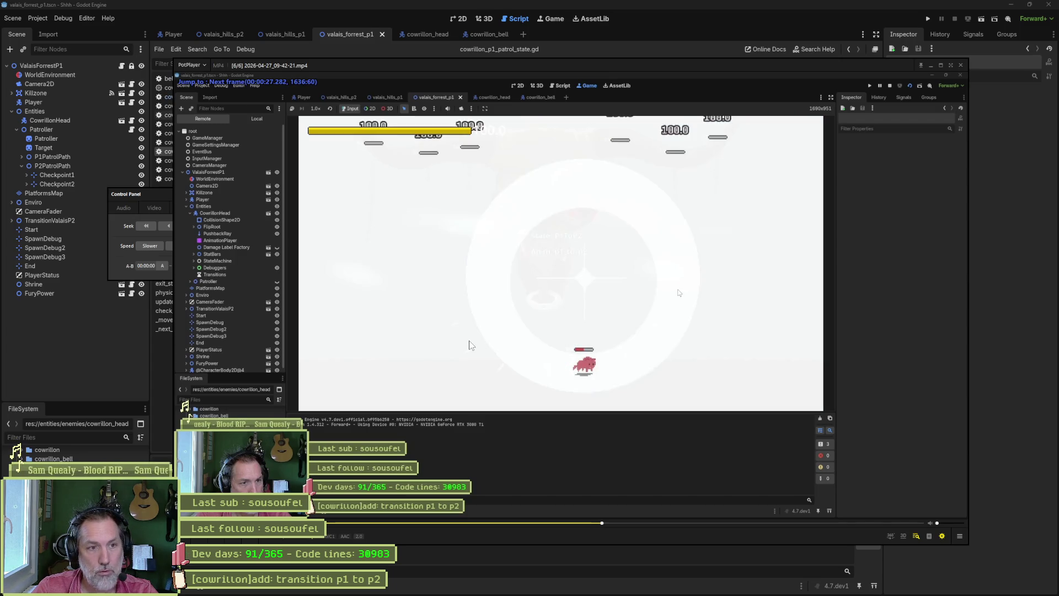
click(108, 325)
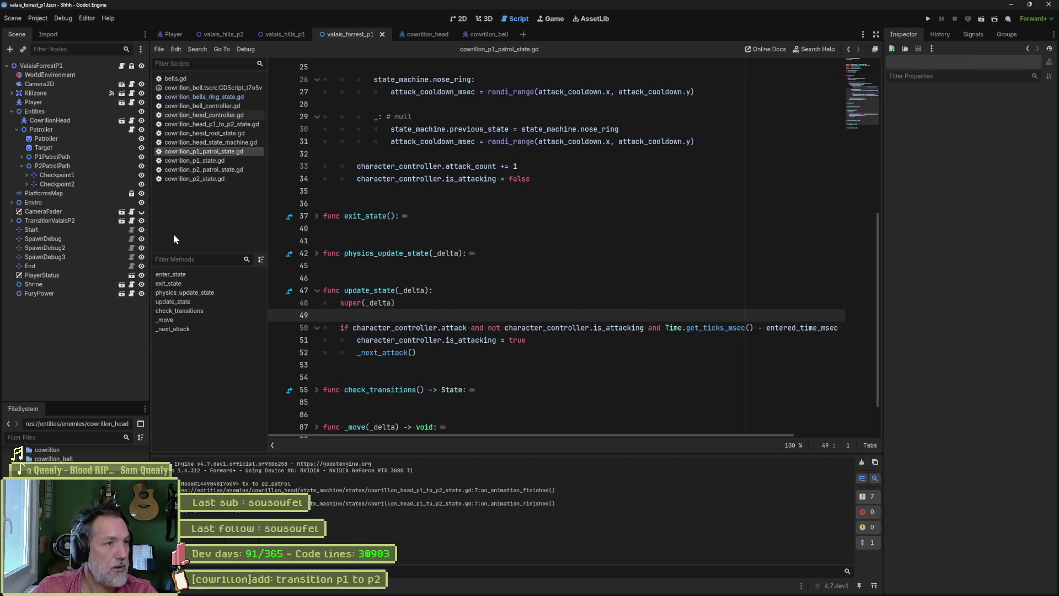
Open the NoseRing state script and inspect _spikes_dead and its p1_patrol switch
click(421, 34)
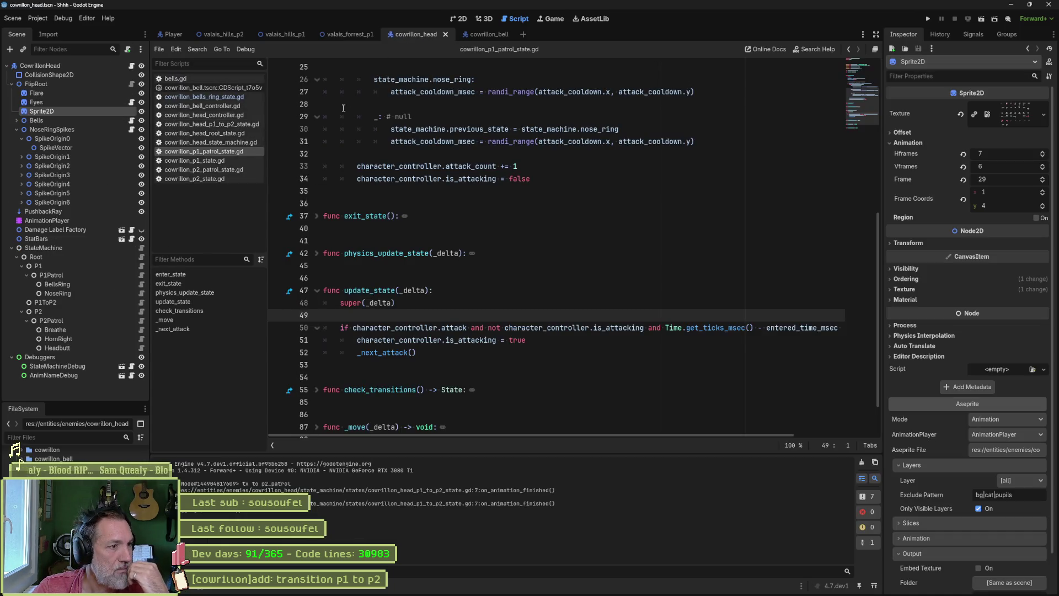
click(141, 293)
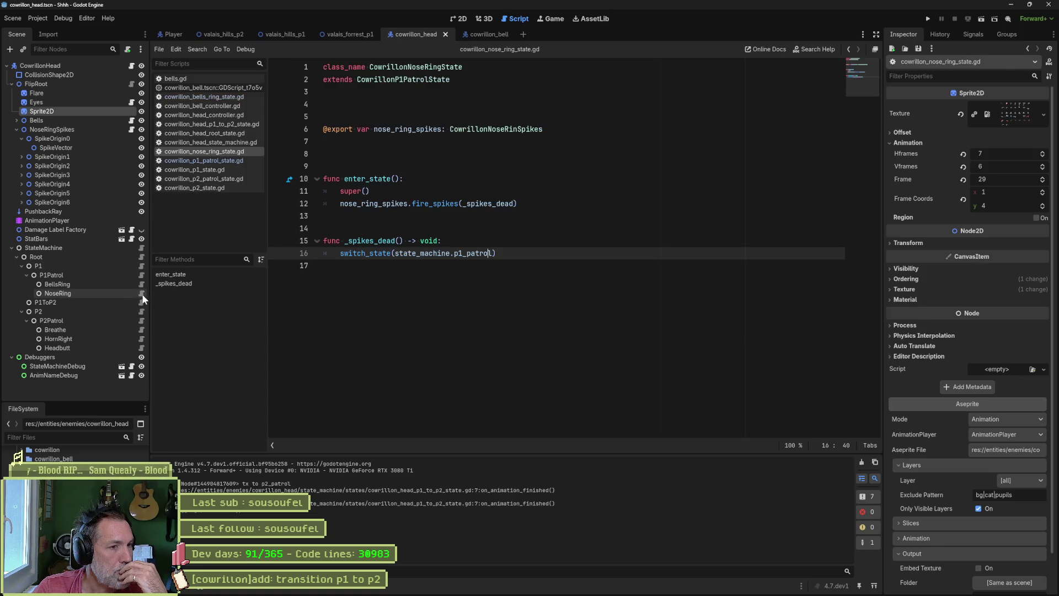
double_click(488, 208)
double_click(470, 254)
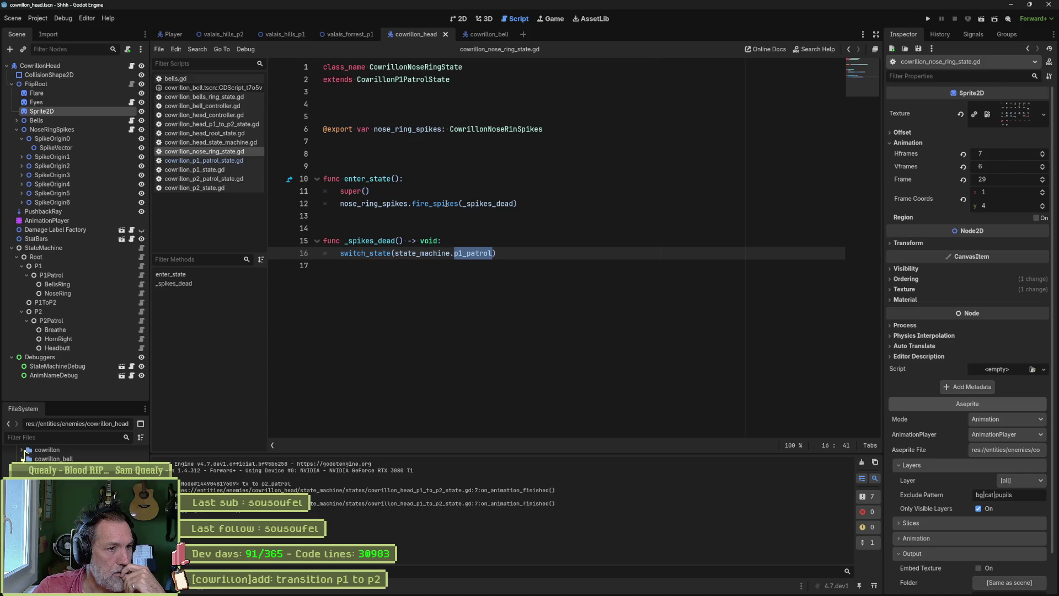
mouse_move(447, 204)
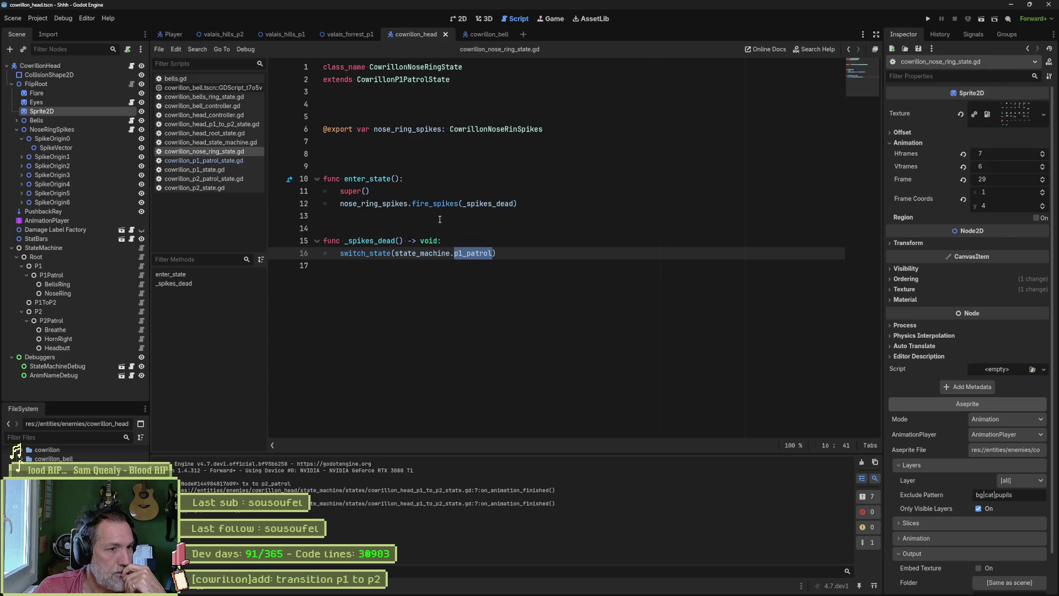
double_click(476, 204)
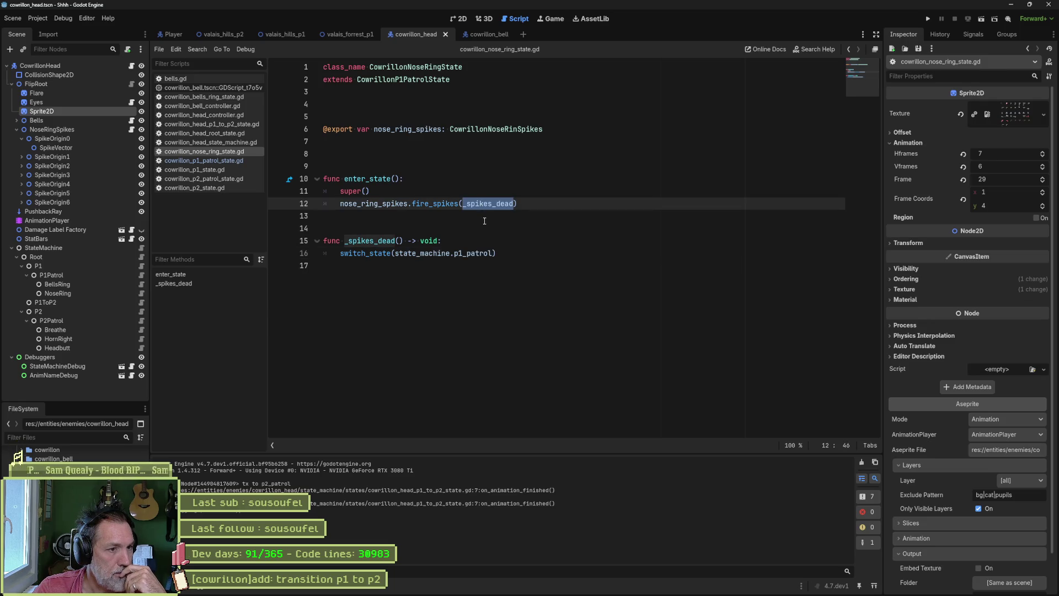
Insert 'if not character_controller.is_p2:' as a new line 16 inside _spikes_dead
click(454, 244)
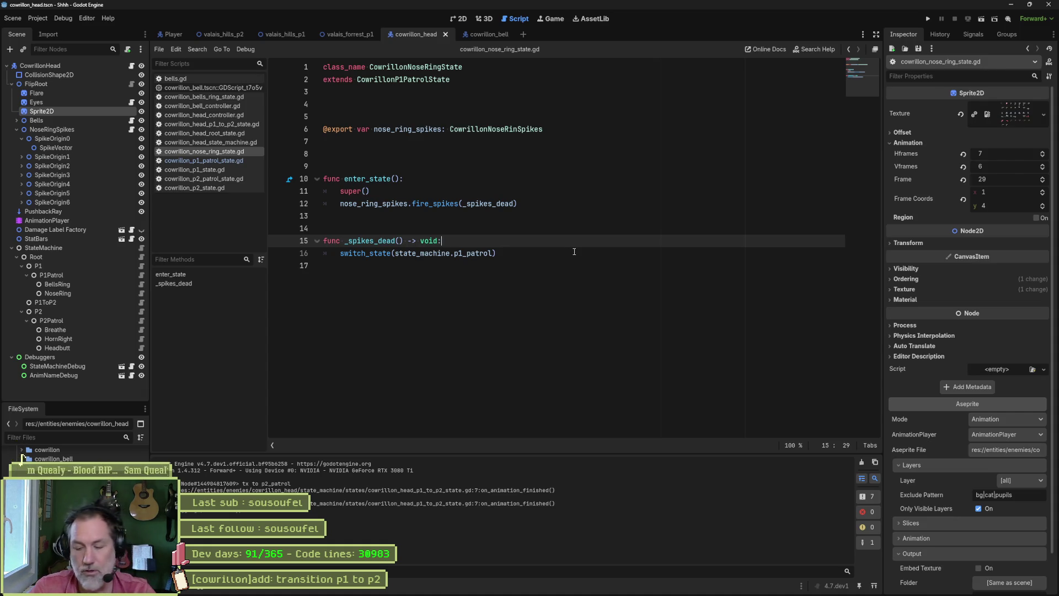
key(Return)
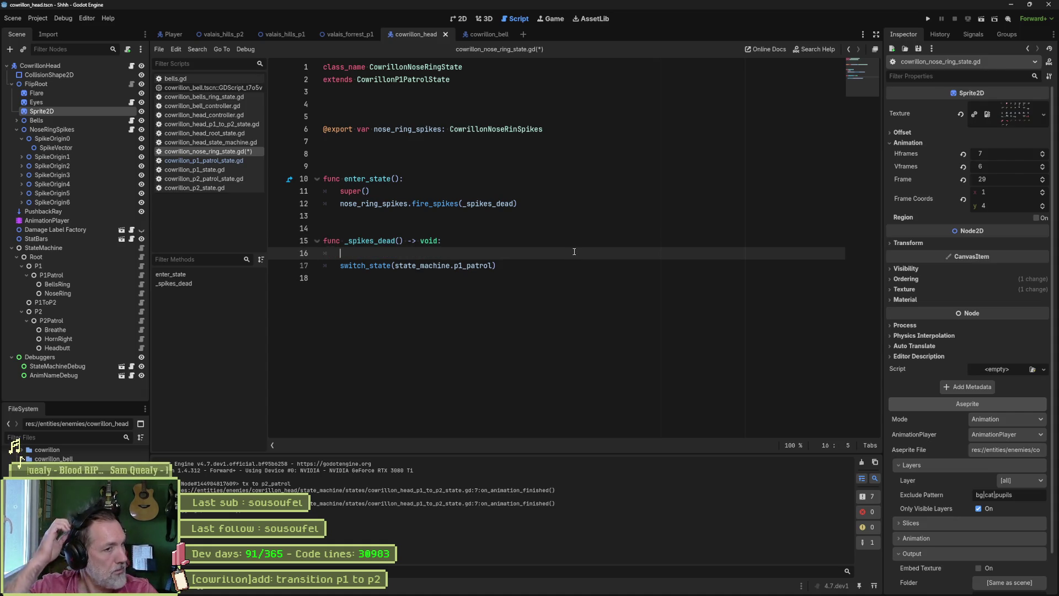
text(if )
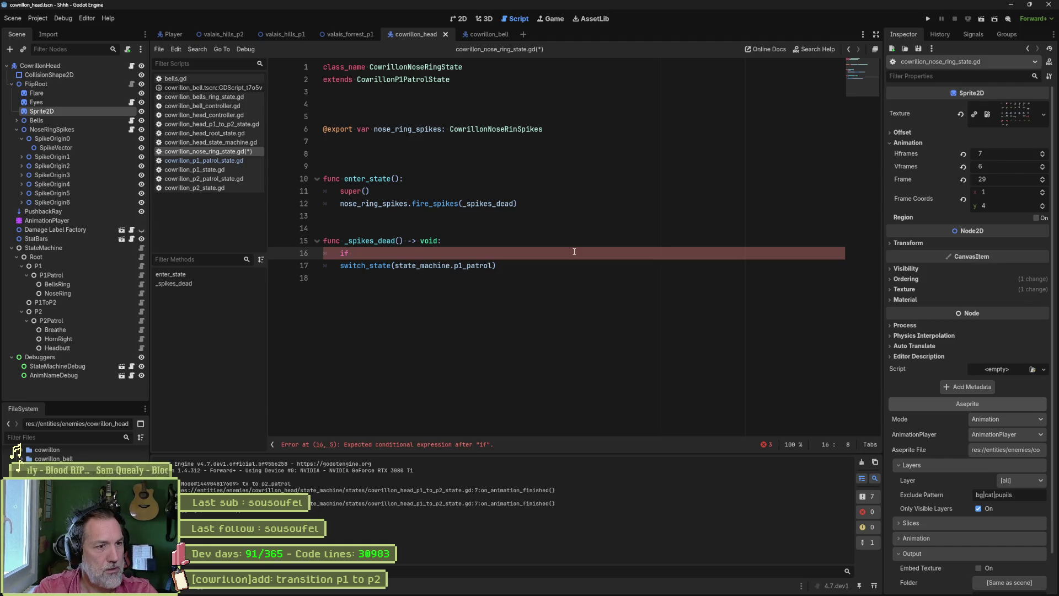
text(cha)
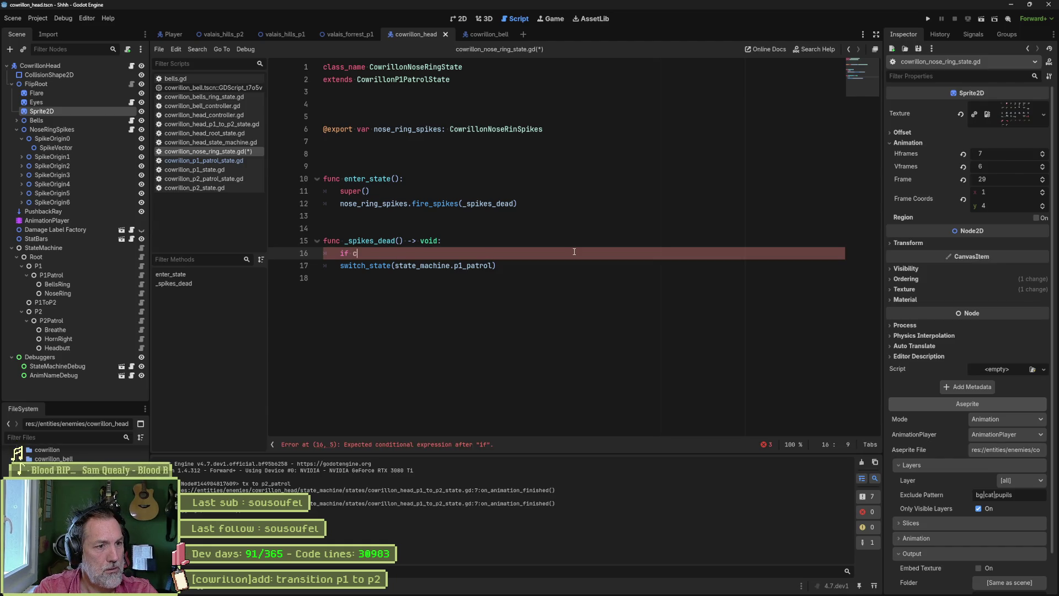
key(Return)
text(.is_p2:)
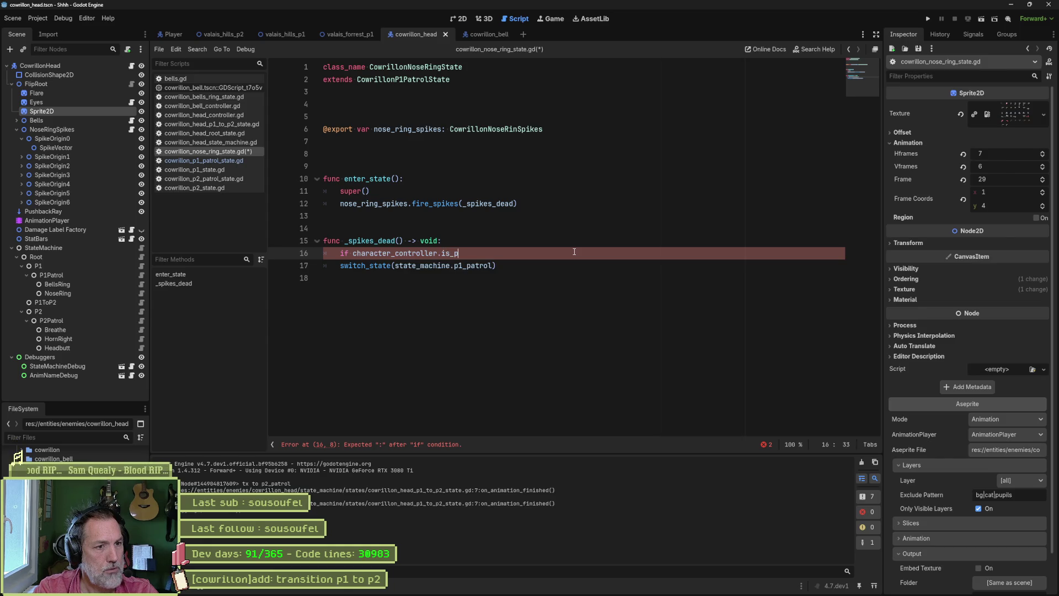
key(ctrl+Left)
key(ctrl+Left)
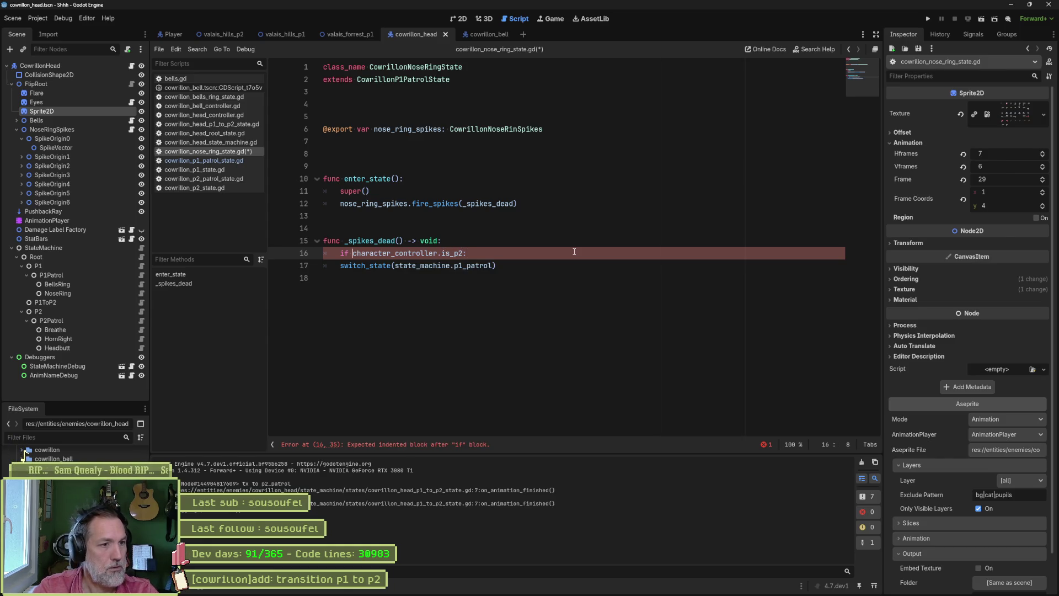
key(ctrl+Left)
key(ctrl+Left)
text(not)
Indent the switch_state to p1_patrol line under the new if and save the script
key(Down)
key(Home)
key(Tab)
key(ctrl+s)
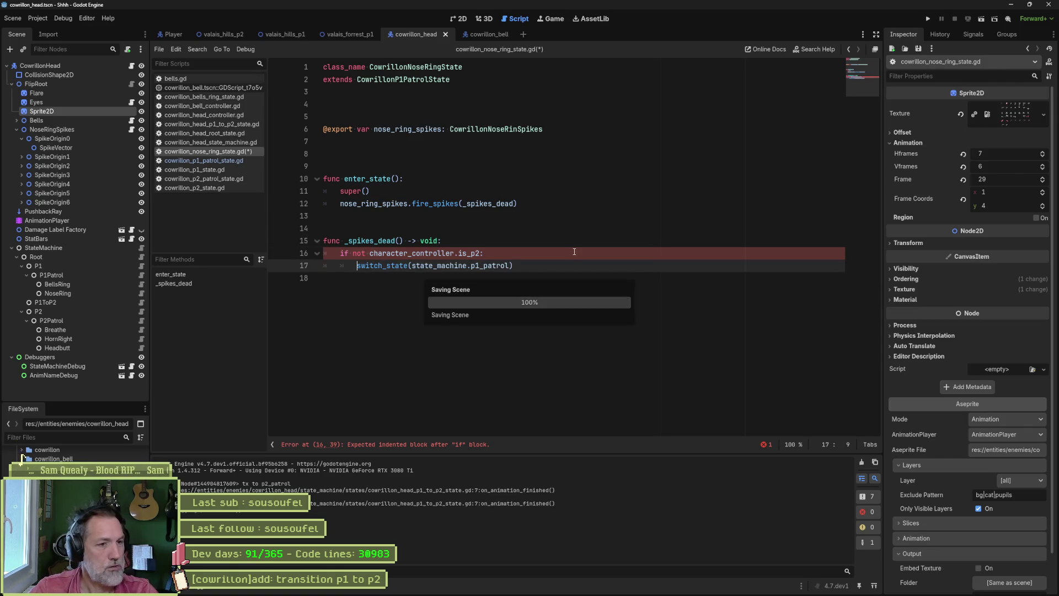
click(498, 203)
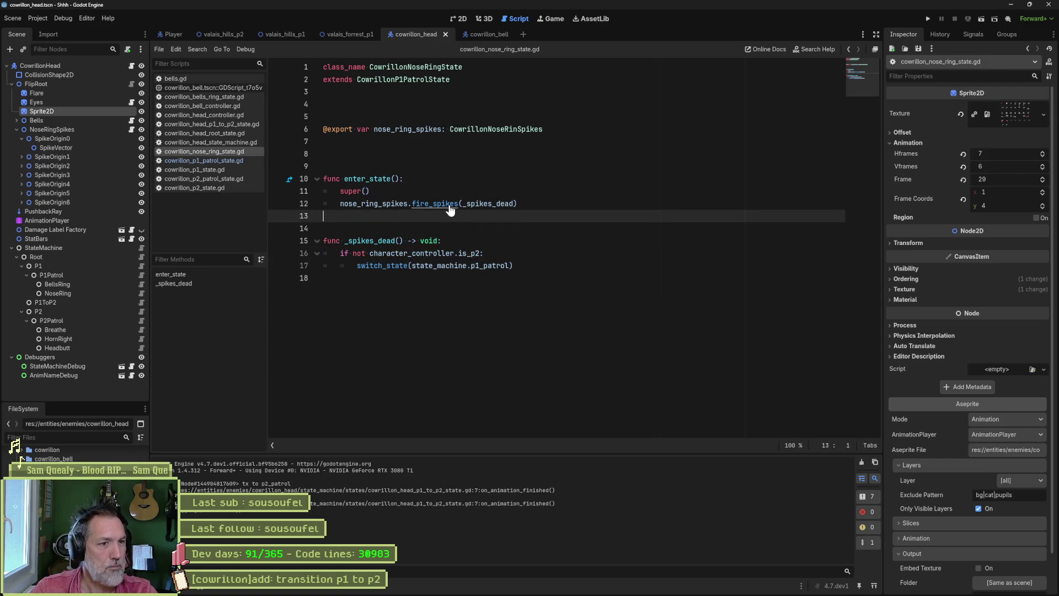
Jump to the fire_spikes definition and add a blank line under the death-count check
ctrl+click(441, 204)
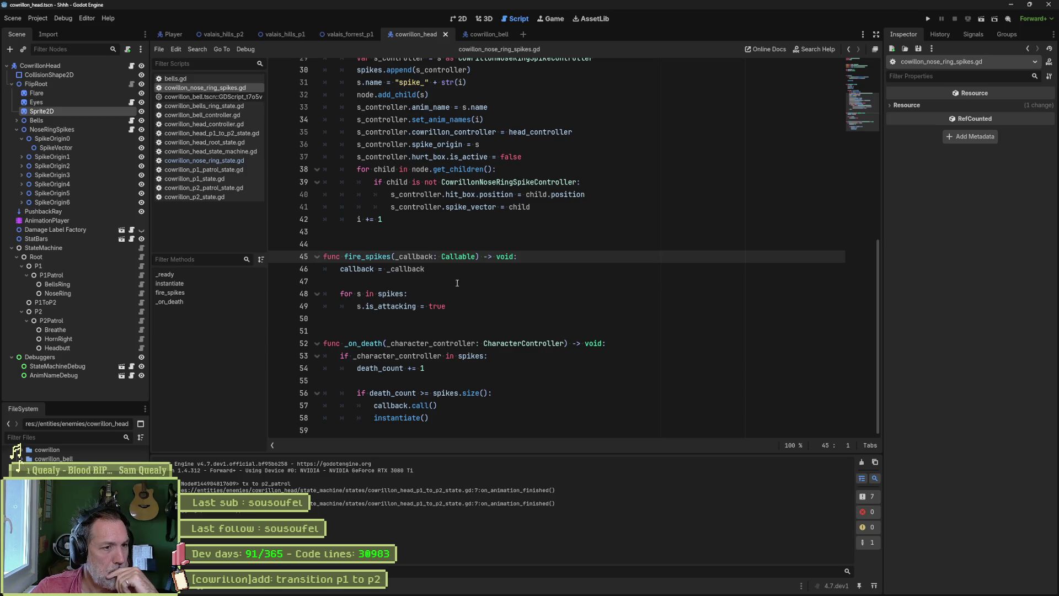
double_click(365, 269)
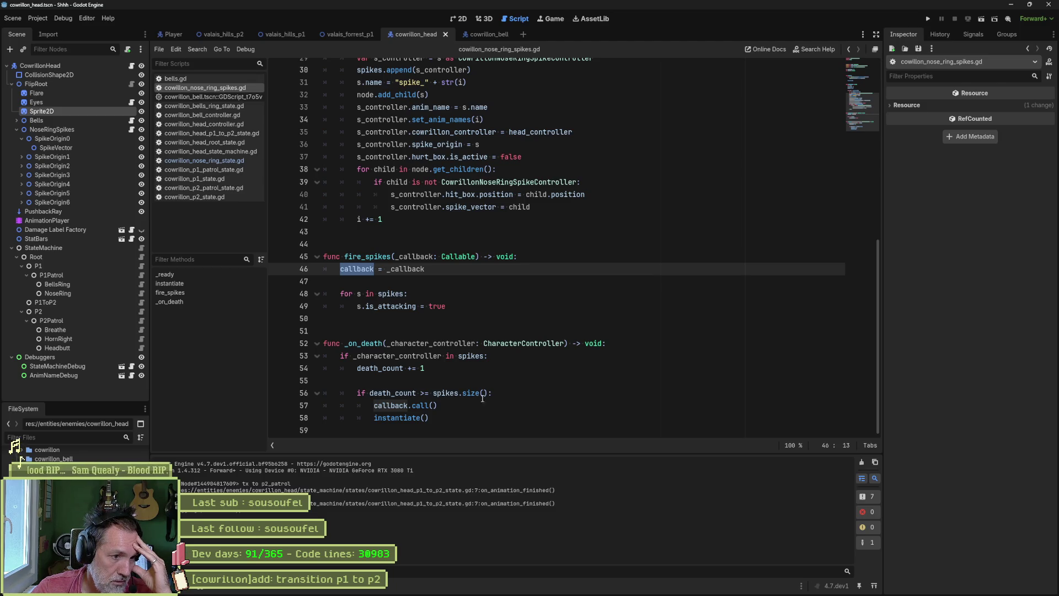
drag(450, 392, 445, 420)
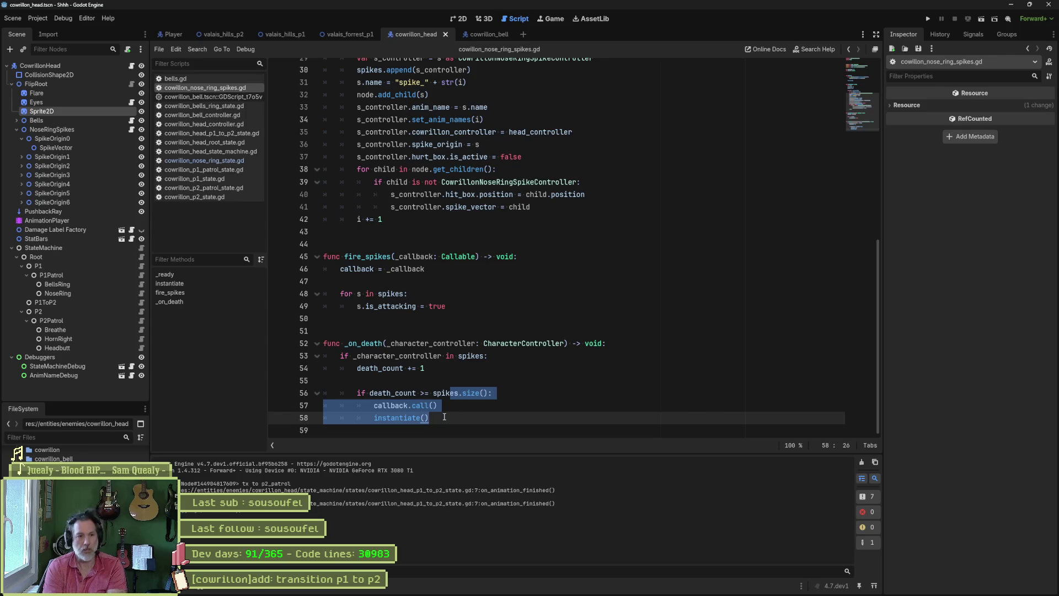
click(520, 396)
key(Return)
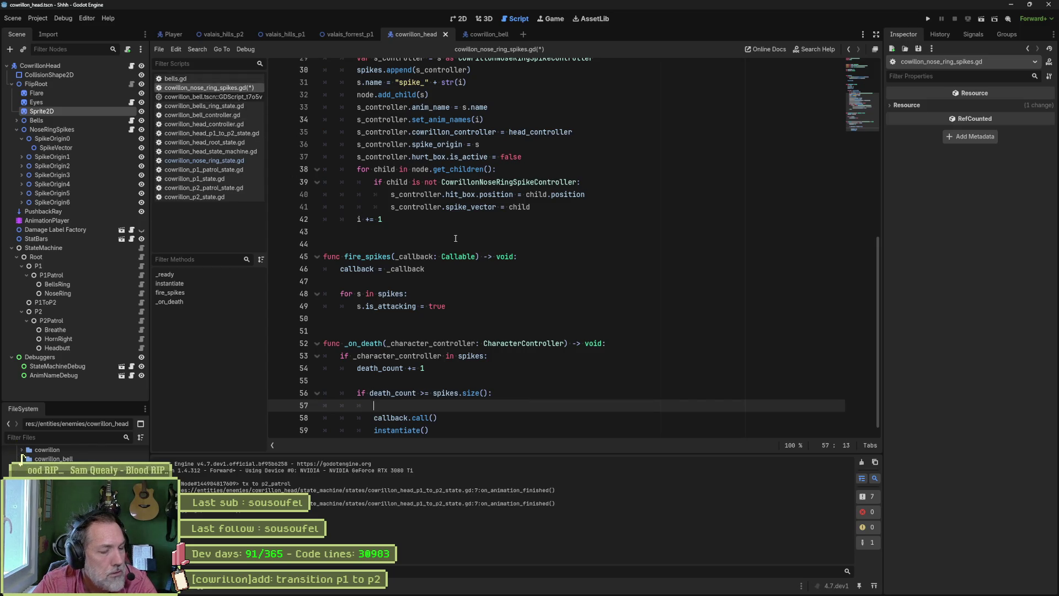
Navigate back to cowrillon_nose_ring_state.gd and put the caret on the is_p2 check line
key(alt+Left)
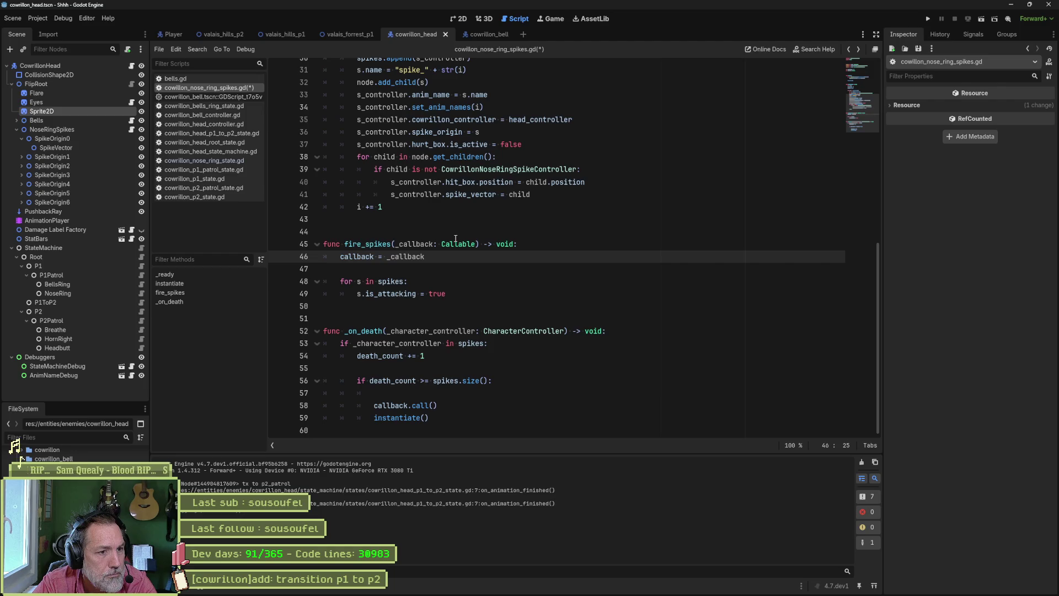
key(ctrl+Home)
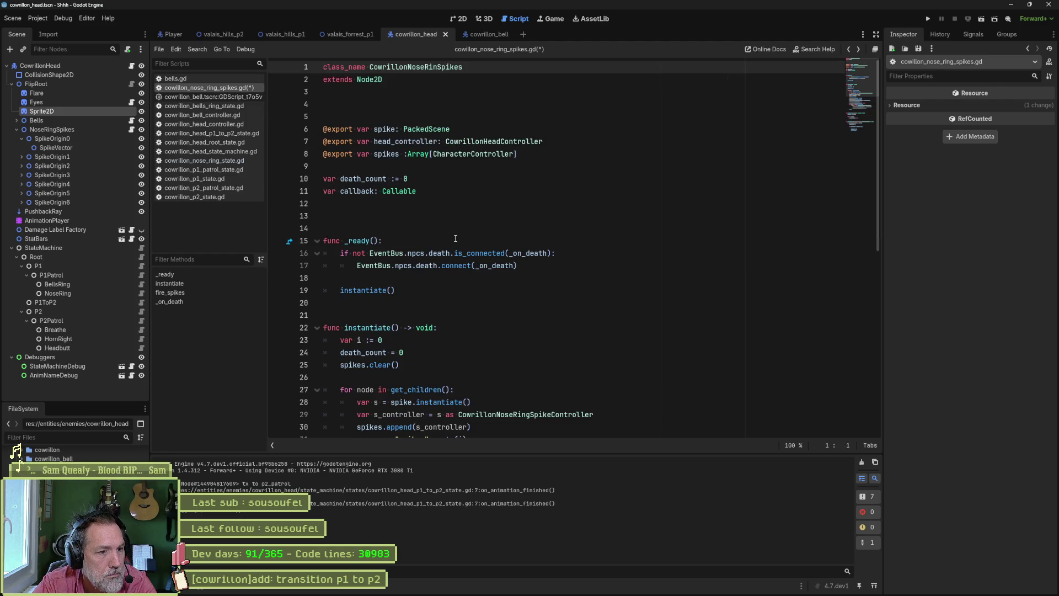
key(alt+Left)
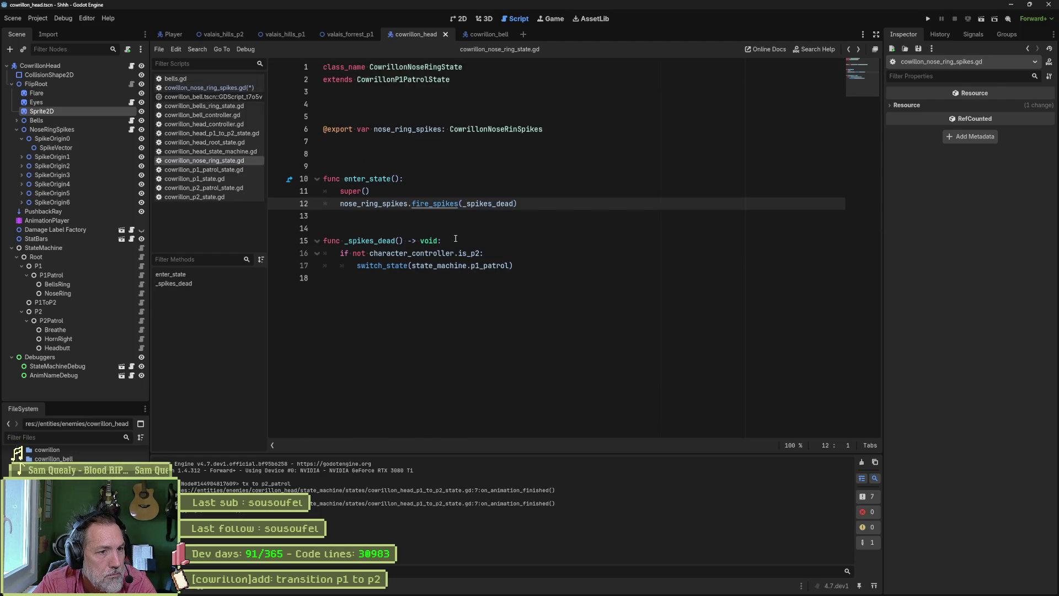
click(505, 248)
Cut the is_p2 guard line from the nose ring state script, save, and return to the spikes script
key(shift+Up)
key(BackSpace)
key(ctrl+s)
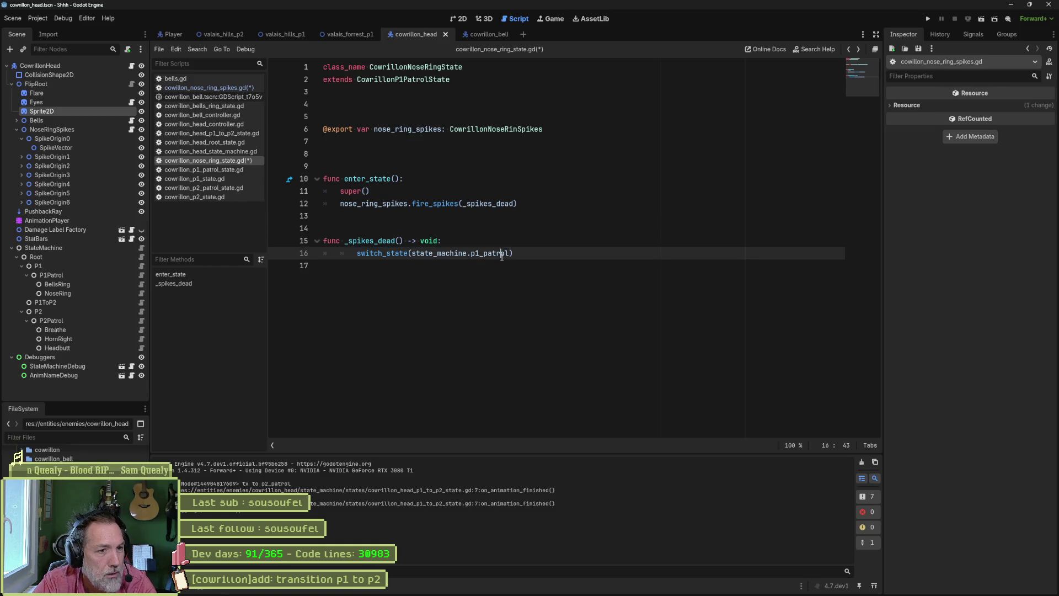
key(alt+Right)
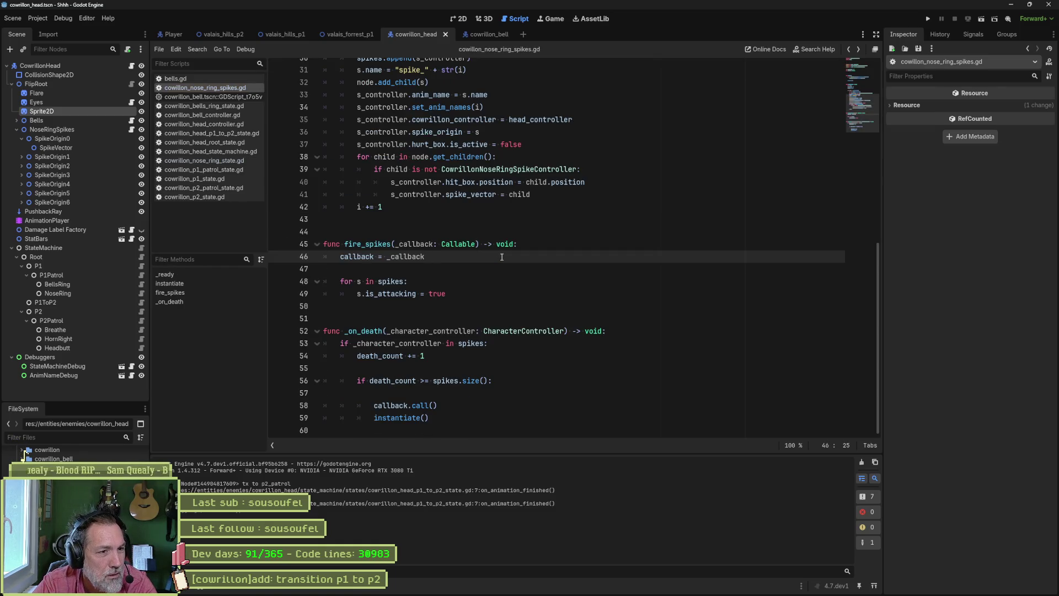
Extend line 56's death-count condition with 'and not character_controller.is_p2' and delete leftover lines
click(447, 392)
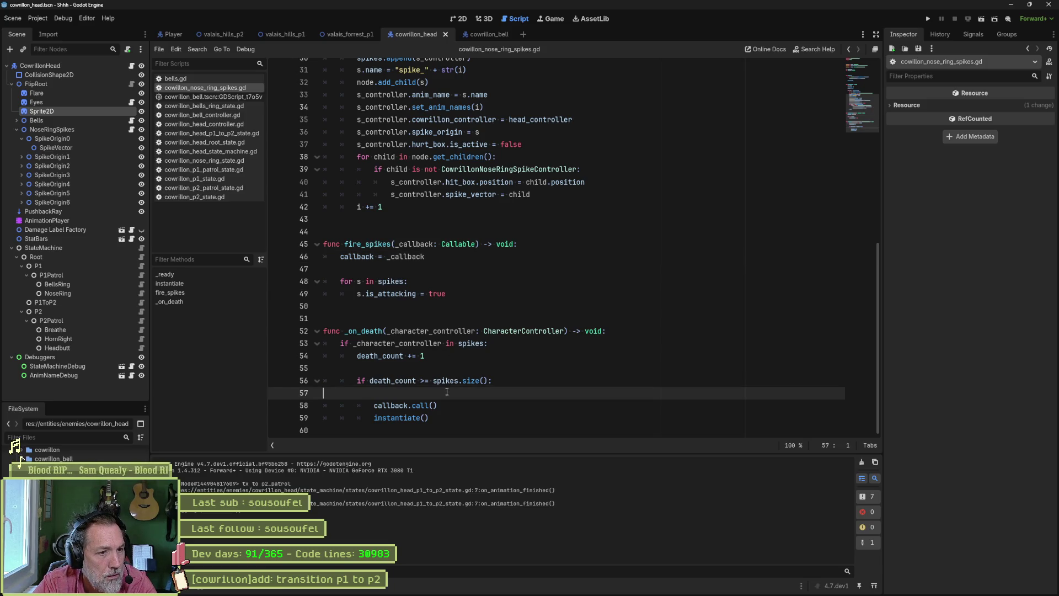
key(Return)
text(if not character_controller.is_p2:)
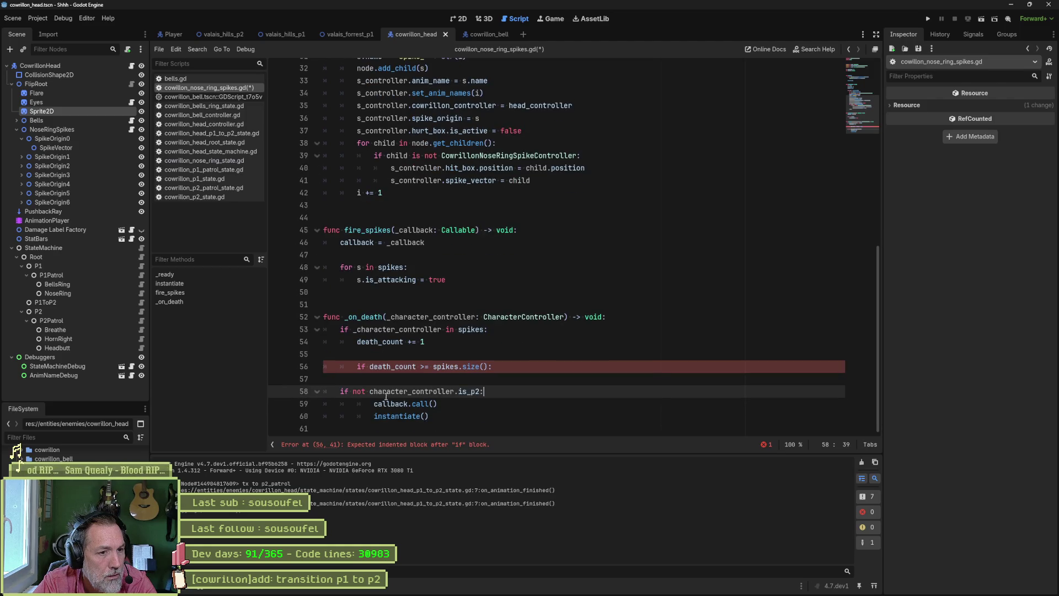
drag(354, 391, 479, 391)
key(BackSpace)
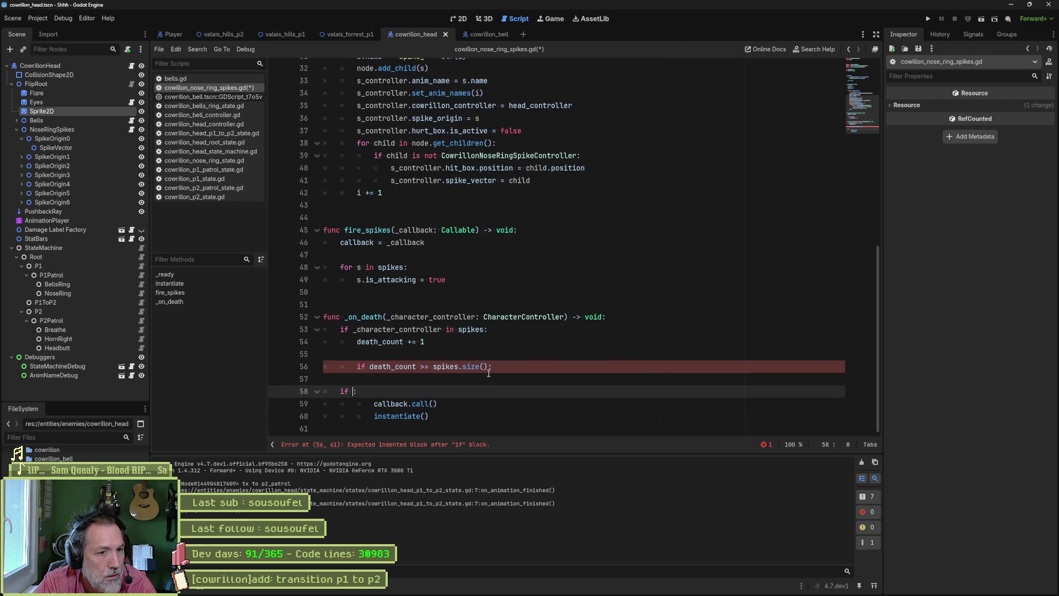
click(482, 369)
text(adn)
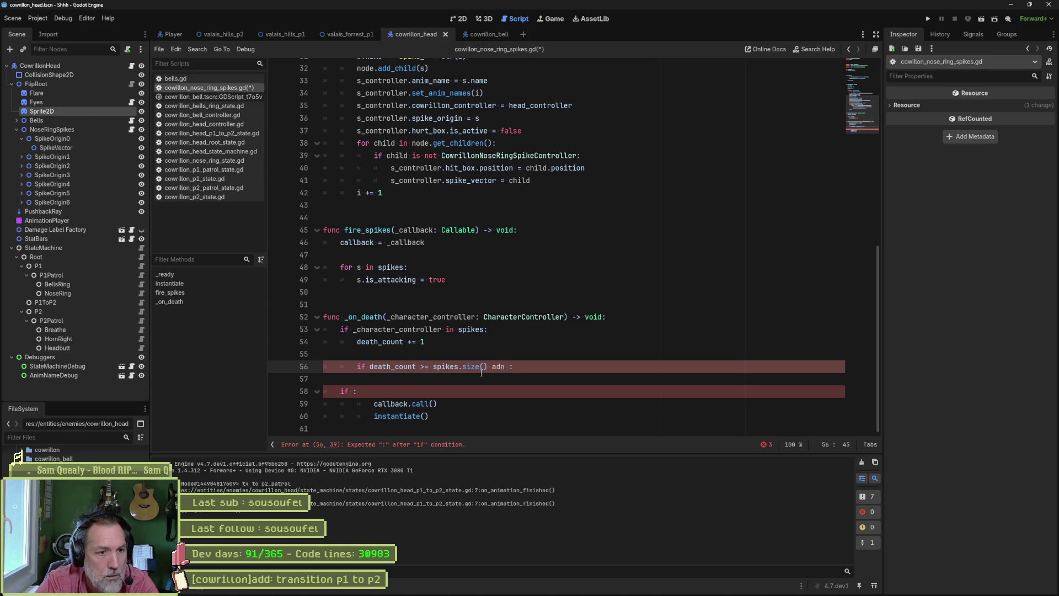
text( not character_controller.is_p2)
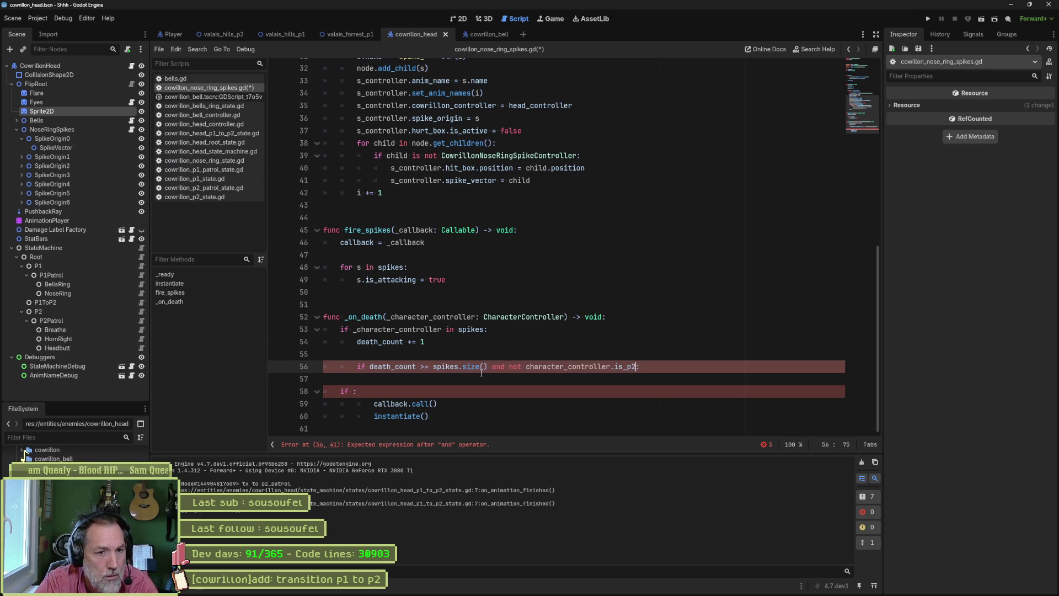
key(Delete)
key(Down)
key(ctrl+shift+k)
key(ctrl+shift+k)
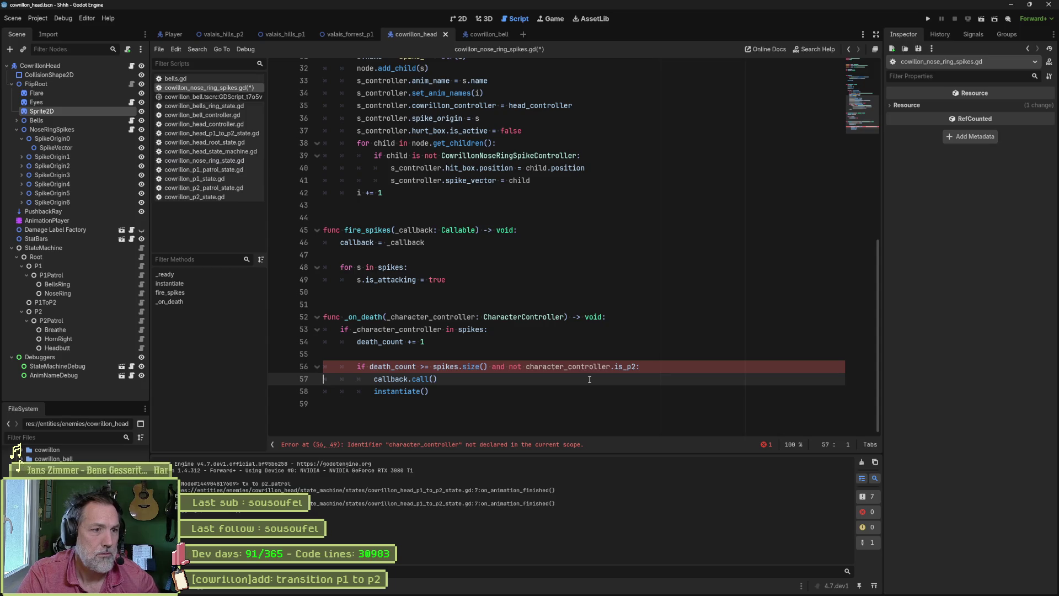
Replace character_controller with head_controller in the condition and save cowrillon_nose_ring_spikes.gd
scroll(589, 379, up, 8)
scroll(490, 316, up, 3)
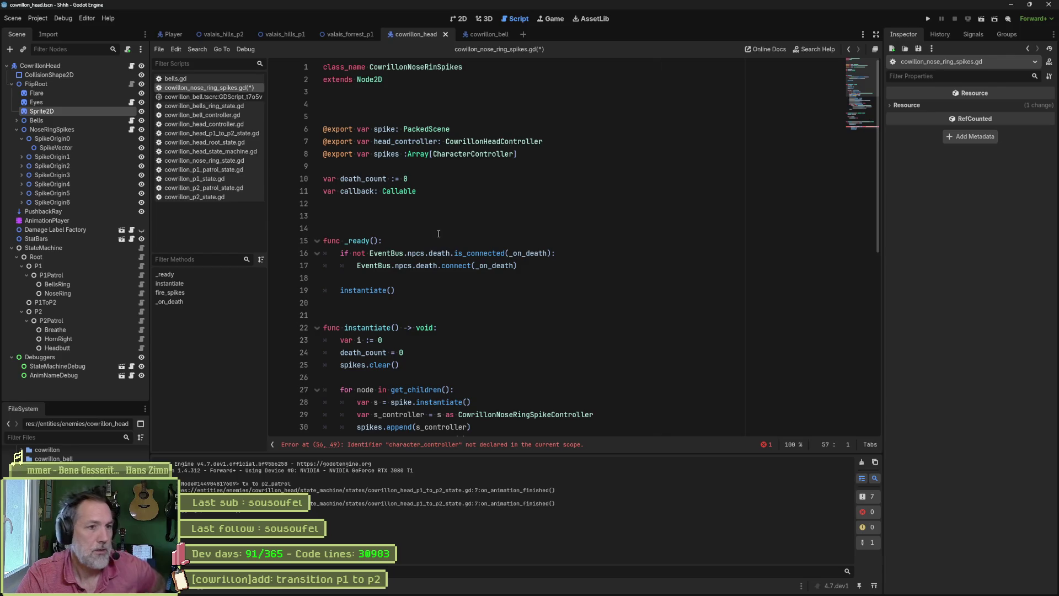
double_click(422, 141)
key(ctrl+c)
scroll(523, 369, down, 10)
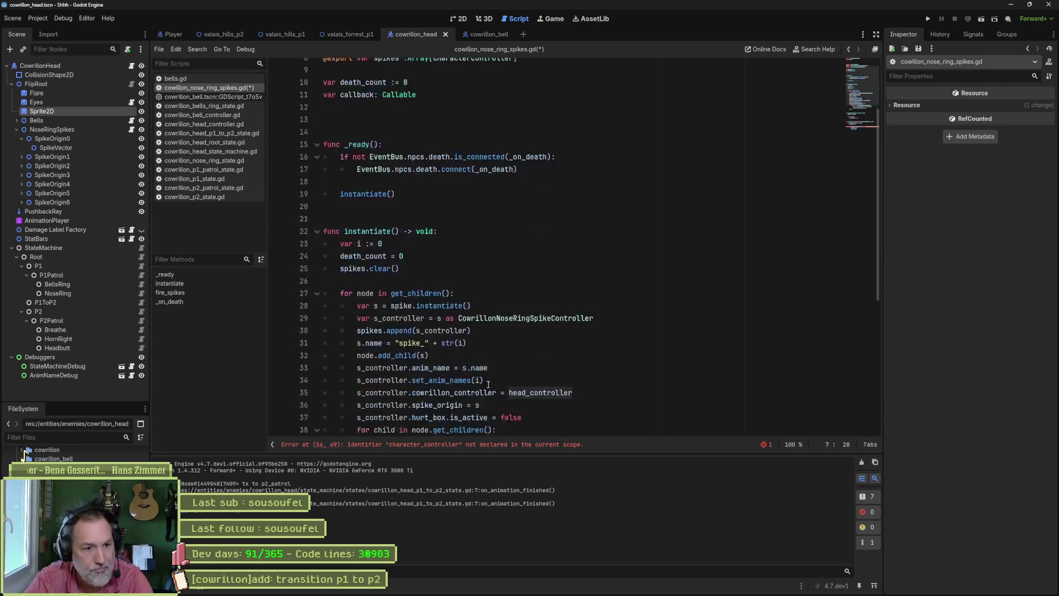
double_click(544, 392)
key(ctrl+v)
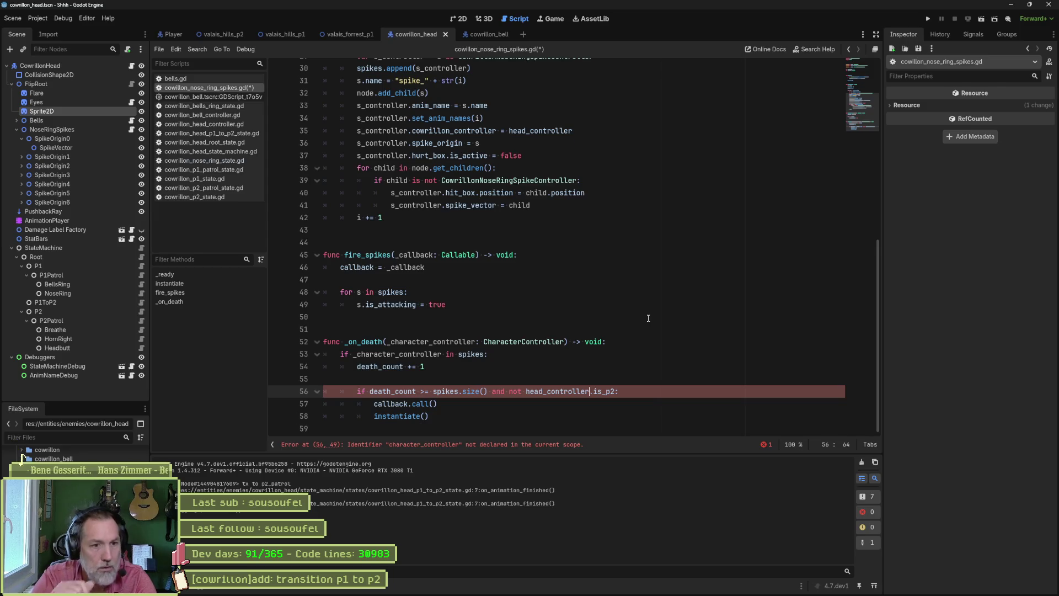
key(ctrl+s)
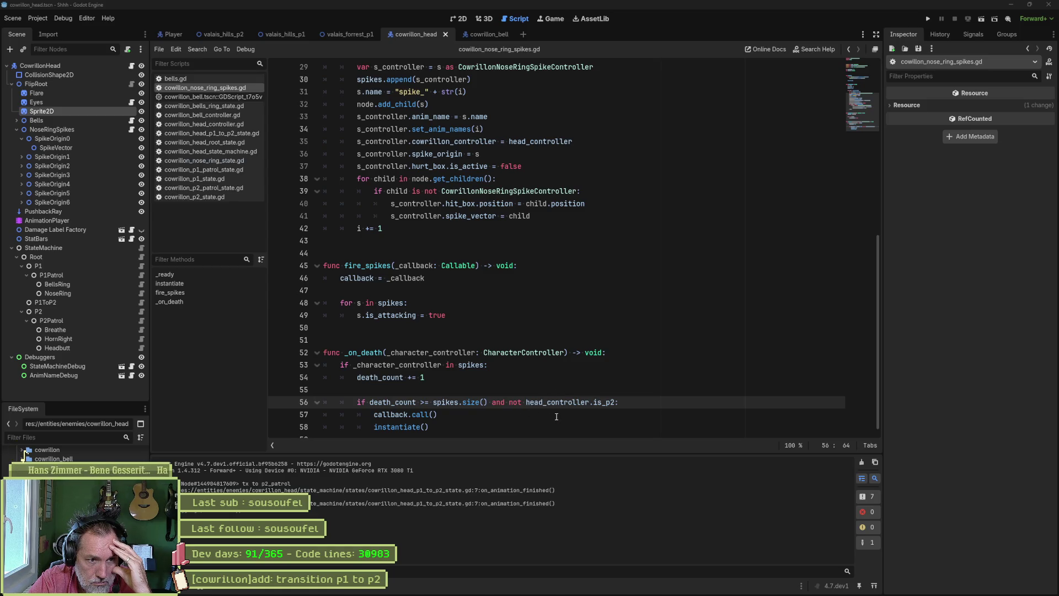
scroll(557, 417, down, 1)
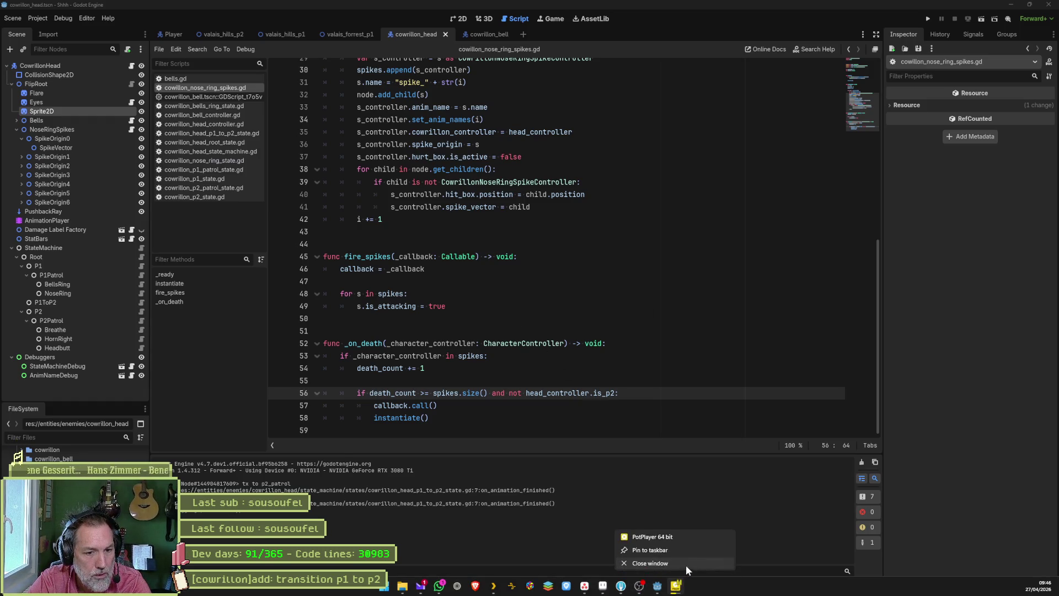
Test the changes by running the cowrillon_head scene, then the valais_forrest_p1 level
click(534, 342)
key(F6)
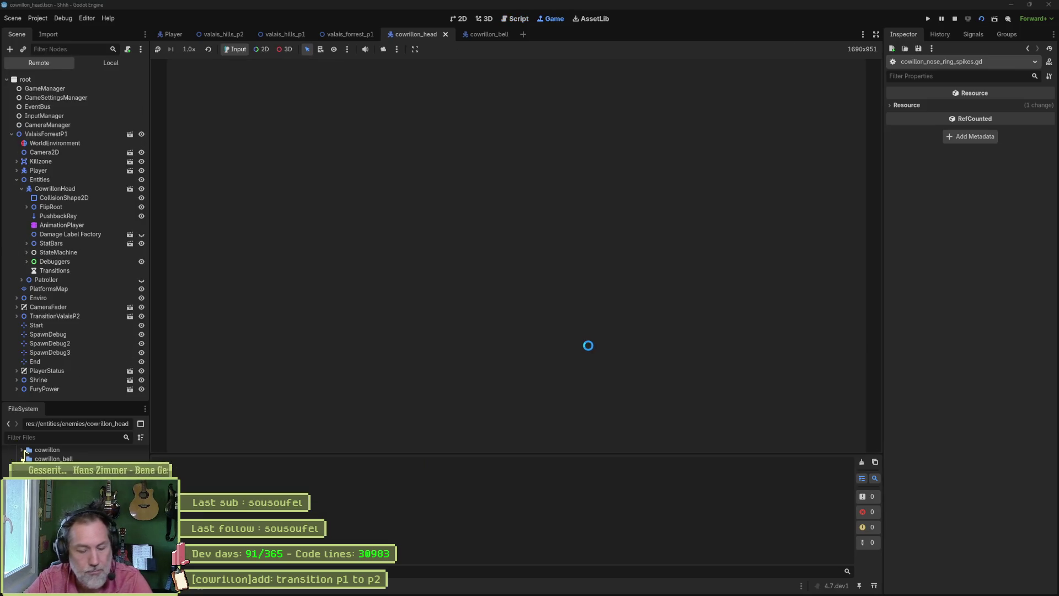
key(F8)
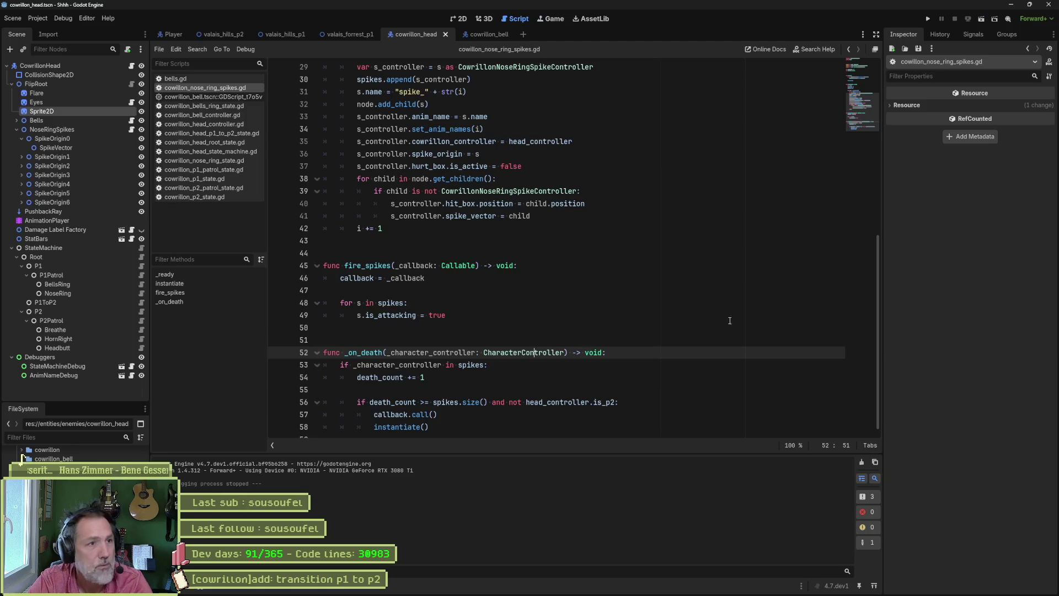
click(349, 34)
key(F6)
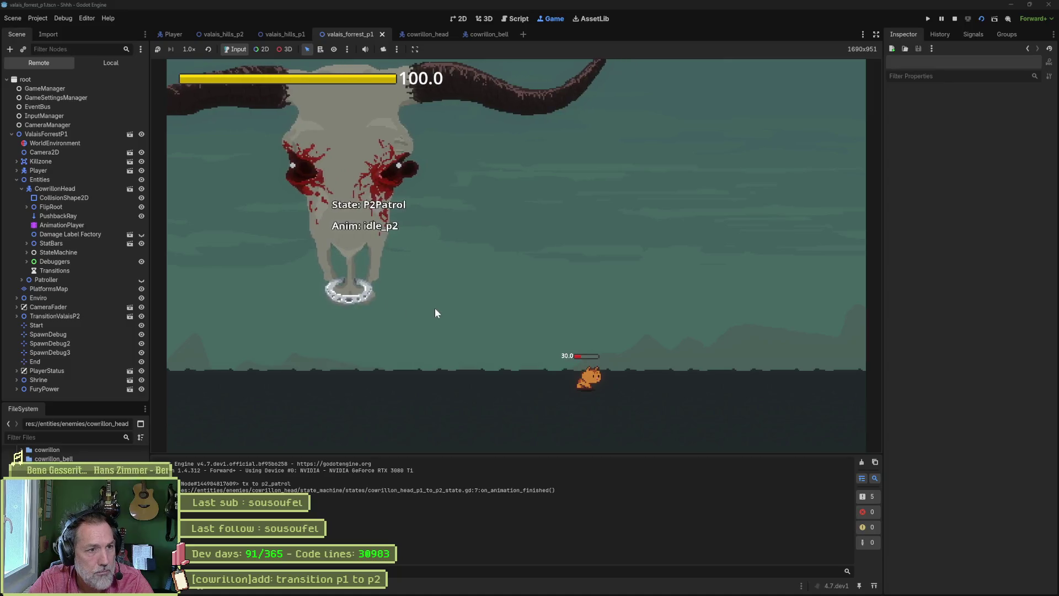
key(F8)
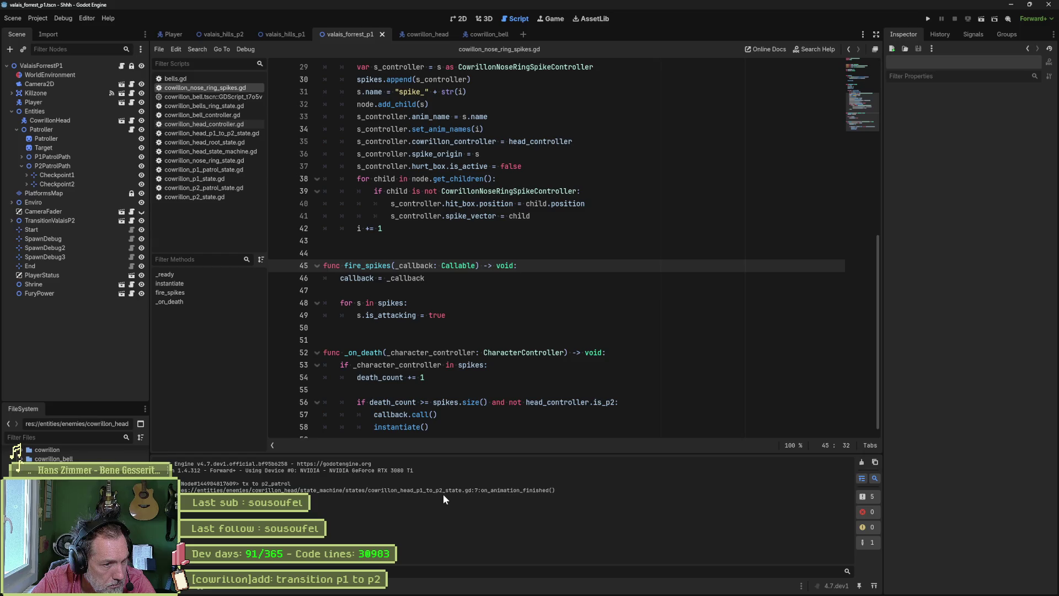
Delete the print_debug line from the p1-to-p2 transition state script and save it
click(211, 133)
click(504, 141)
key(ctrl+shift+k)
key(ctrl+s)
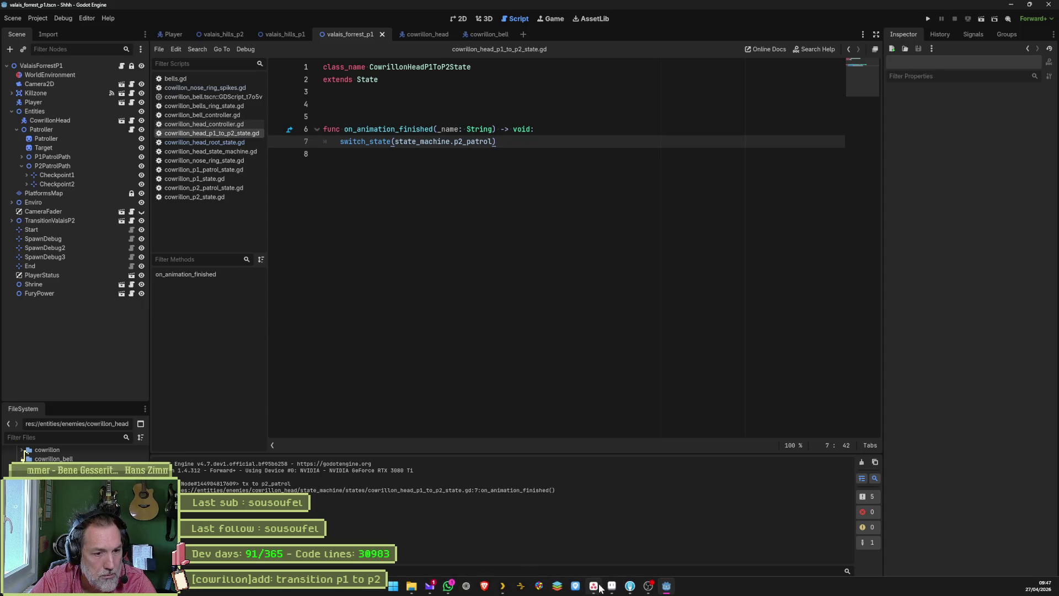
In Asana, open the 'transition p1 to p2' task and select its full title
click(594, 588)
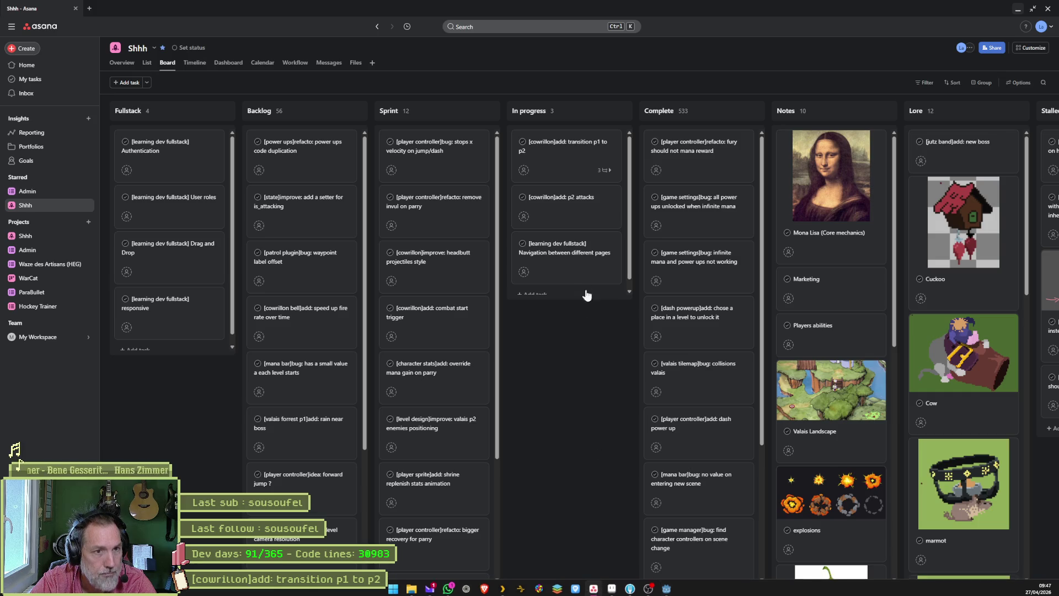
click(570, 156)
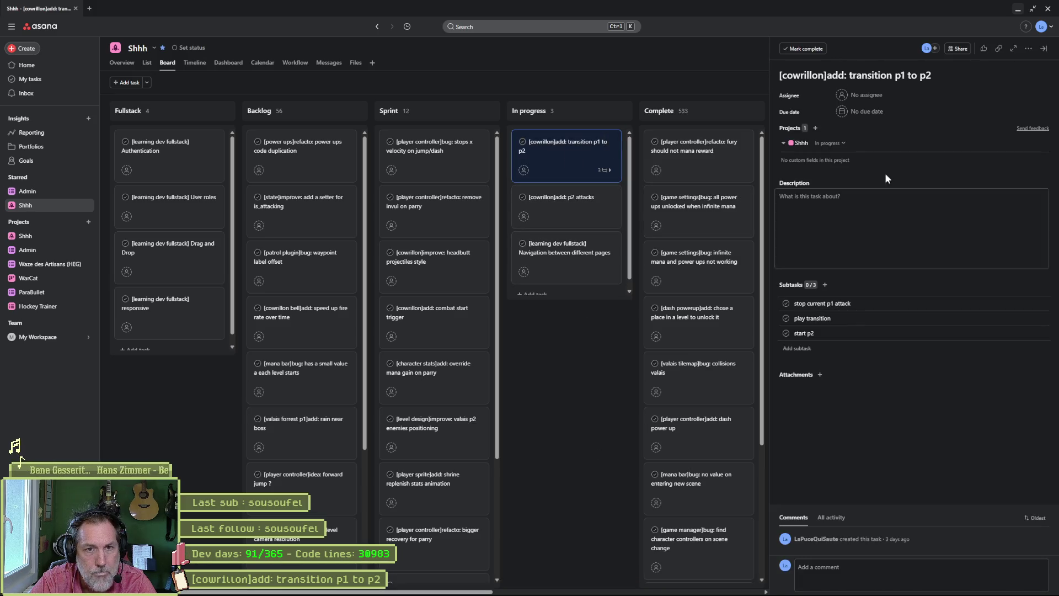
triple_click(913, 75)
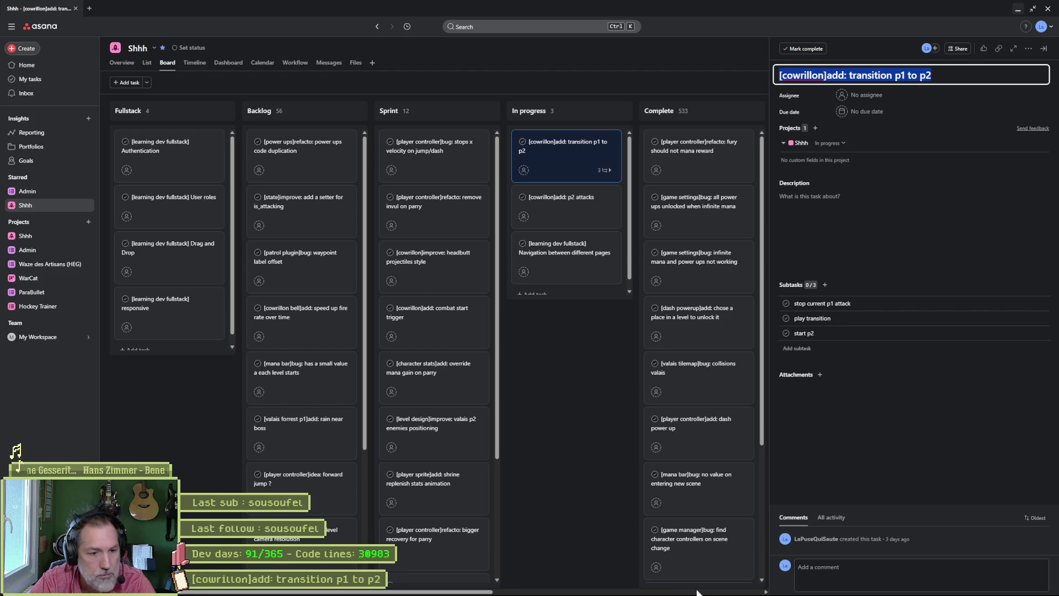
click(629, 586)
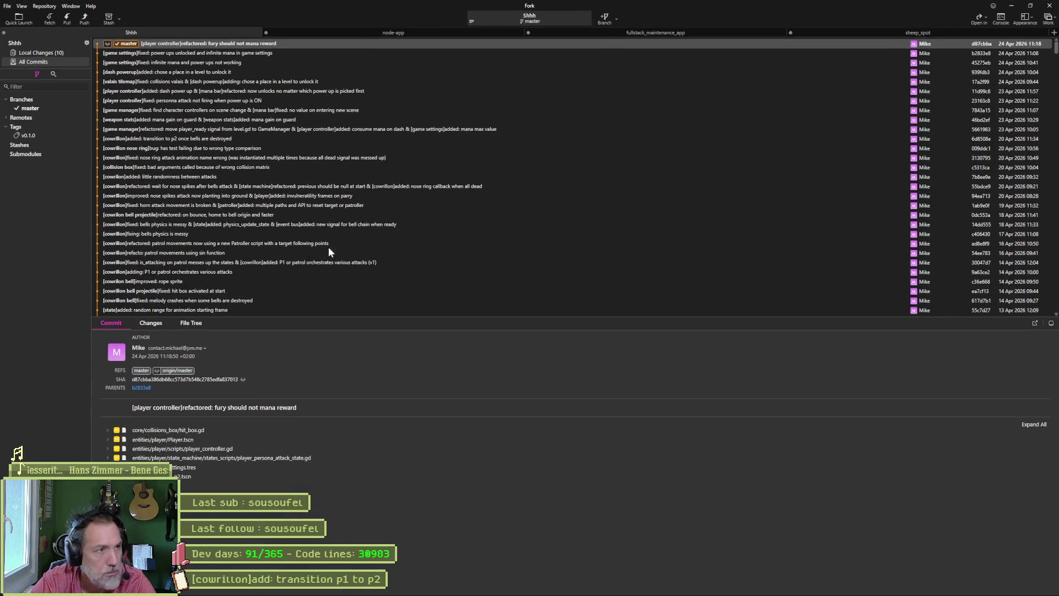
Show Fork's local changes and paste the Asana subtask title 'stop current p1 attack' as commit summary
click(43, 52)
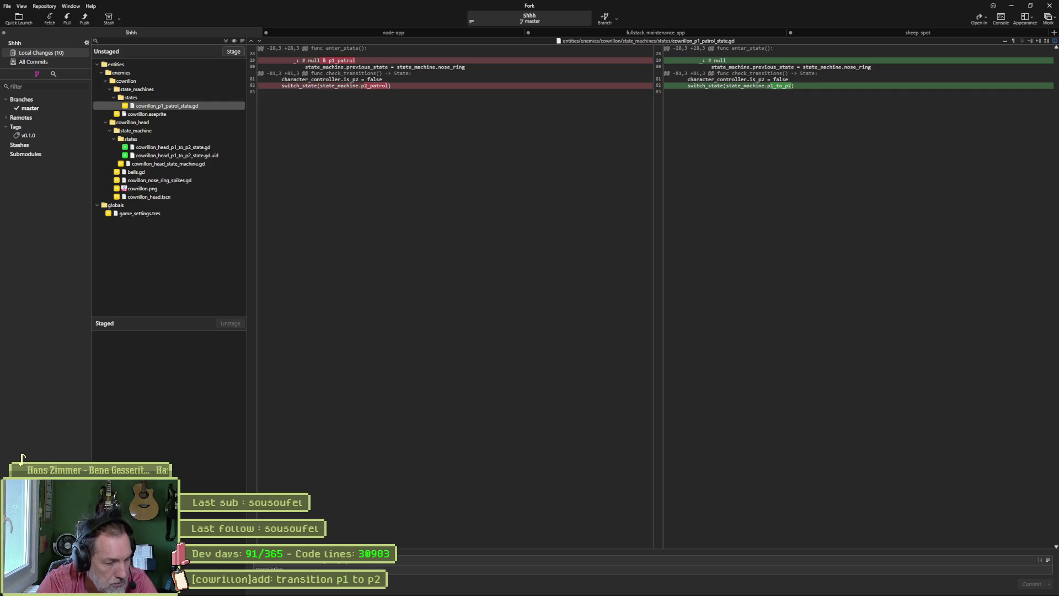
key(alt+Tab)
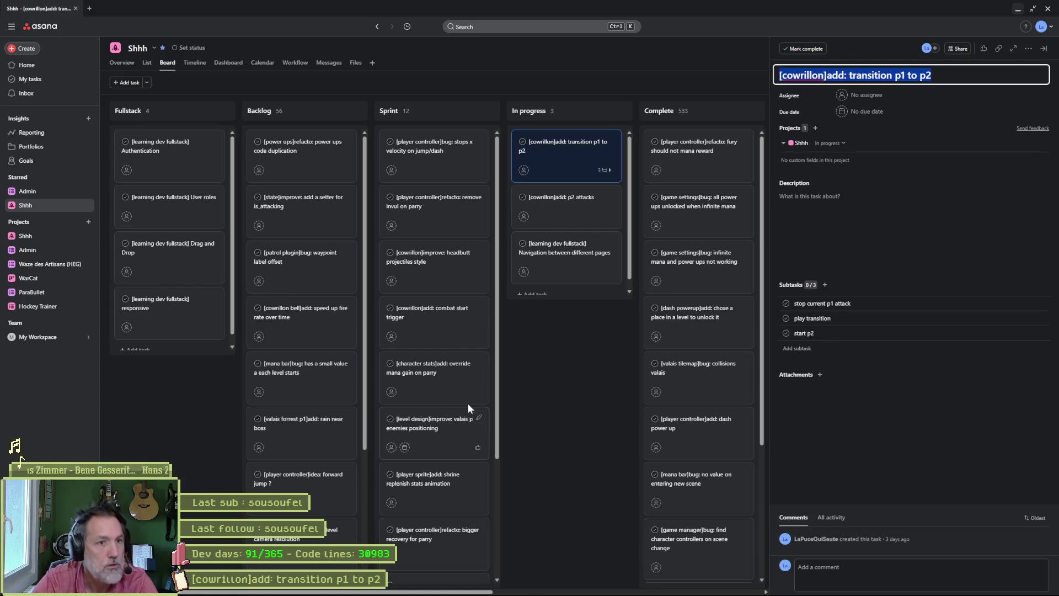
click(871, 305)
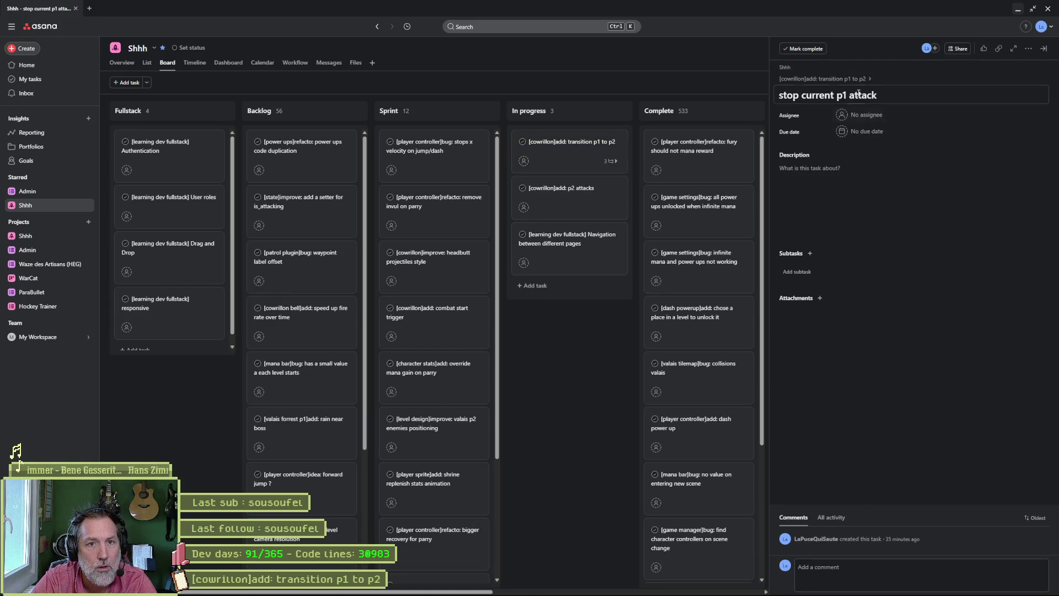
triple_click(827, 95)
key(ctrl+c)
key(alt+Tab)
key(ctrl+v)
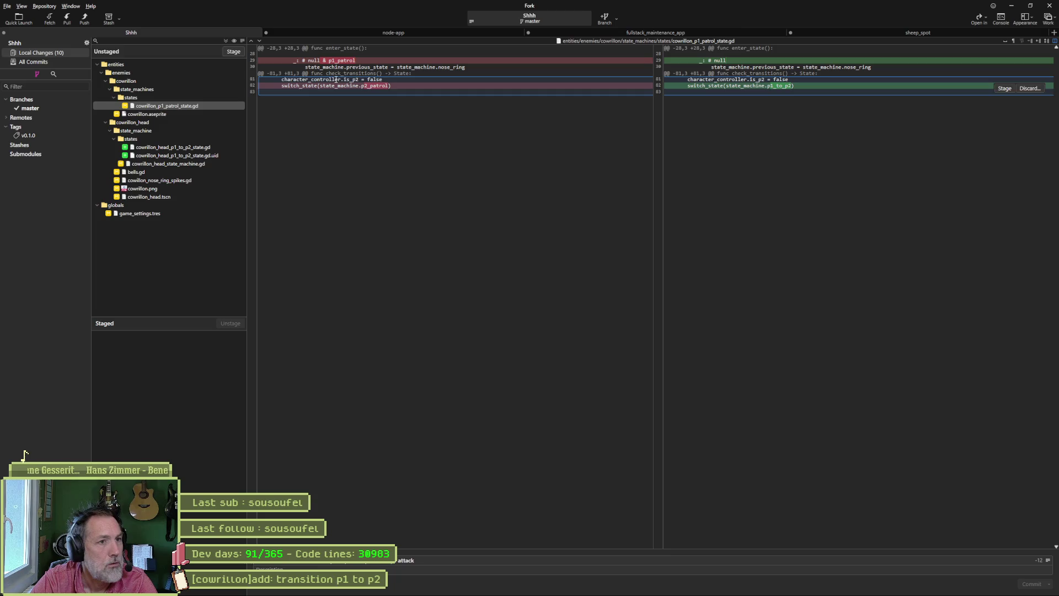
Review the diffs for the new p1_to_p2 state, the state machine, bells.gd, the nose ring spikes script and cowrillon.png
mouse_move(741, 63)
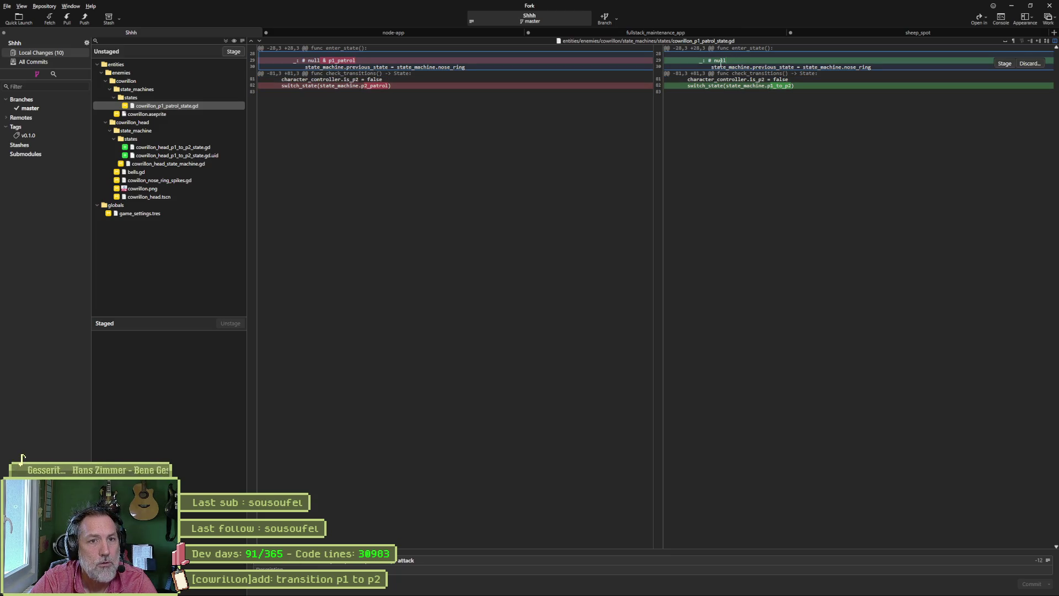
mouse_move(754, 96)
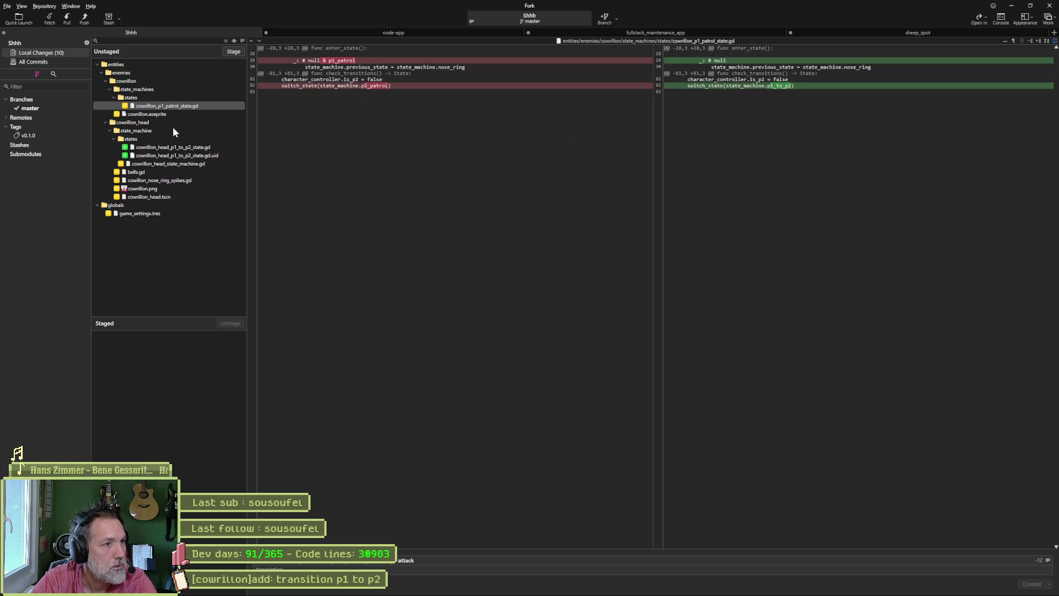
click(208, 147)
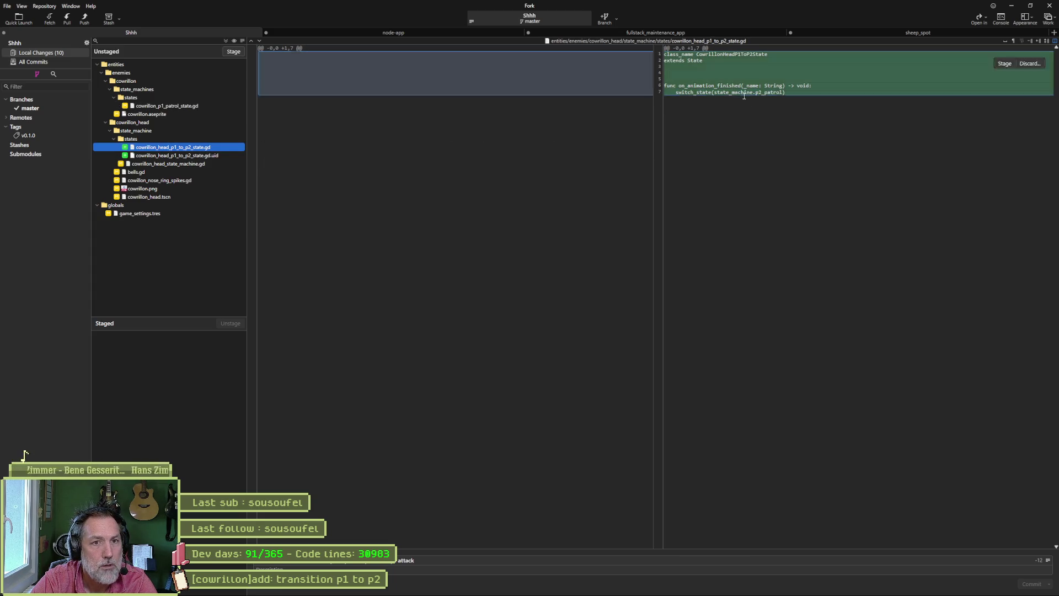
click(190, 164)
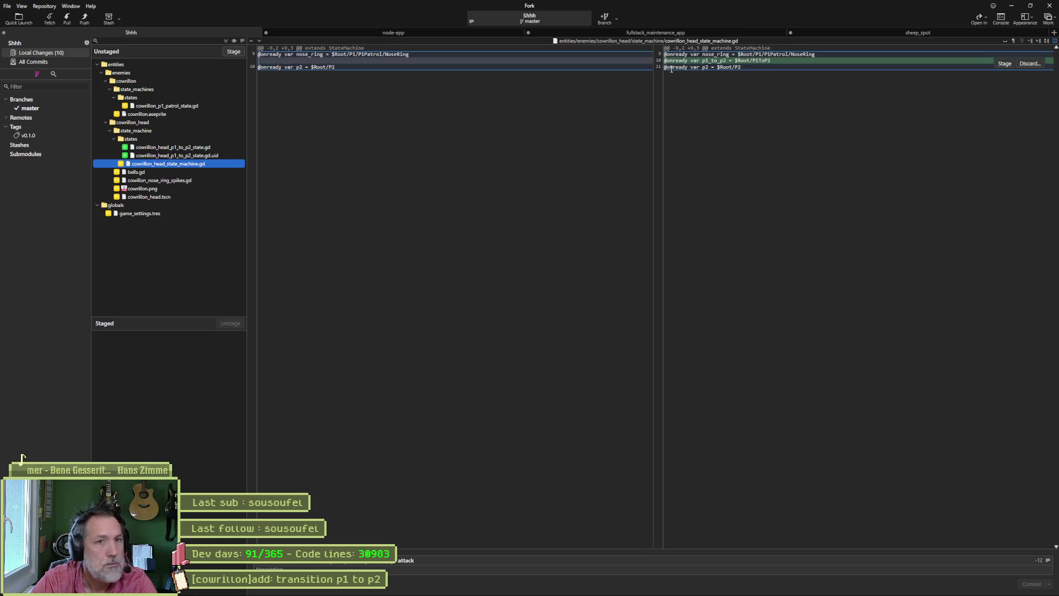
click(173, 173)
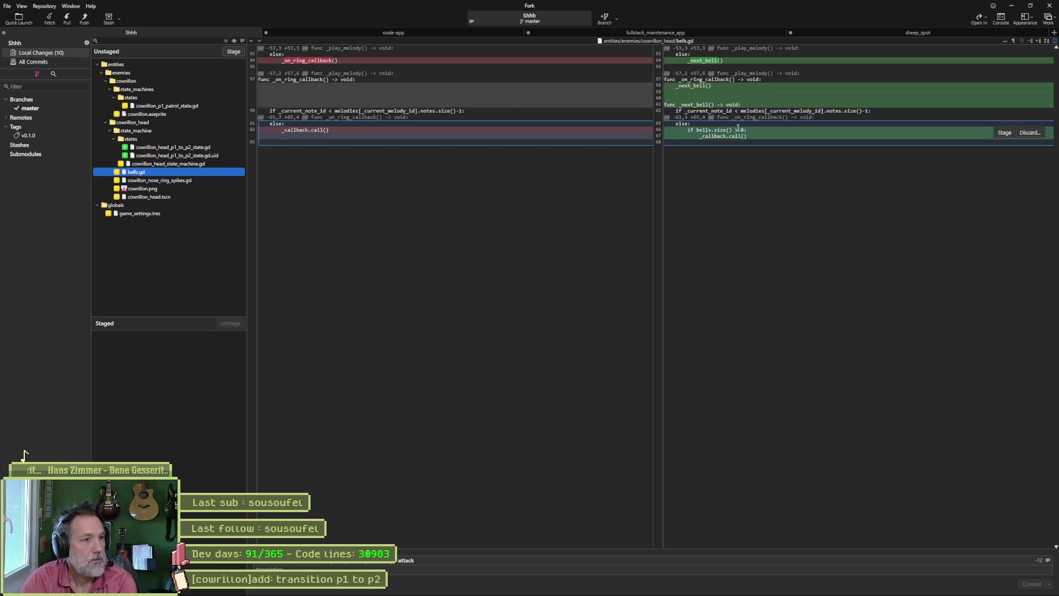
click(152, 181)
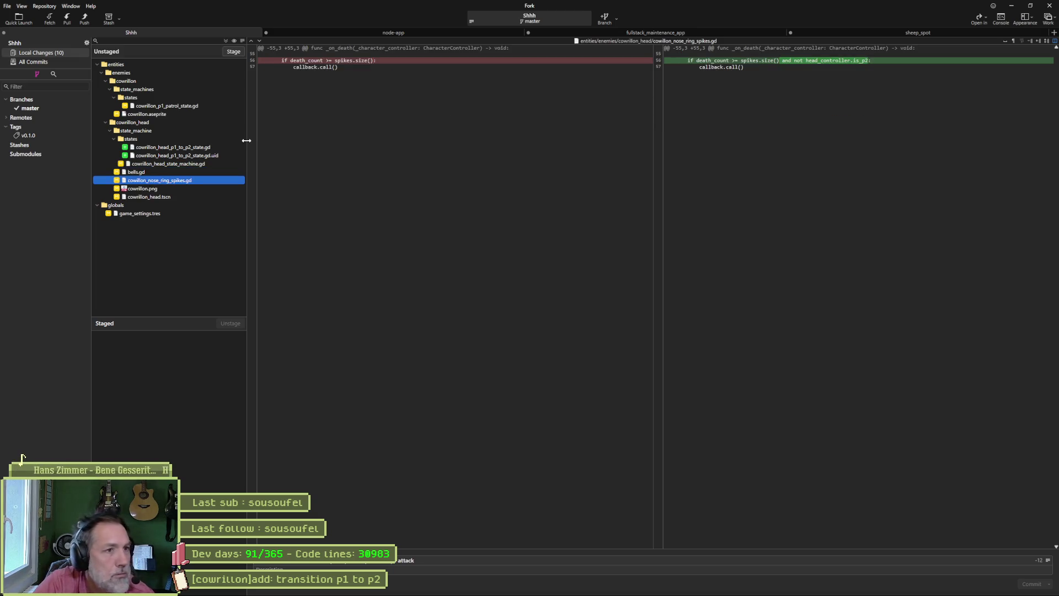
click(174, 190)
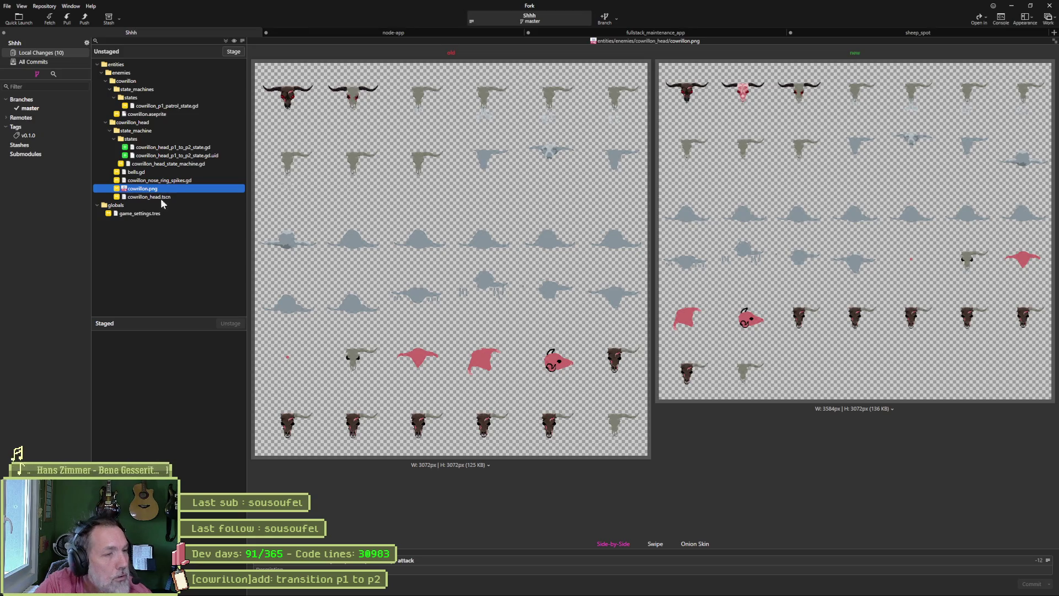
Stage all ten changes, commit them, and push master to origin
click(233, 52)
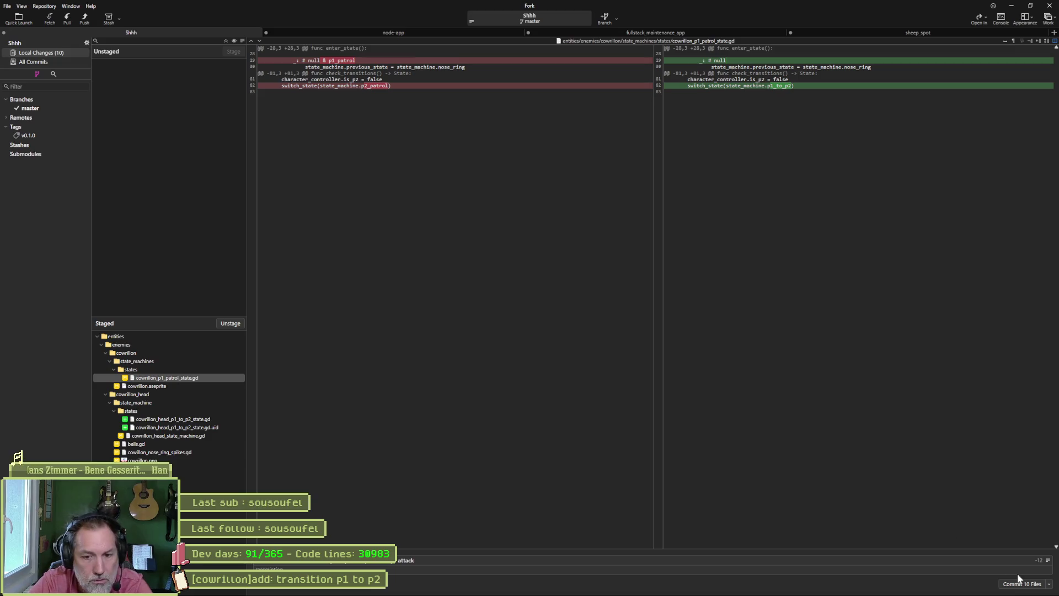
click(1019, 586)
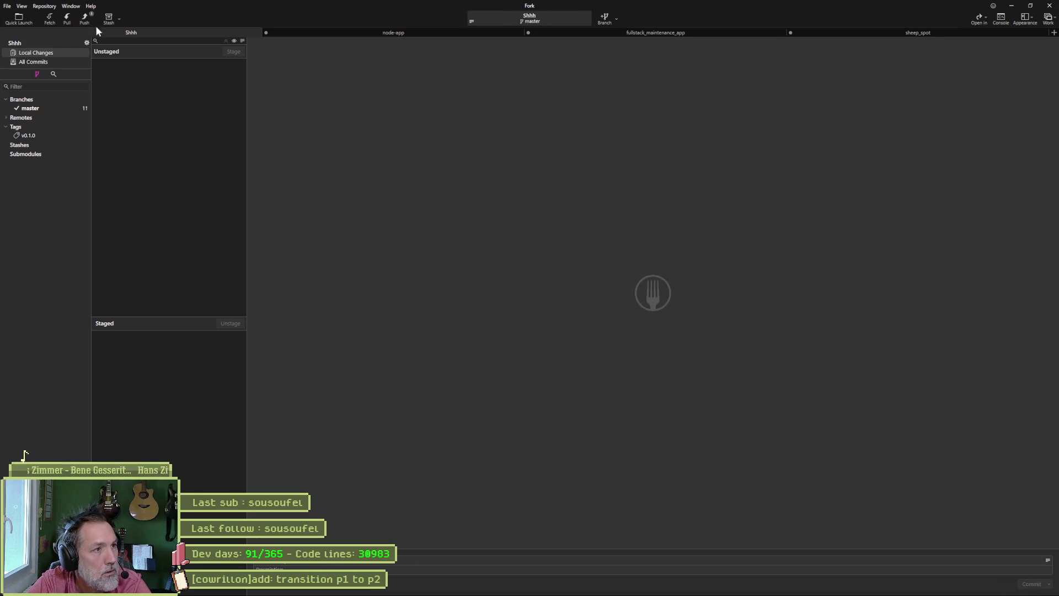
click(84, 20)
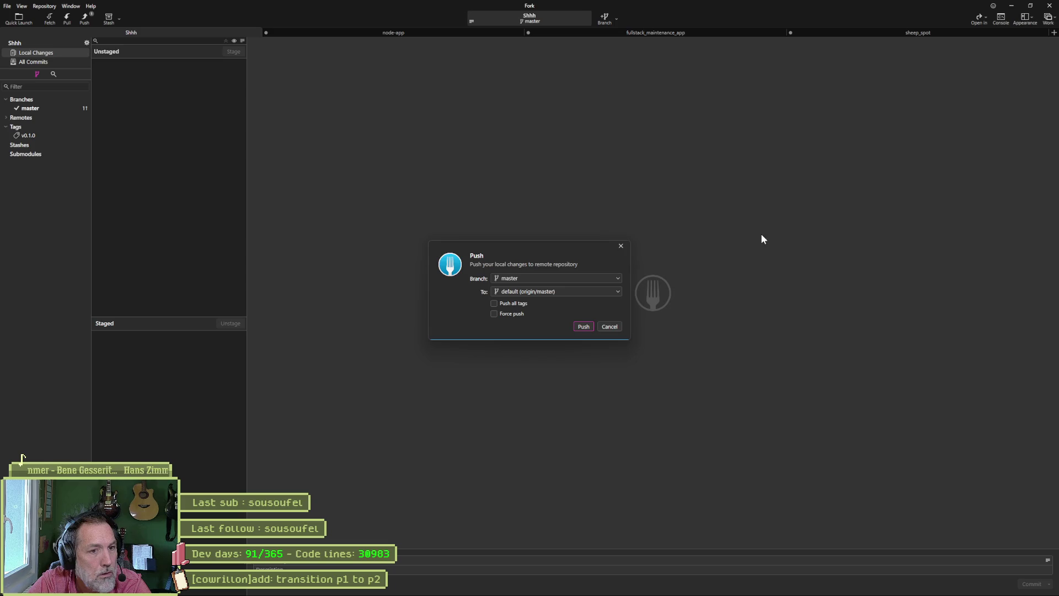
click(1012, 9)
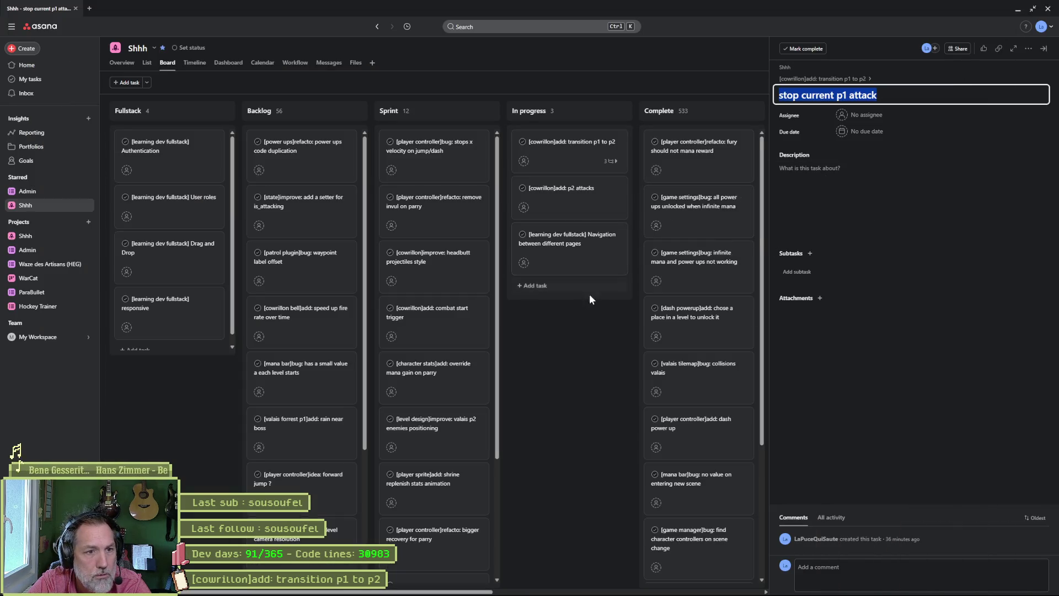
Mark 'stop current p1 attack' done and permanently delete the 'play transition' subtask
click(559, 159)
click(786, 303)
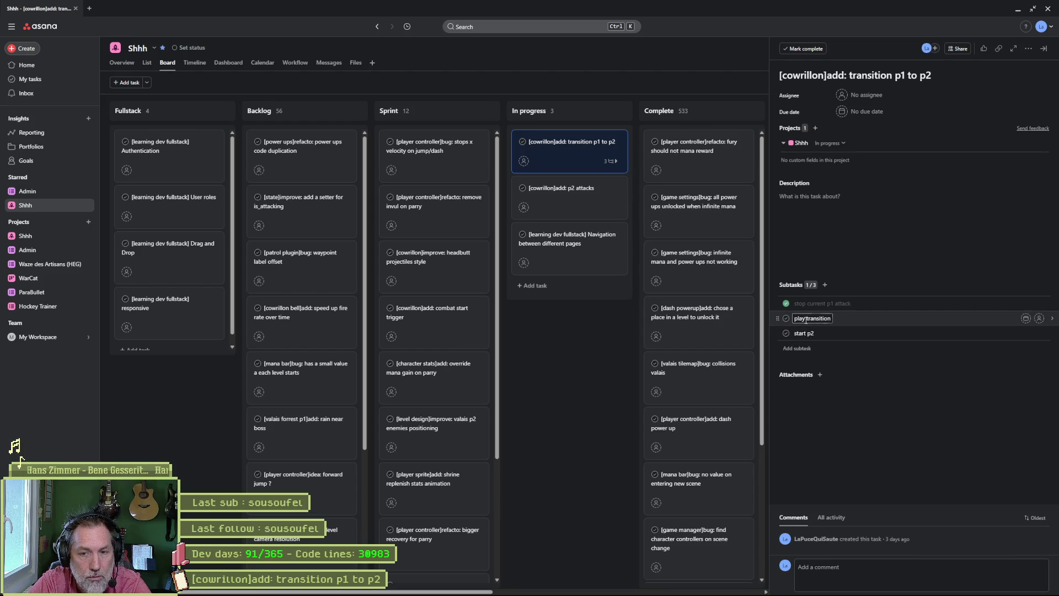
click(1052, 319)
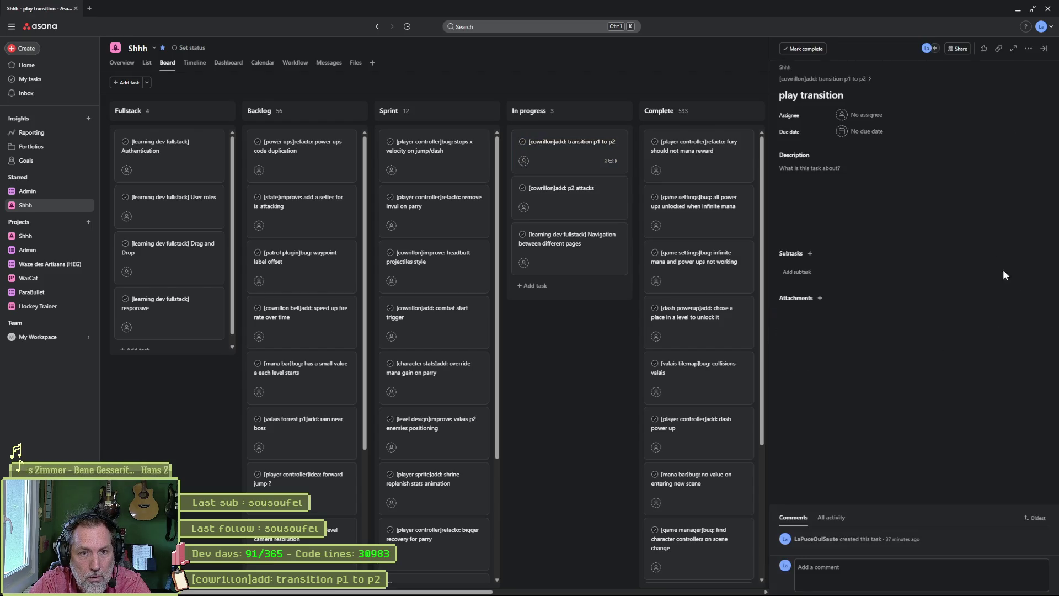
click(1028, 49)
click(947, 284)
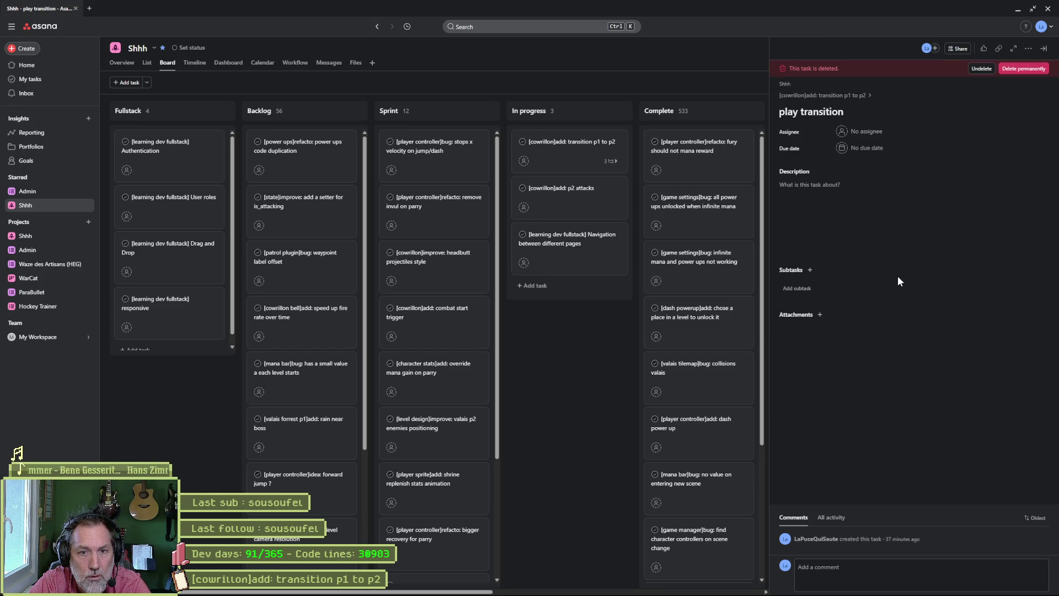
click(1022, 69)
click(631, 335)
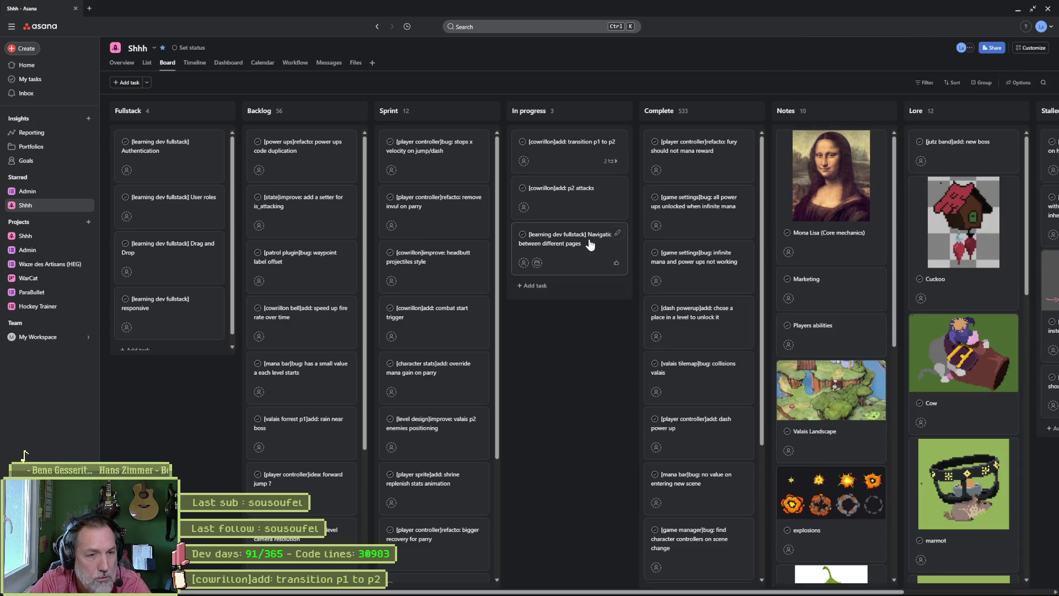
Mark 'start p2' done and move the transition p1 to p2 card into Complete
click(561, 159)
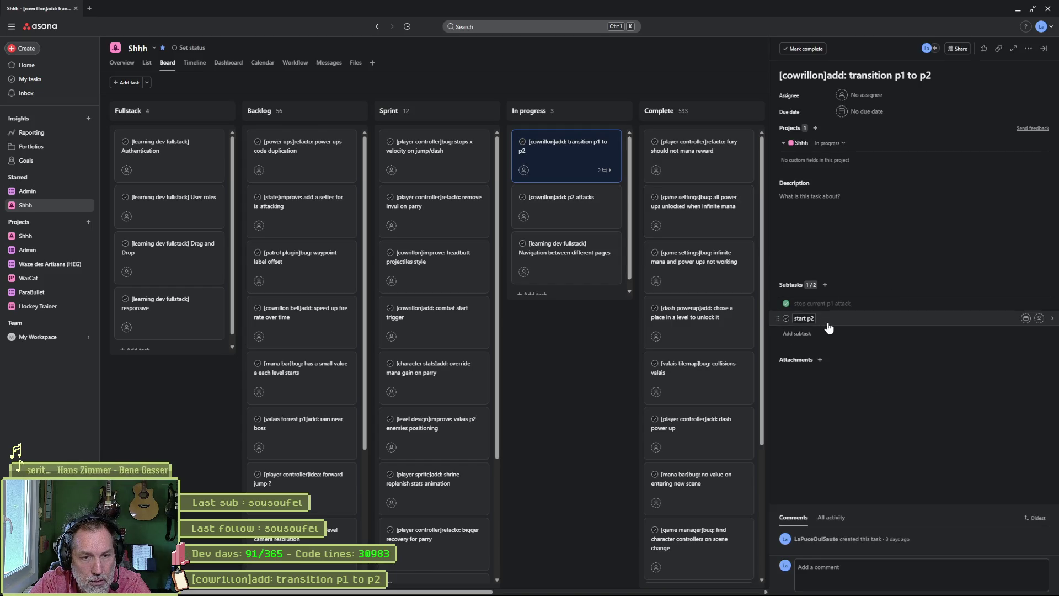
click(786, 318)
drag(615, 144, 684, 157)
click(617, 149)
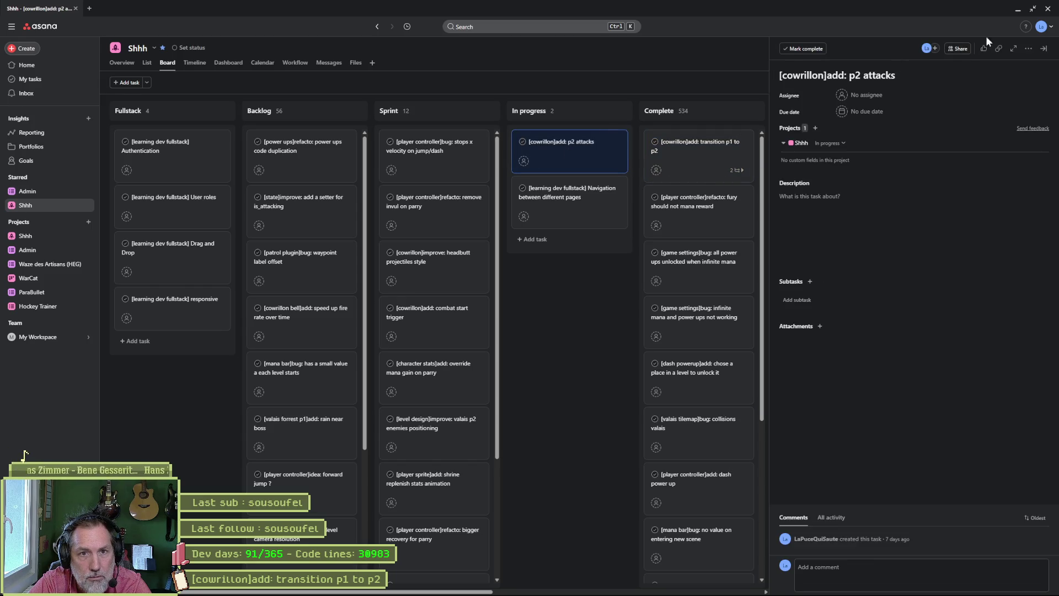
click(1018, 9)
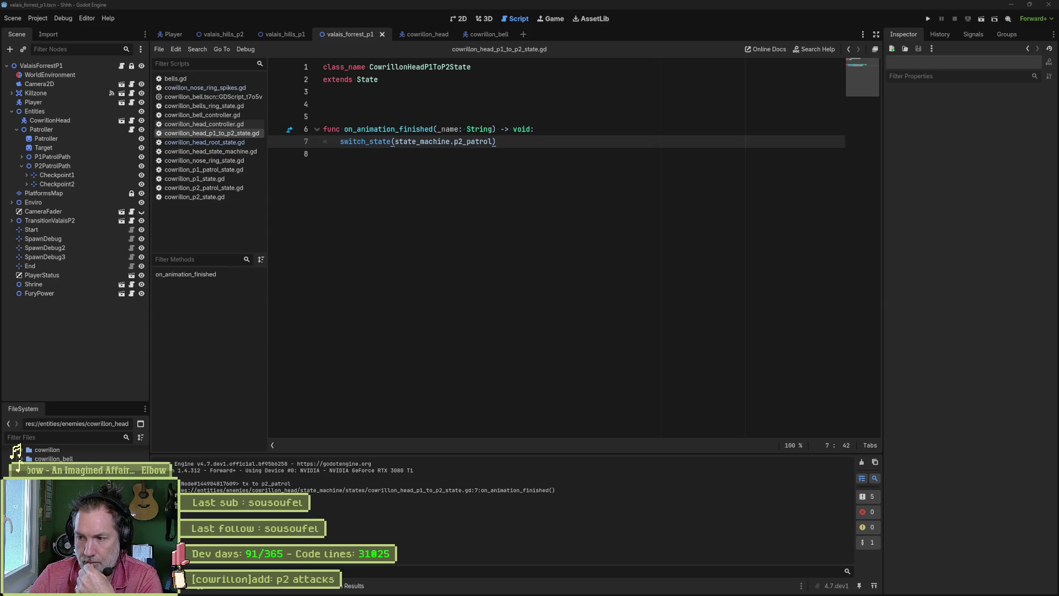
Return to Godot and bring up the context menu for bells.gd in the script list
click(23, 455)
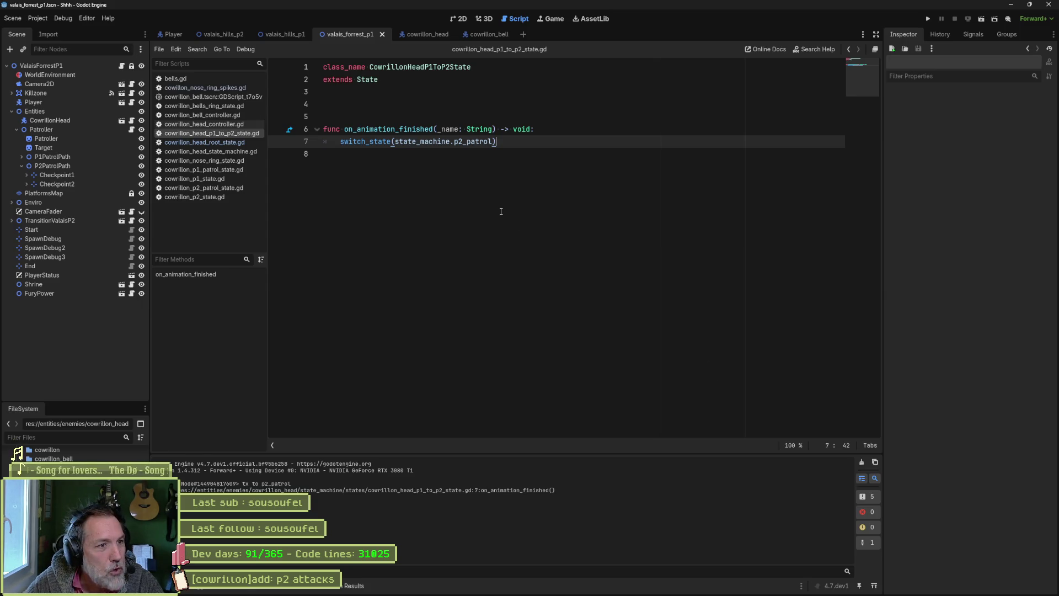
mouse_move(548, 593)
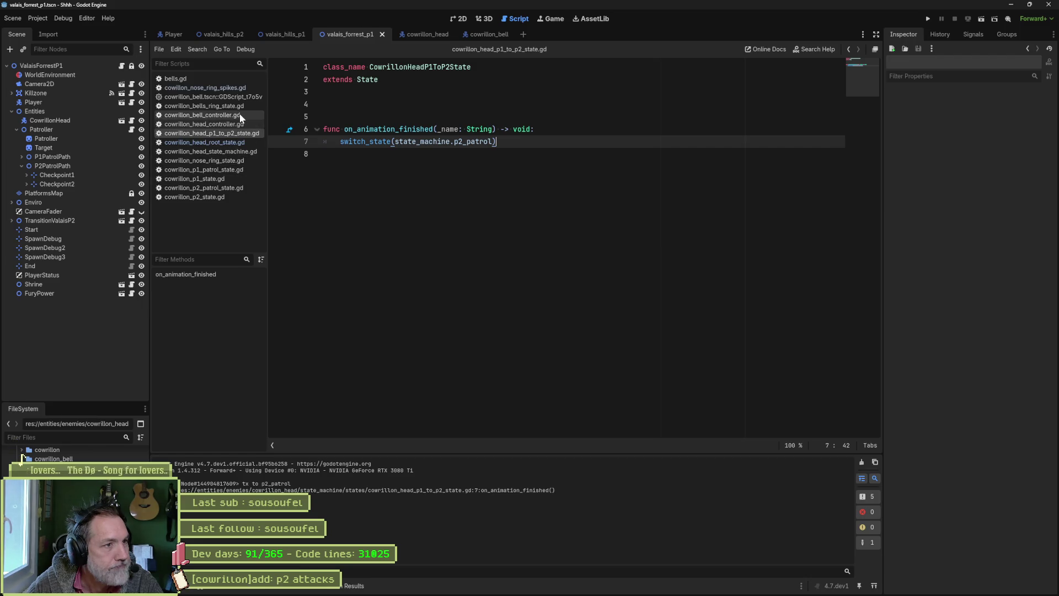
right_click(184, 81)
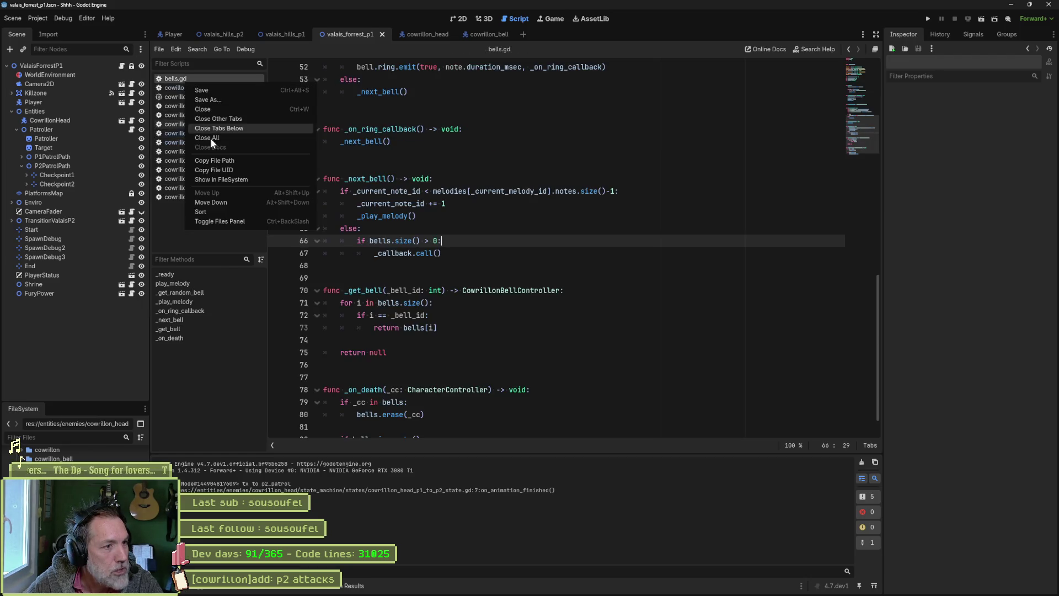
Close all open scripts and the cowrillon_bell scene, keeping cowrillon_head open
click(270, 137)
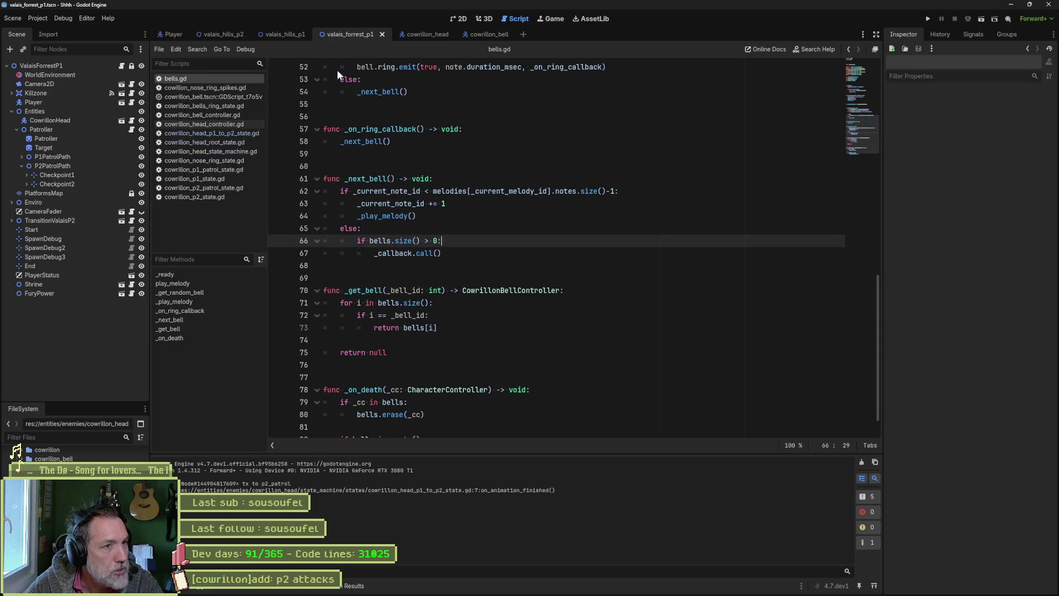
click(415, 34)
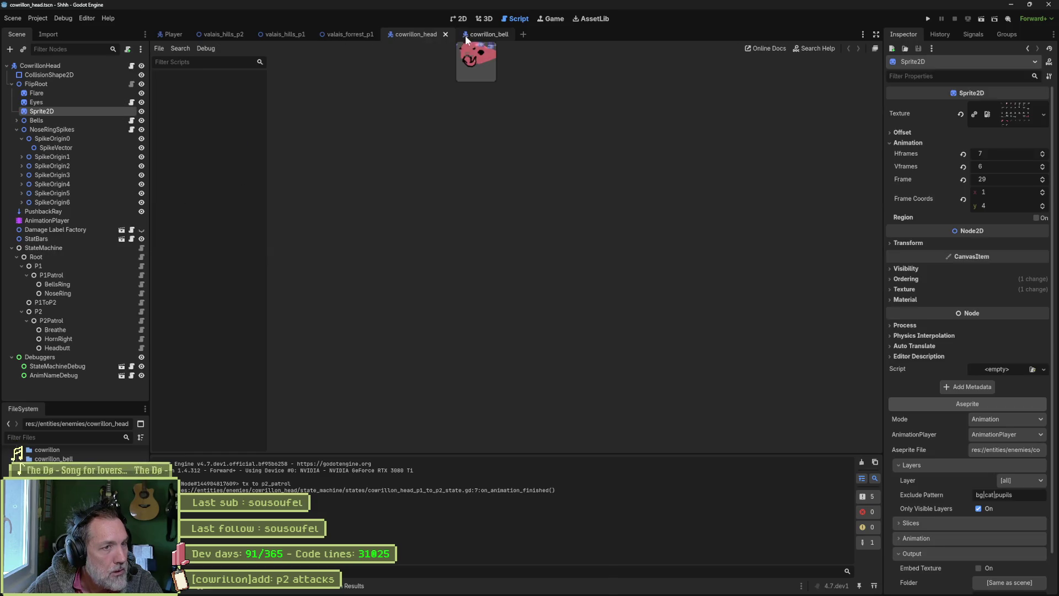
middle_click(483, 35)
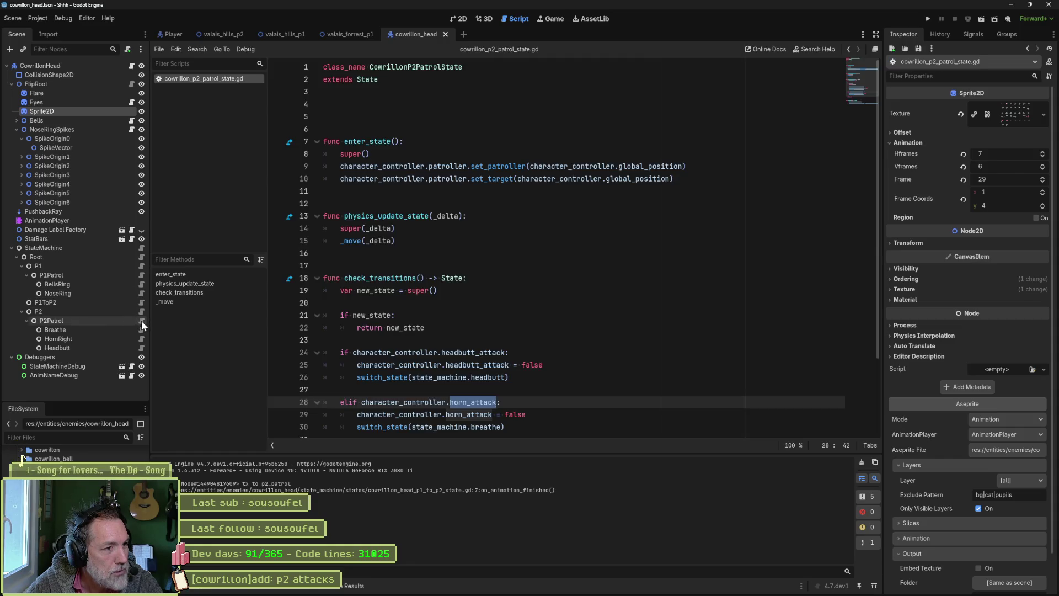
Open the P2Patrol and P1Patrol state scripts, ending on the phase-1 patrol script
click(142, 320)
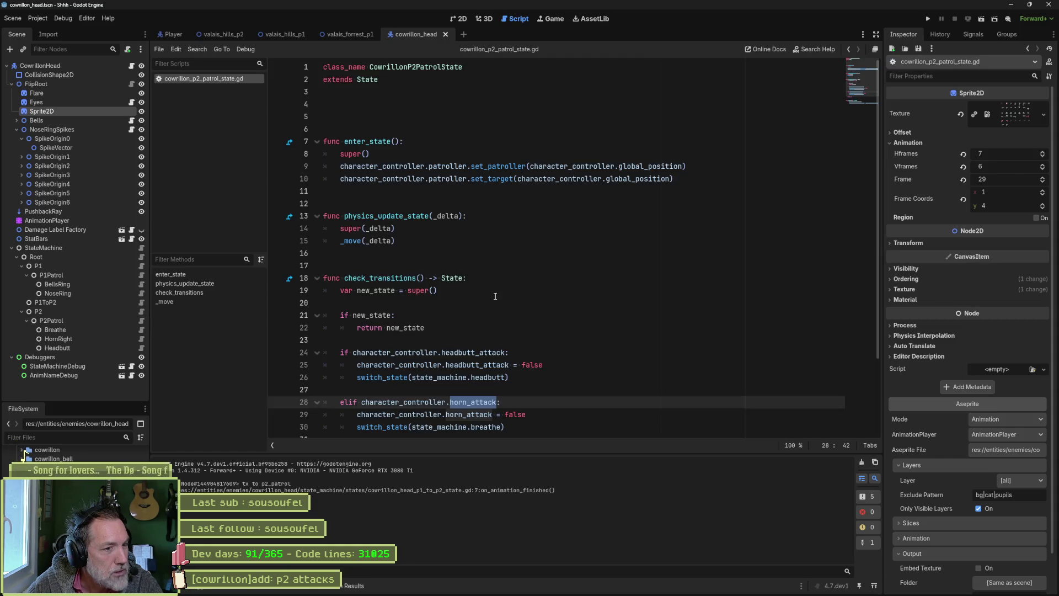
double_click(473, 306)
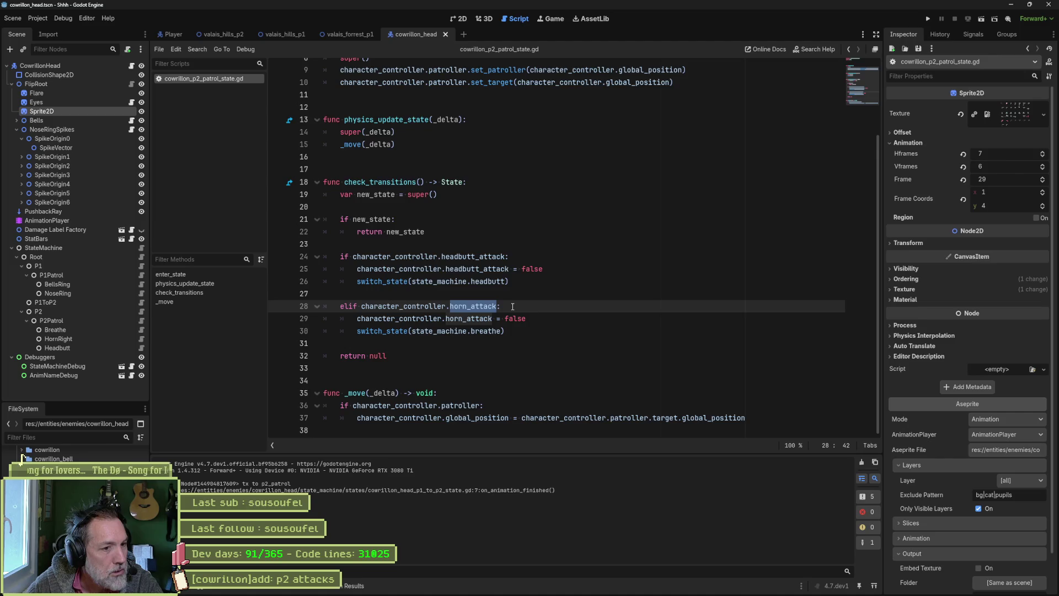
scroll(512, 306, up, 3)
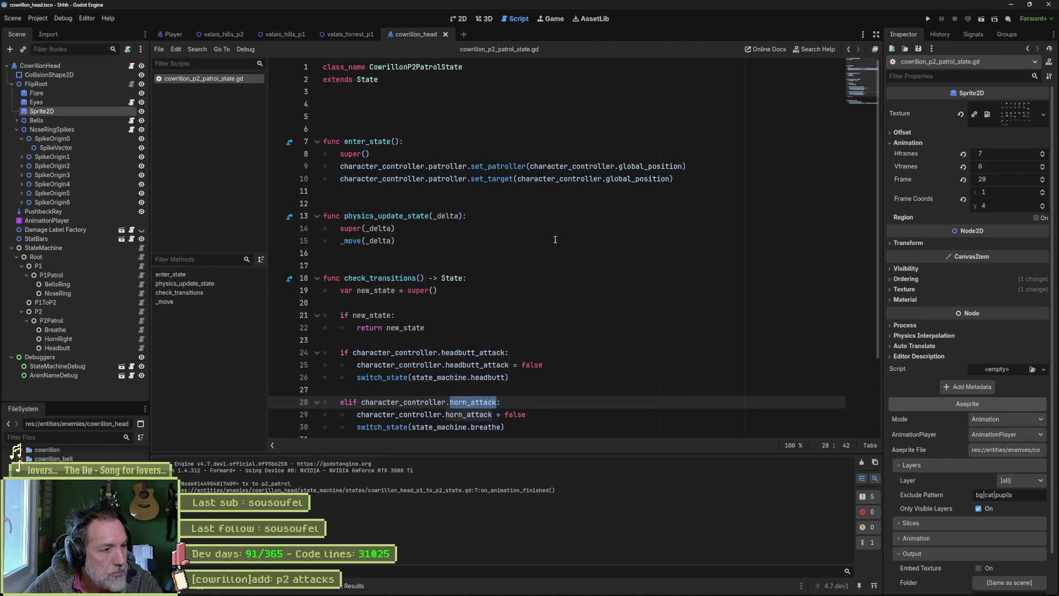
click(140, 275)
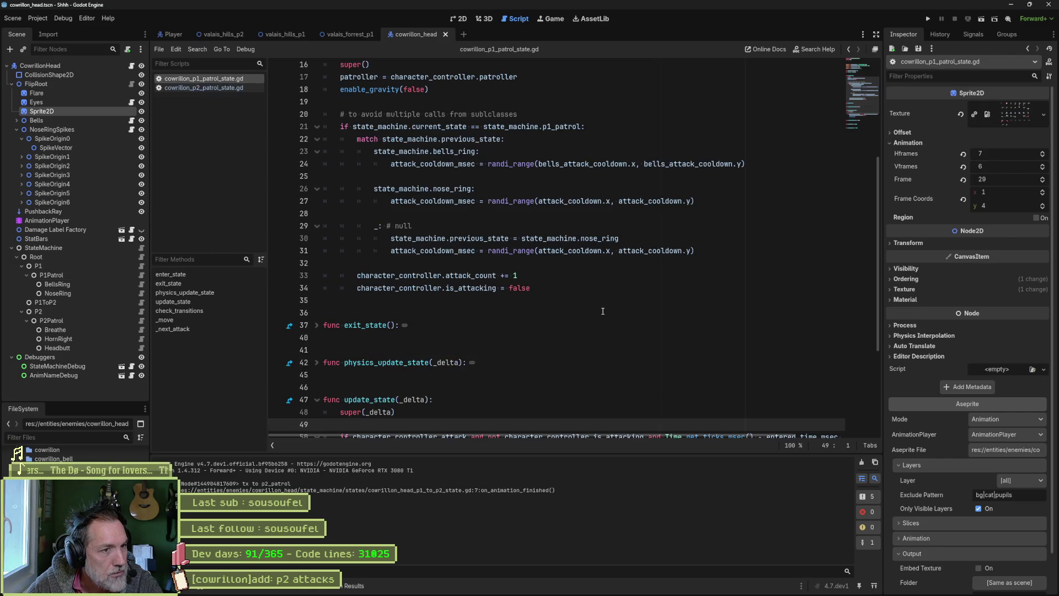
Unfold exit_state and physics_update_state in cowrillon_p1_patrol_state.gd
scroll(603, 311, up, 5)
scroll(602, 311, down, 3)
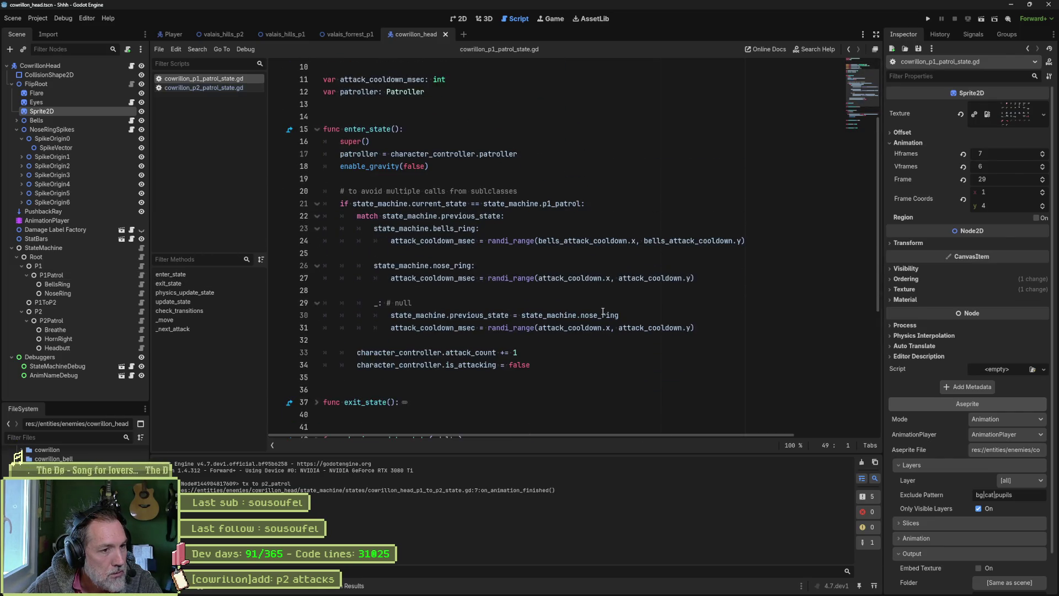
scroll(551, 366, down, 4)
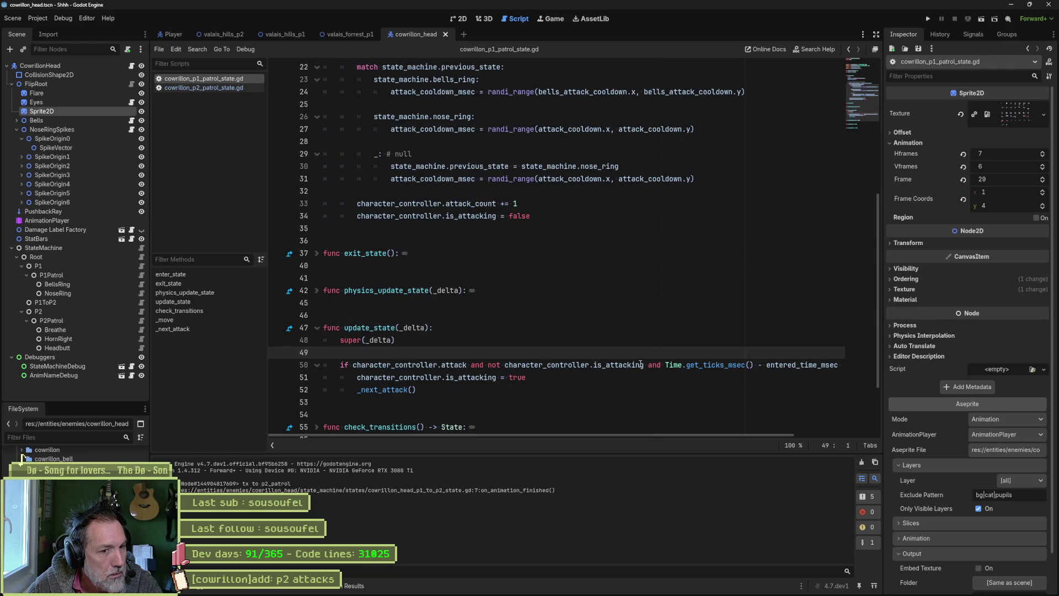
mouse_move(638, 364)
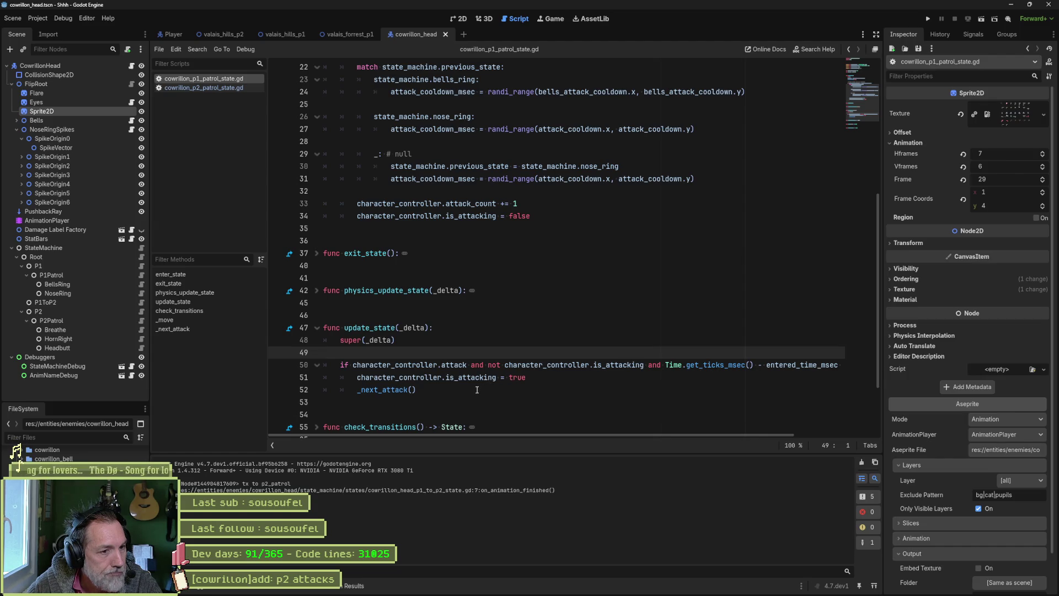
scroll(480, 389, up, 6)
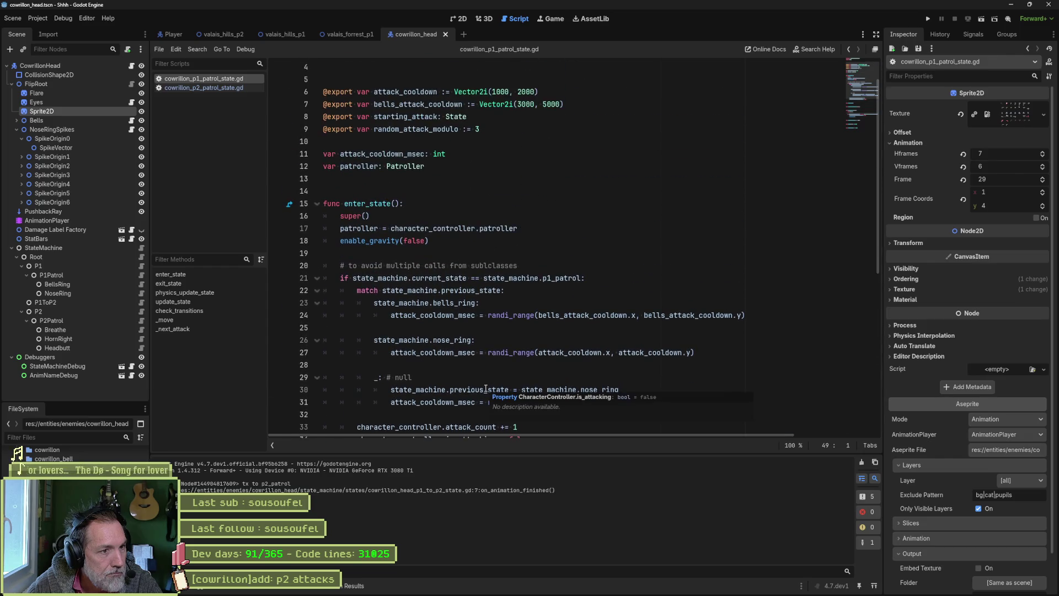
scroll(517, 356, down, 1)
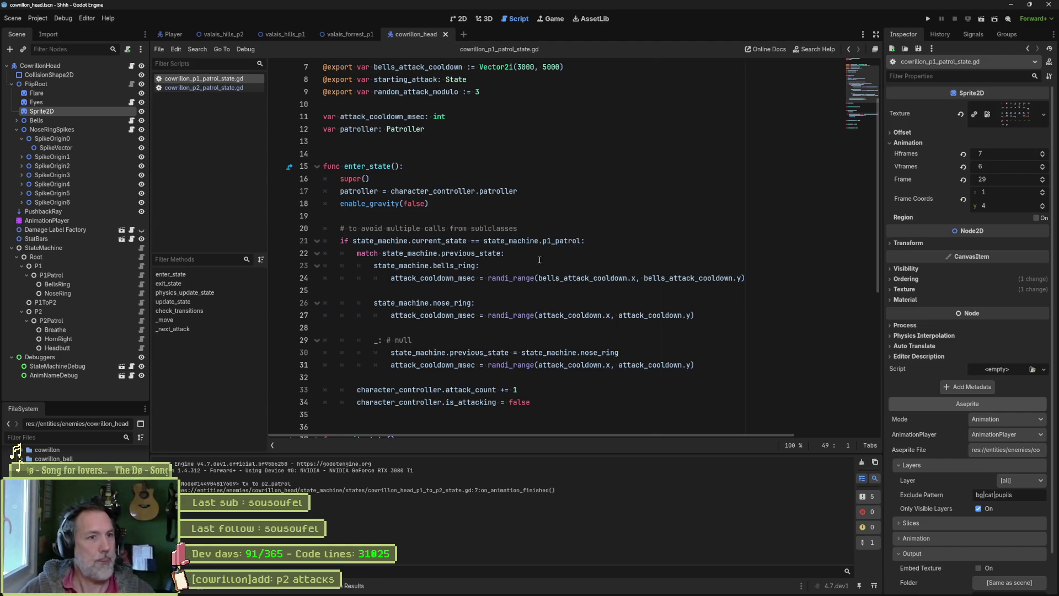
scroll(526, 276, up, 2)
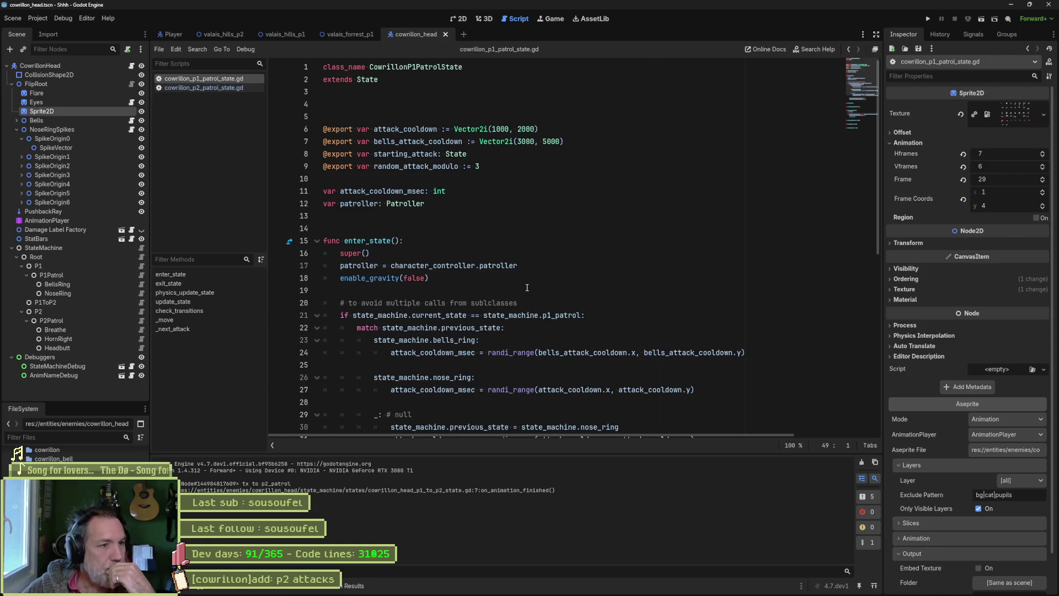
scroll(538, 280, down, 1)
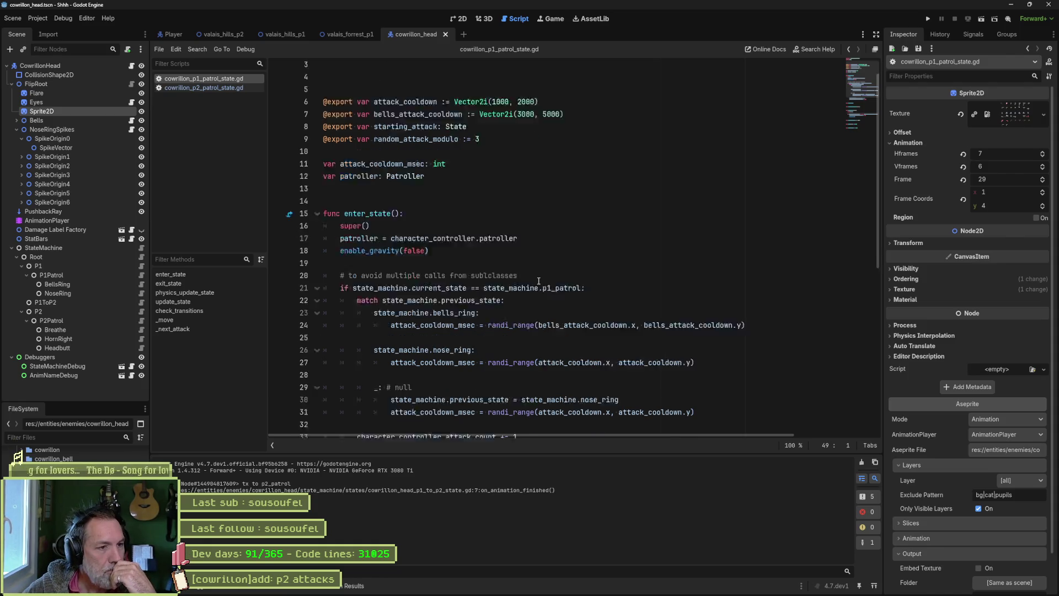
scroll(539, 282, down, 6)
click(317, 253)
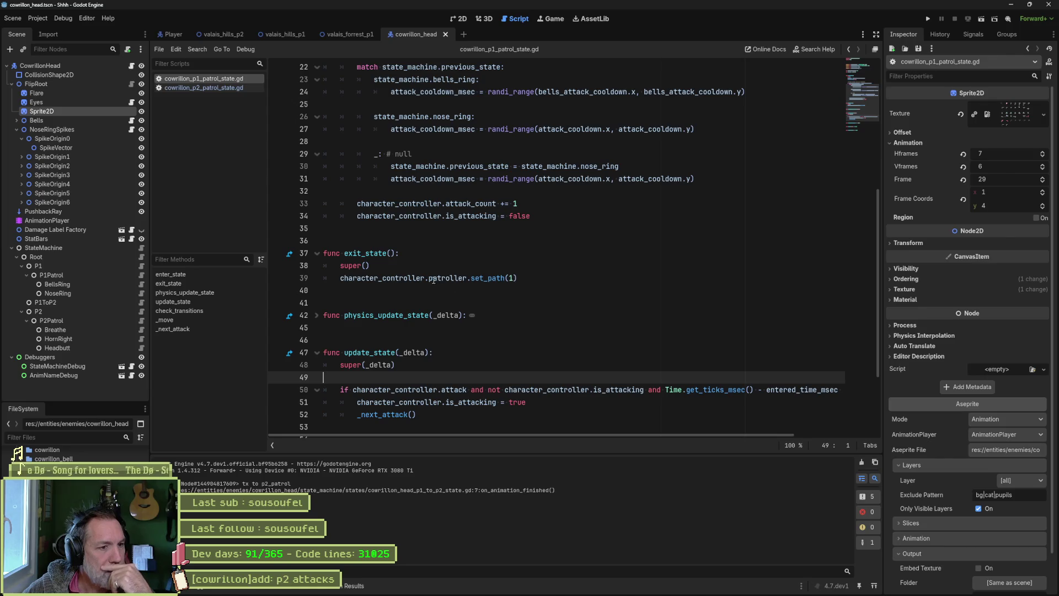
scroll(428, 291, down, 1)
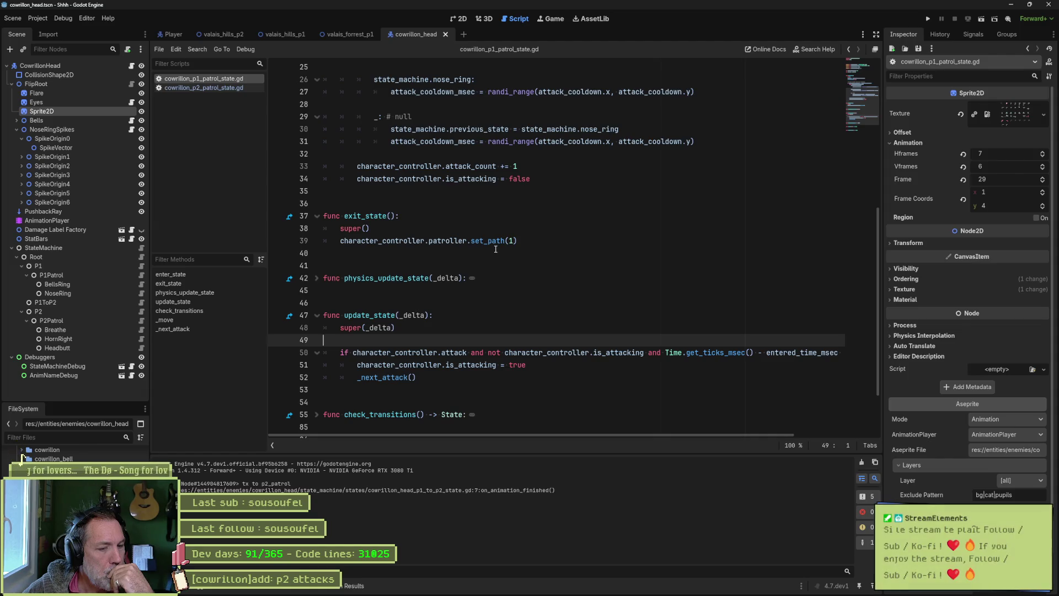
click(317, 279)
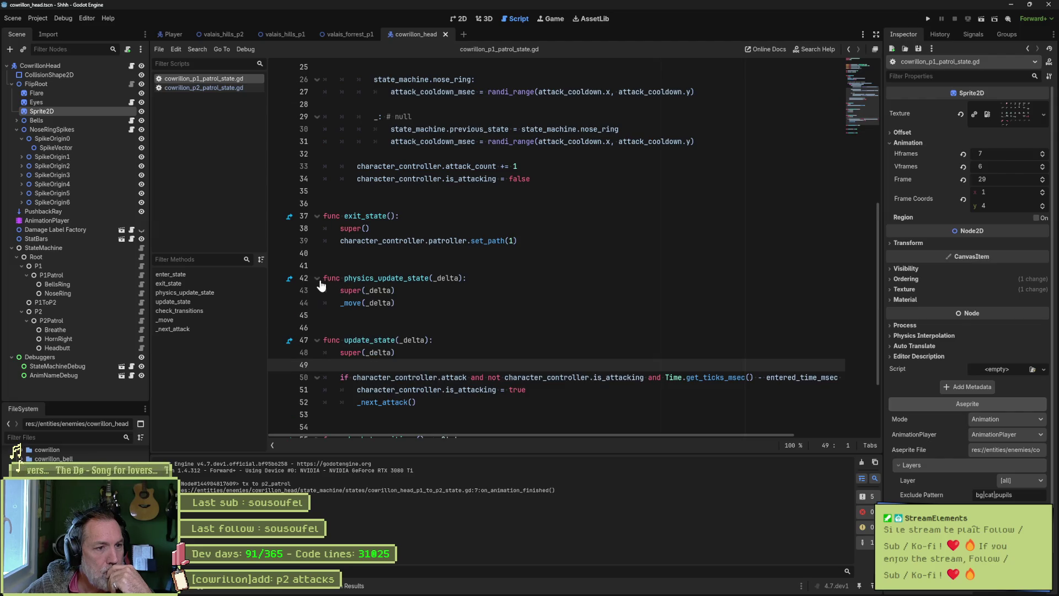
Select all of the phase-1 script's code, then switch to cowrillon_p2_patrol_state.gd
scroll(324, 281, down, 3)
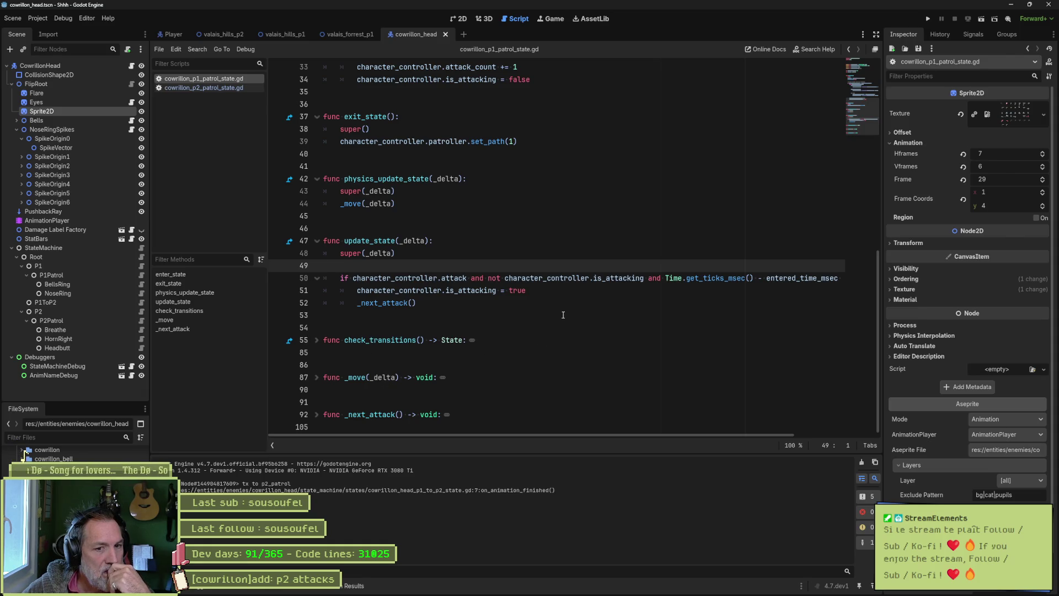
click(559, 295)
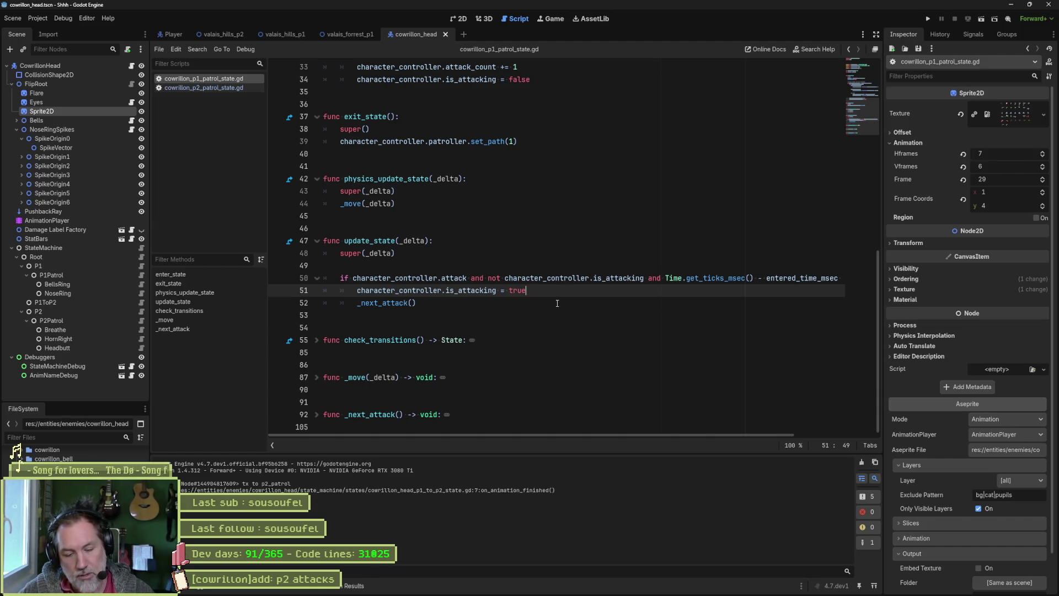
key(ctrl+a)
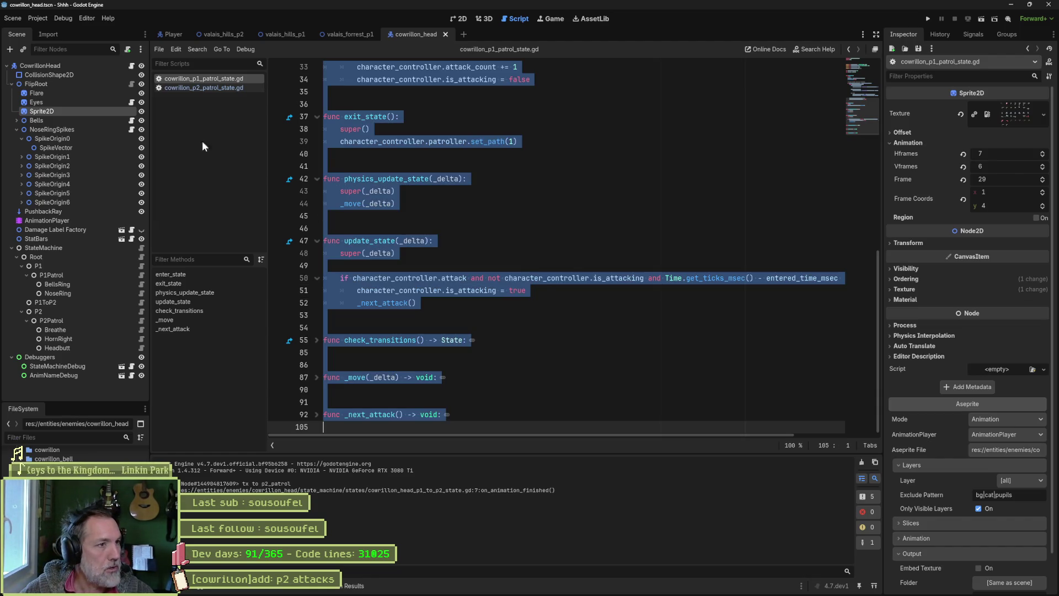
click(219, 88)
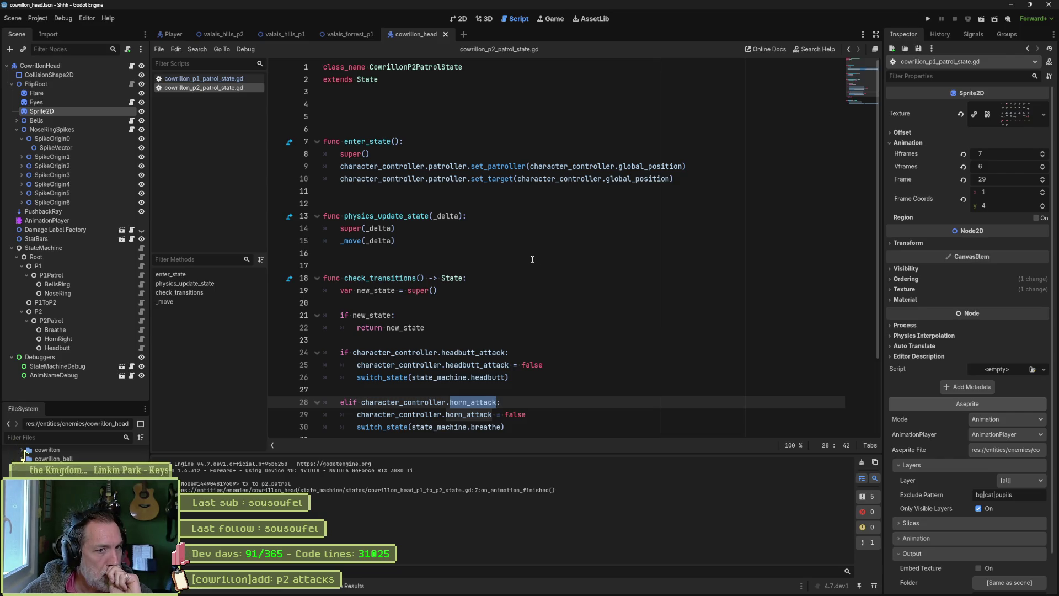
Compare the enter_state functions of the phase-1 and phase-2 patrol scripts
scroll(532, 259, down, 1)
click(246, 79)
scroll(286, 116, up, 5)
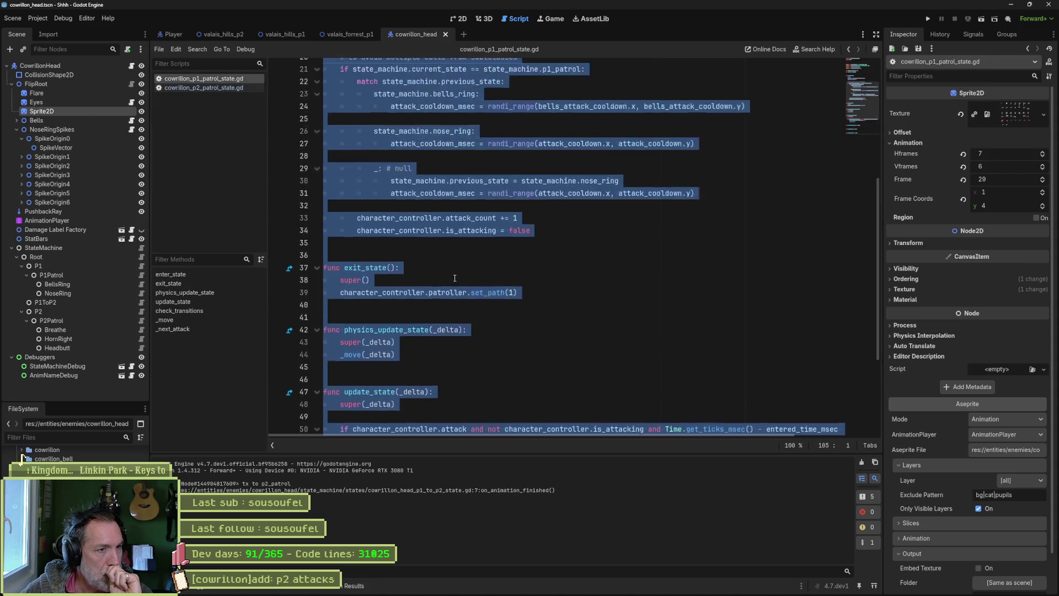
click(171, 274)
scroll(456, 278, down, 3)
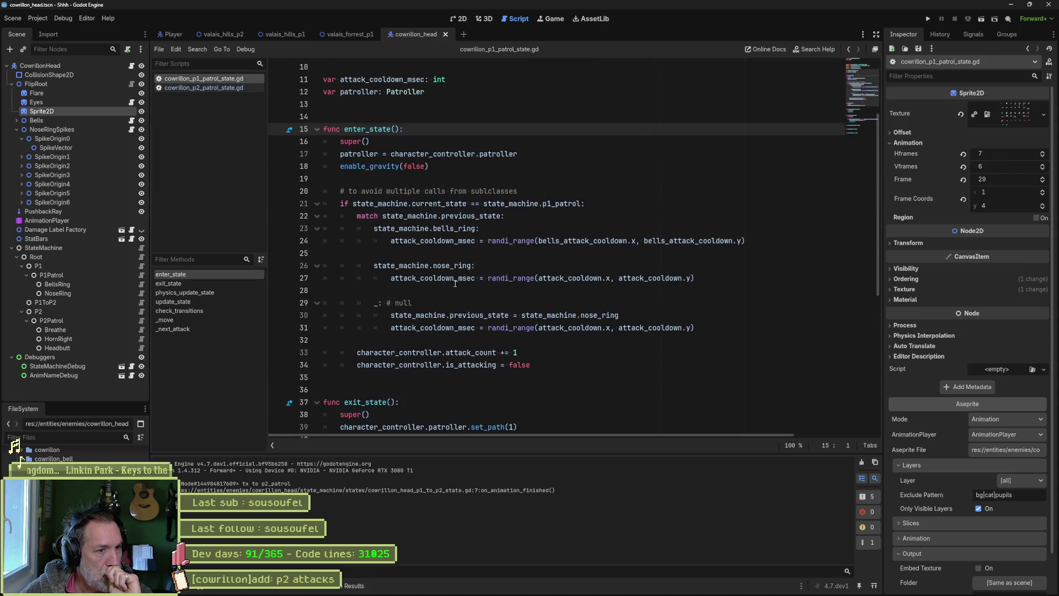
click(204, 87)
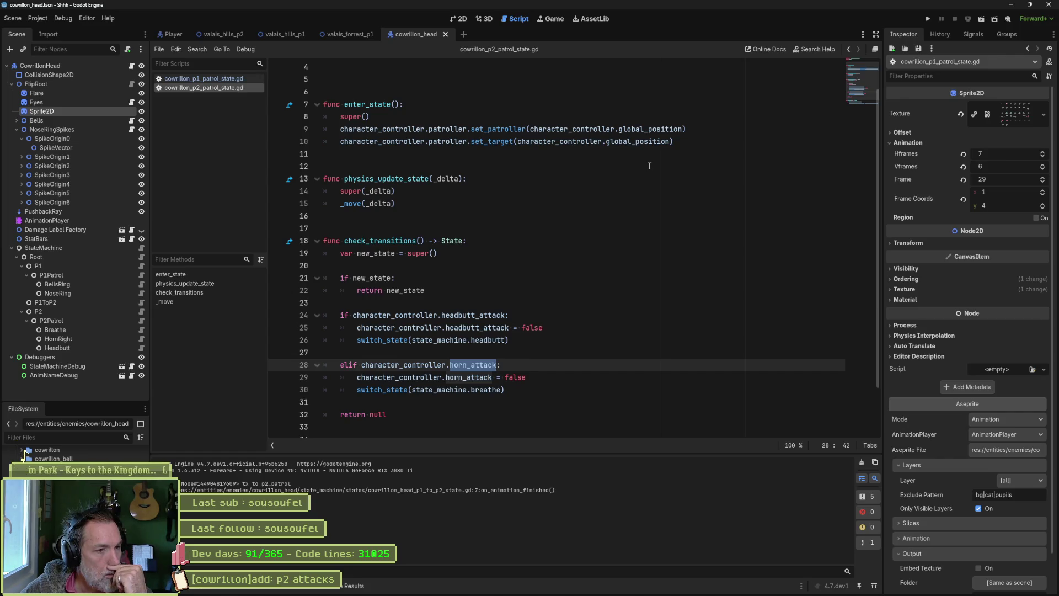
scroll(539, 330, down, 2)
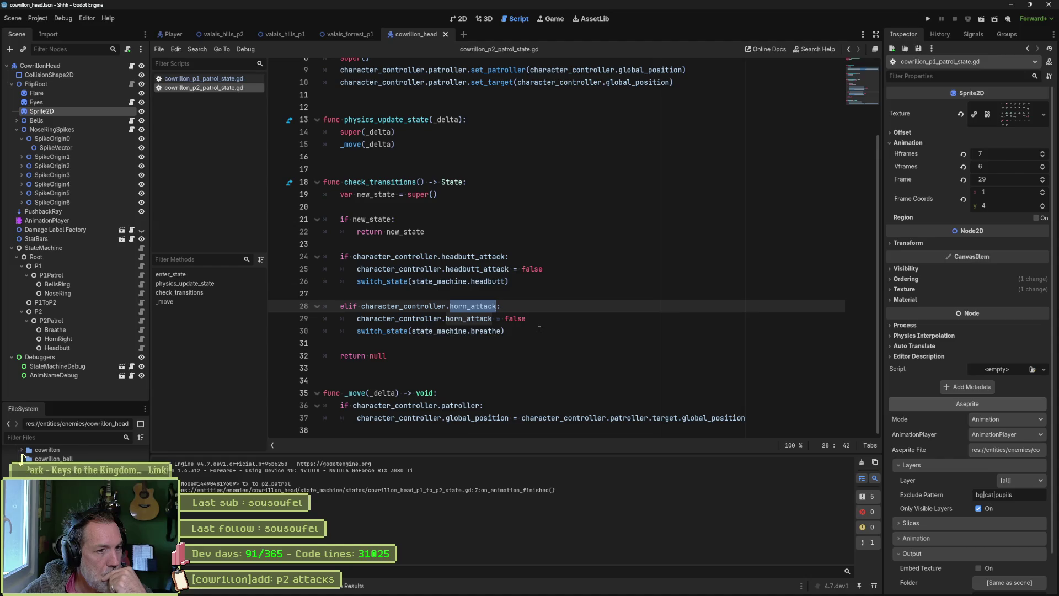
click(203, 78)
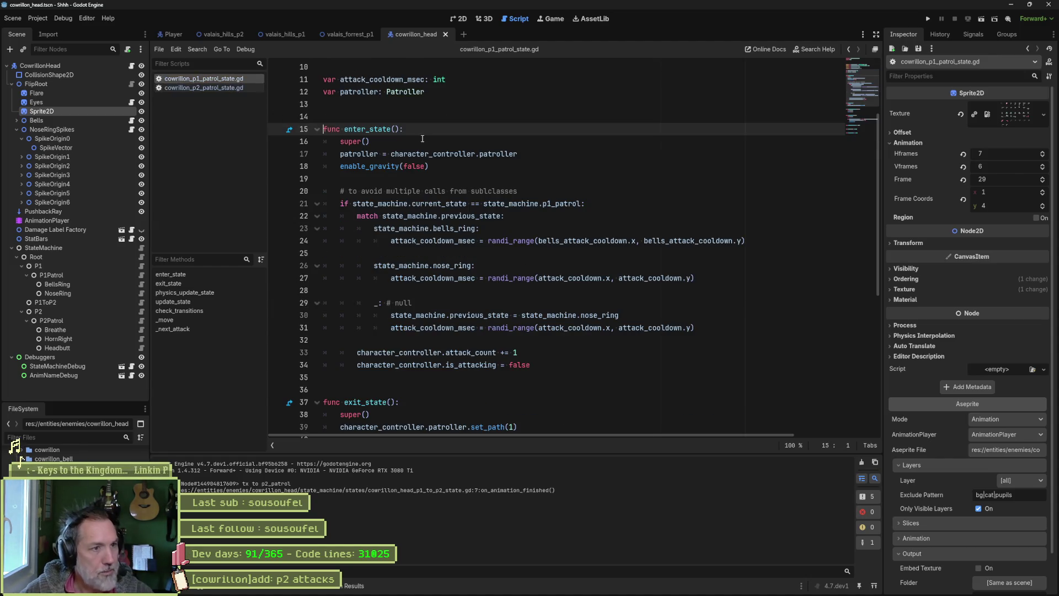
Examine phase-1's enter_state body, focusing on the patroller assignment on line 17
drag(532, 364, 535, 138)
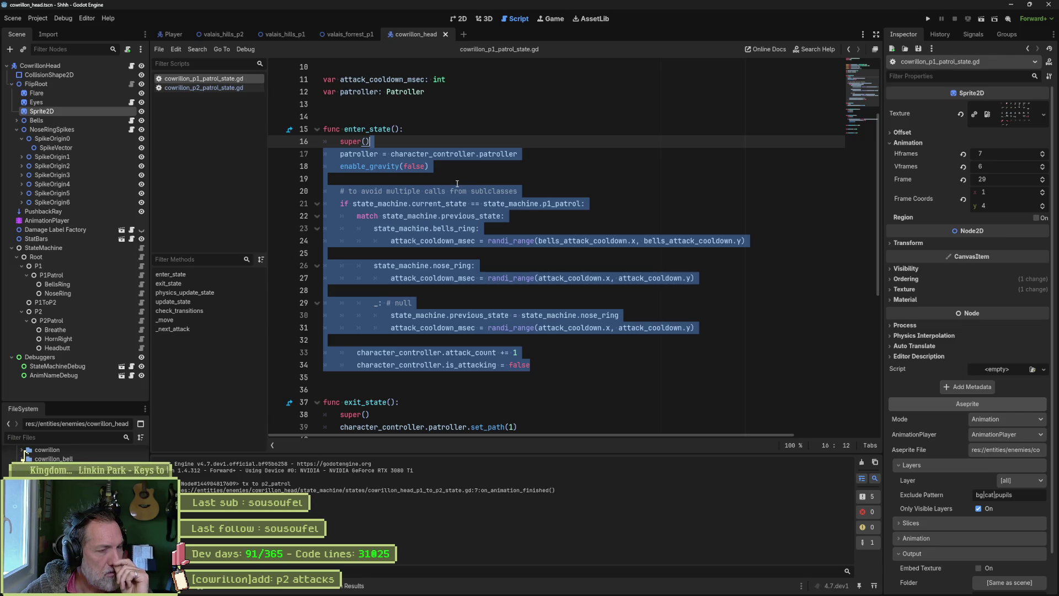
scroll(456, 184, up, 3)
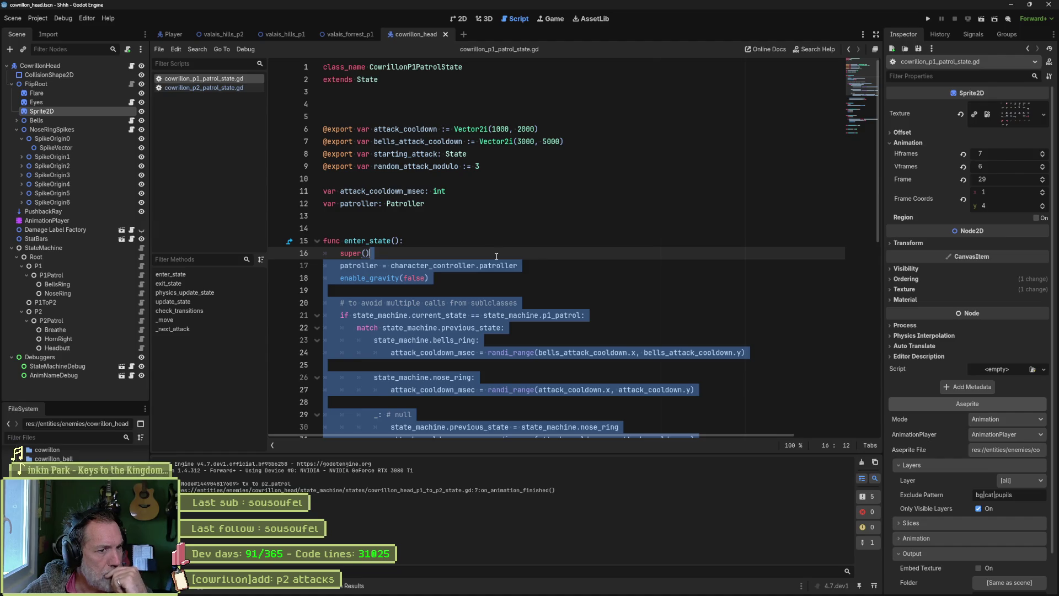
drag(517, 266, 337, 264)
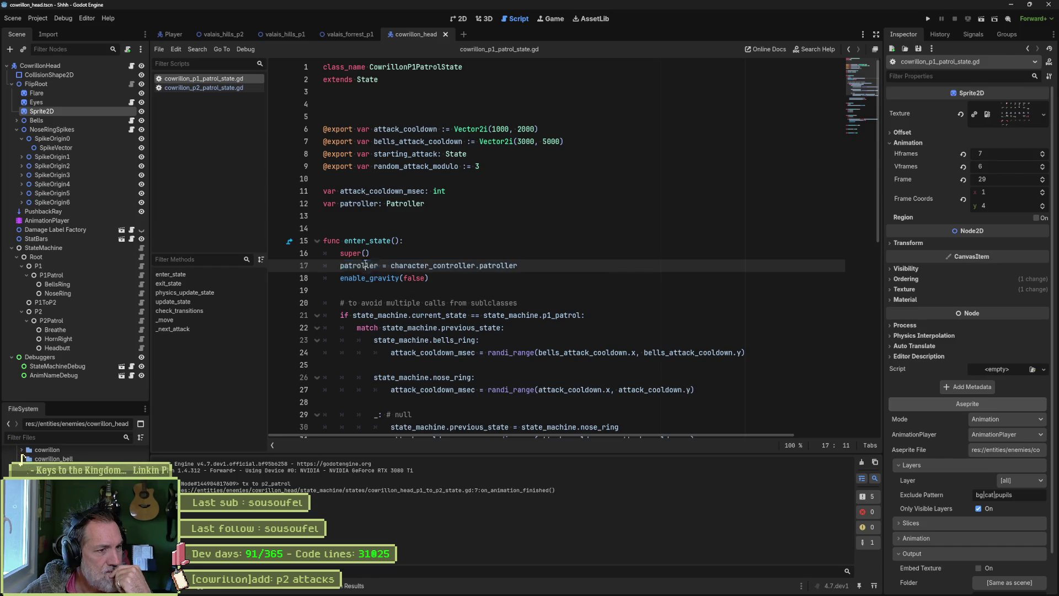
double_click(358, 265)
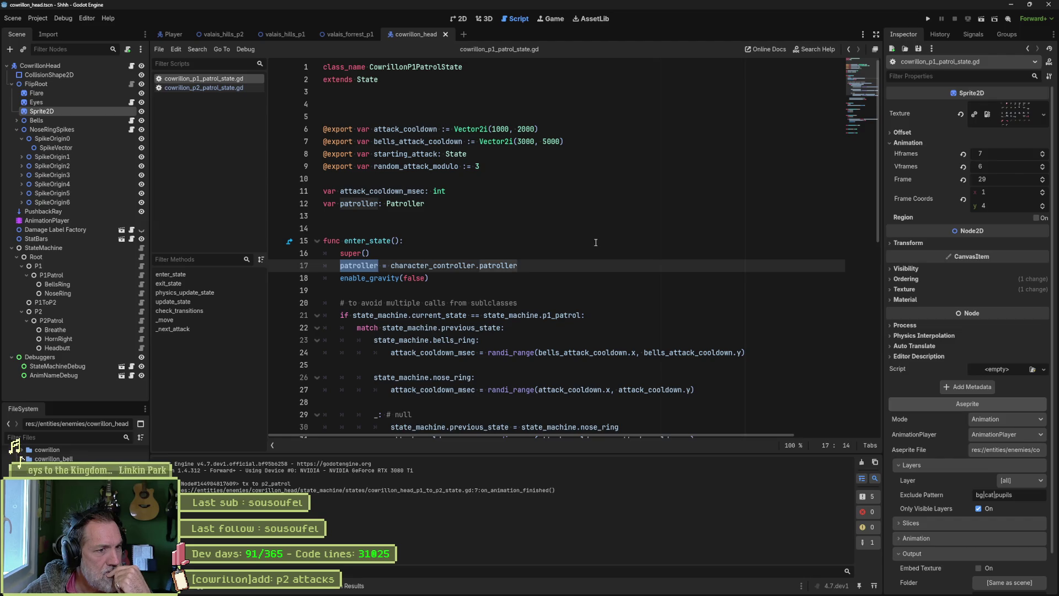
scroll(596, 243, down, 6)
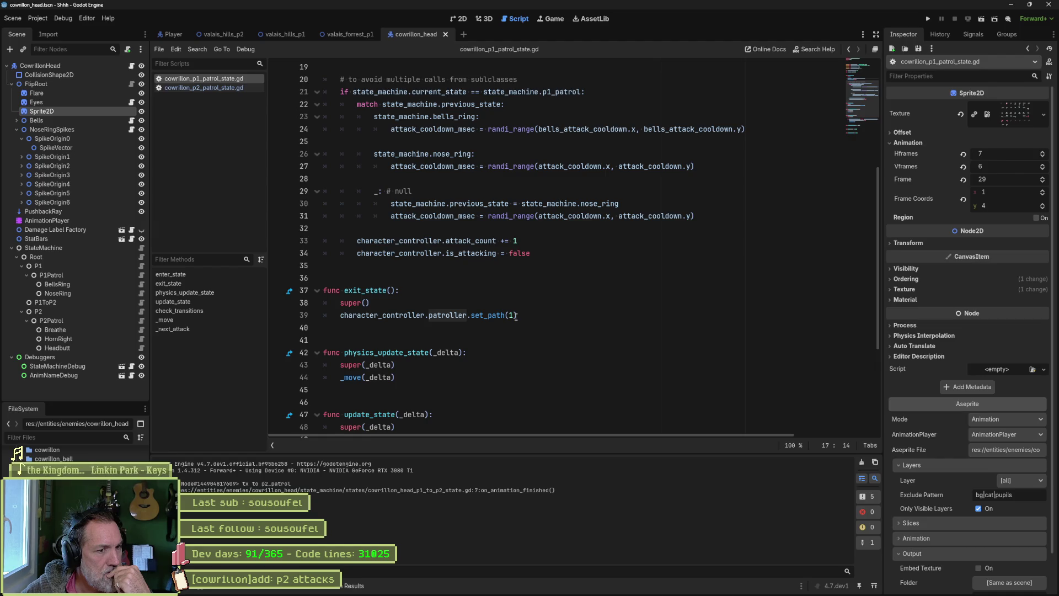
scroll(541, 315, up, 4)
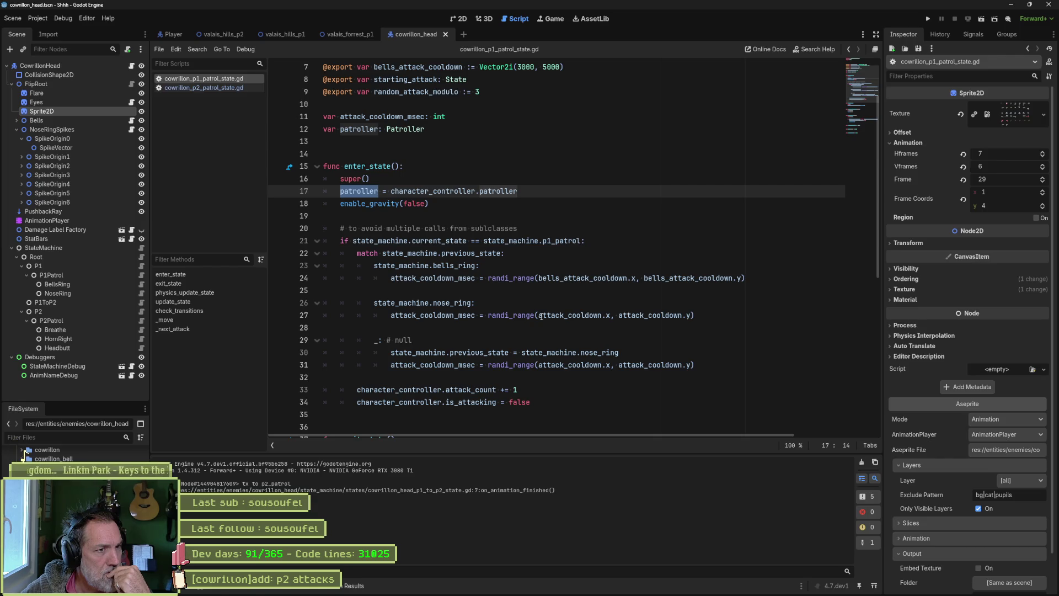
scroll(542, 317, down, 4)
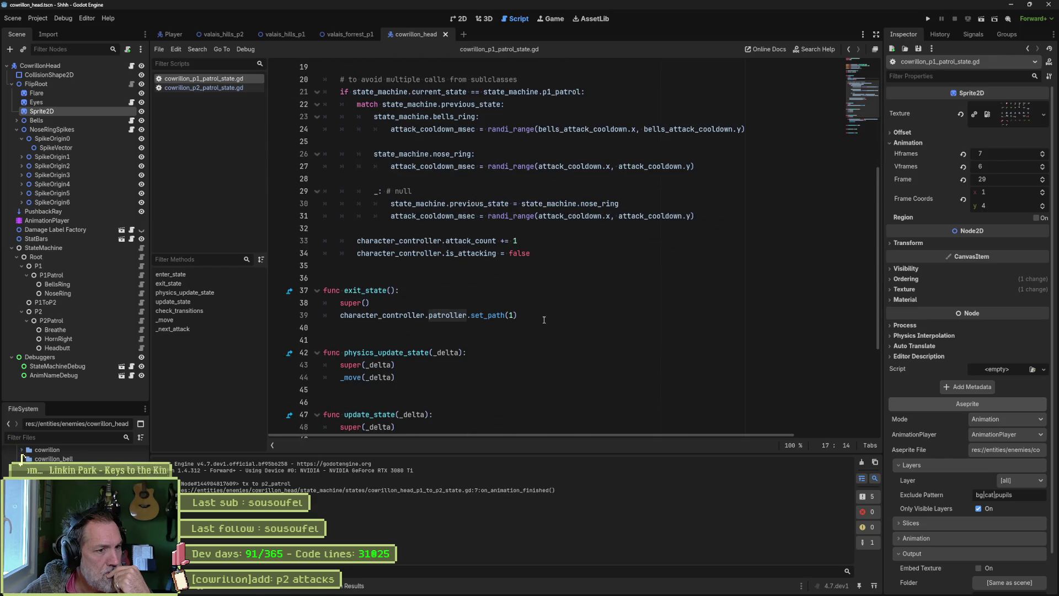
scroll(467, 243, down, 3)
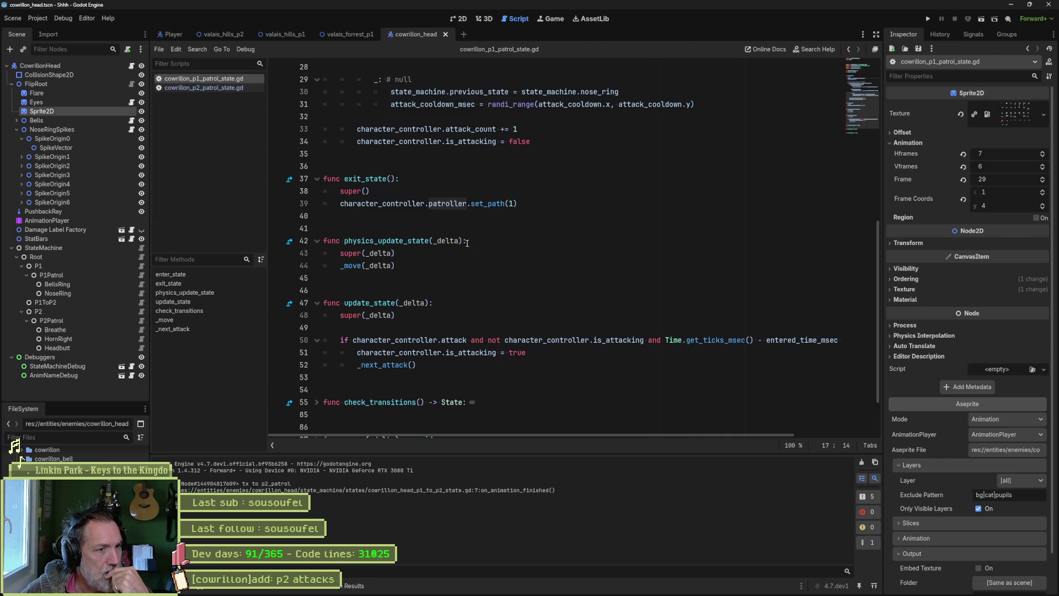
scroll(467, 244, down, 2)
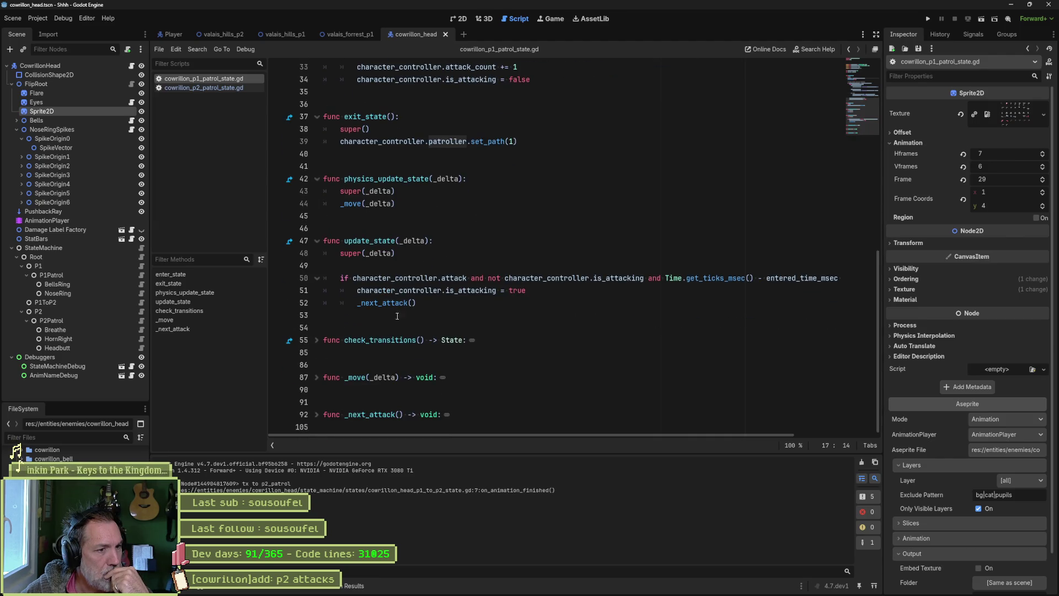
Unfold check_transitions, _move and _next_attack in the phase-1 patrol script
click(310, 340)
click(316, 340)
scroll(390, 350, down, 4)
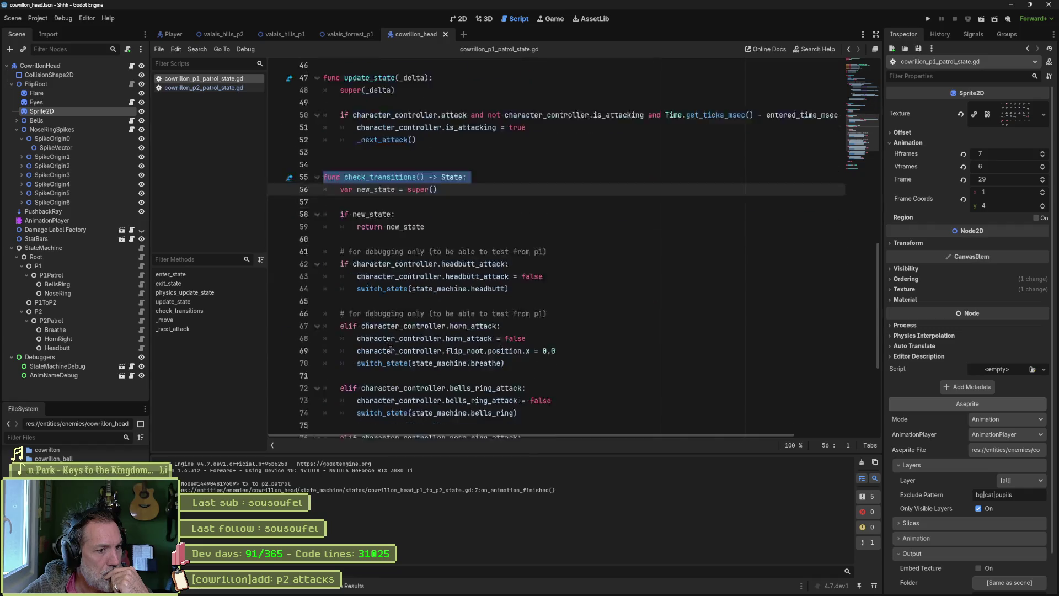
scroll(391, 351, down, 6)
click(316, 377)
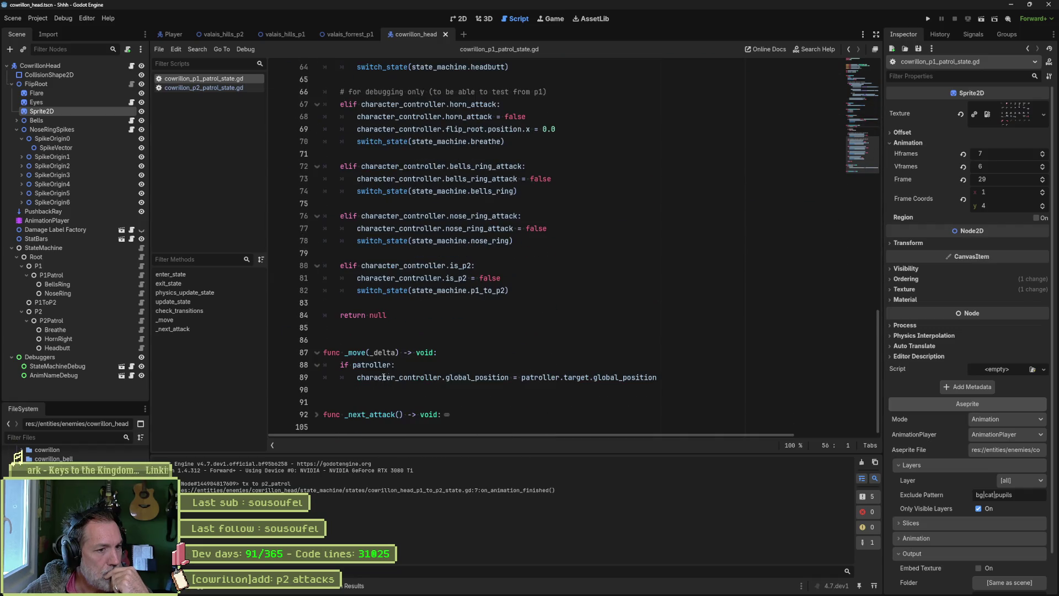
click(316, 414)
scroll(494, 361, down, 4)
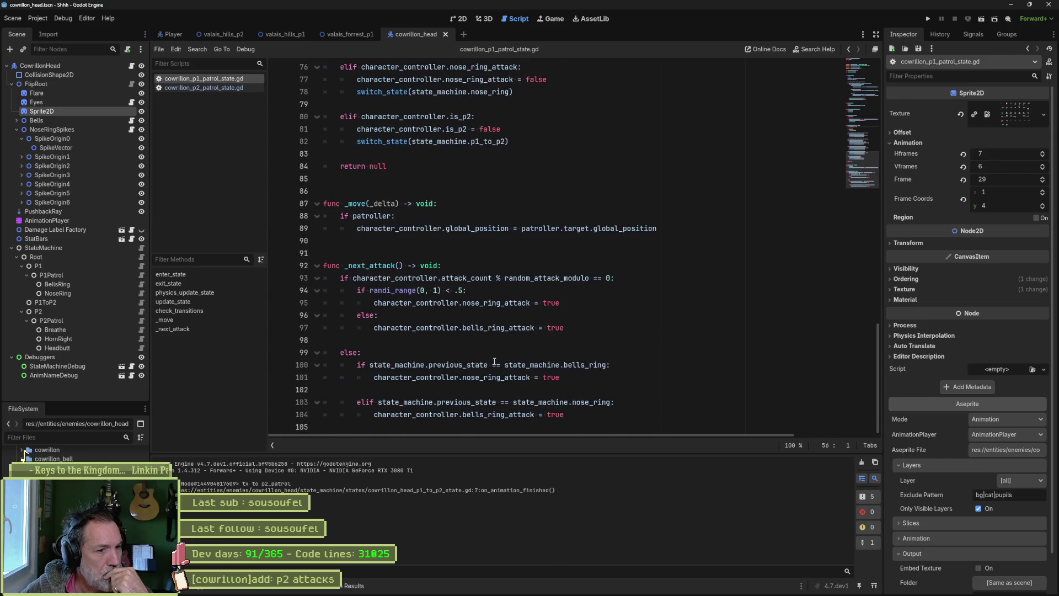
scroll(494, 361, up, 17)
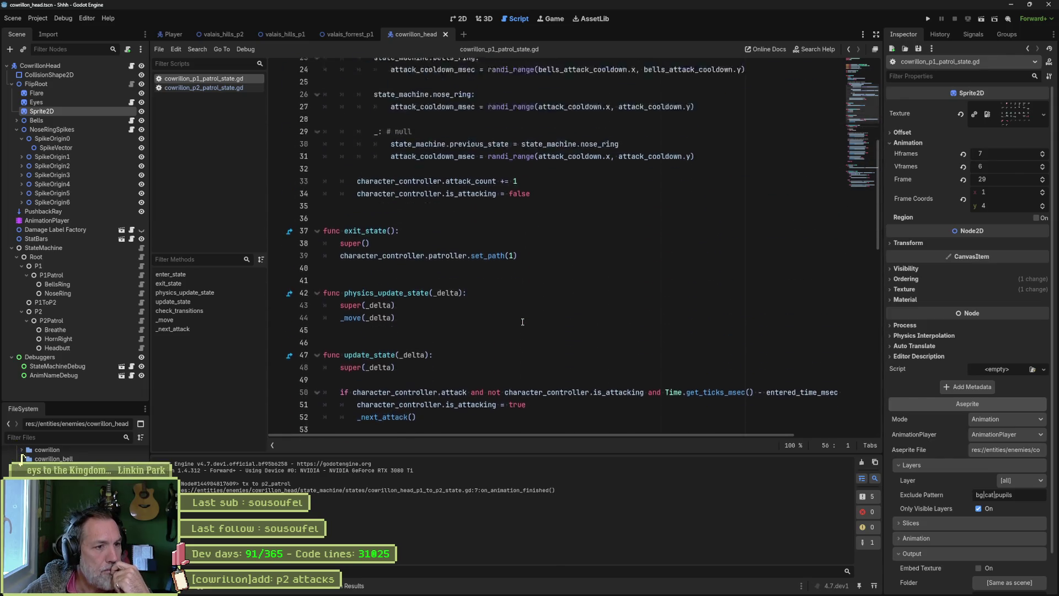
scroll(522, 321, up, 8)
Select the attack-cooldown logic on lines 18–34 of phase-1's enter_state
double_click(355, 202)
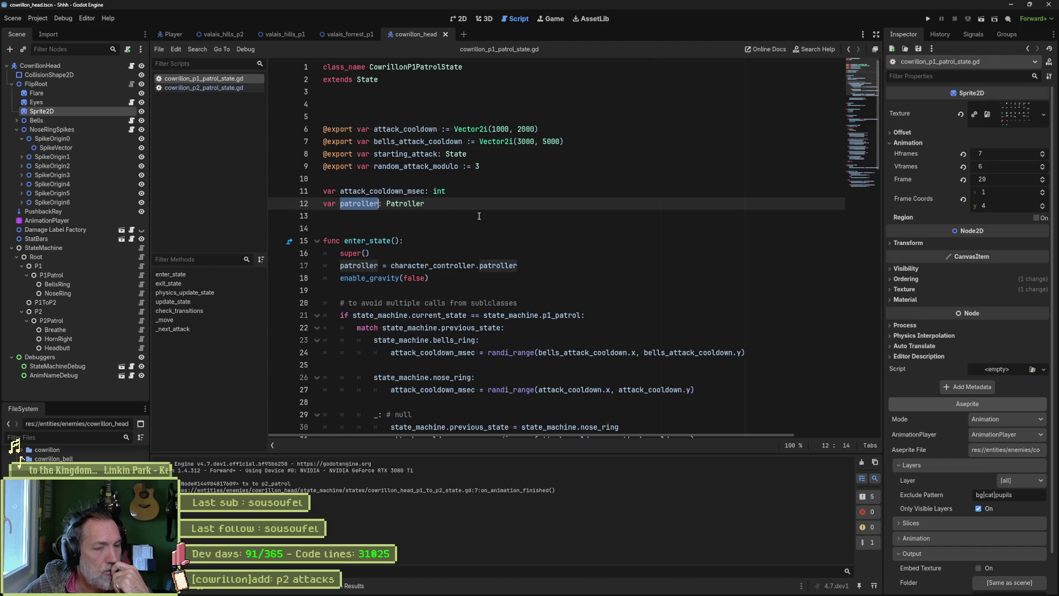
scroll(538, 269, down, 4)
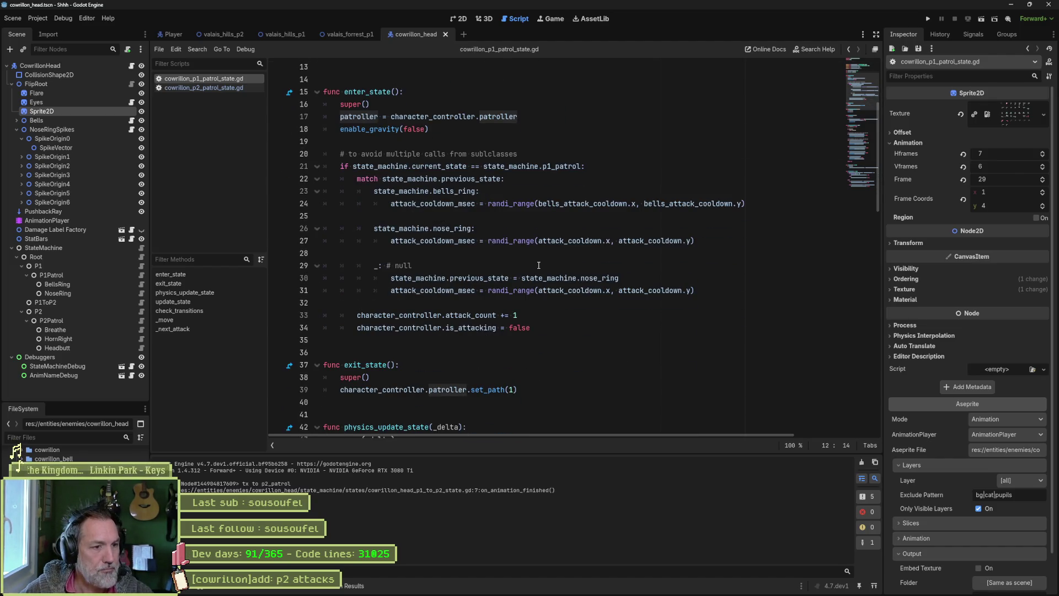
mouse_move(546, 281)
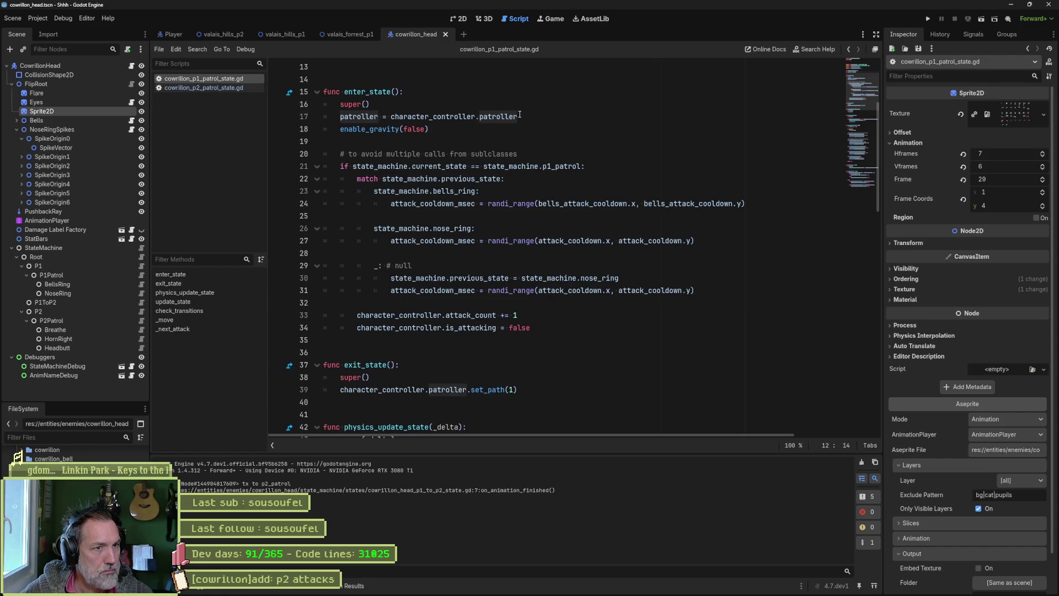
drag(517, 116, 390, 117)
click(424, 129)
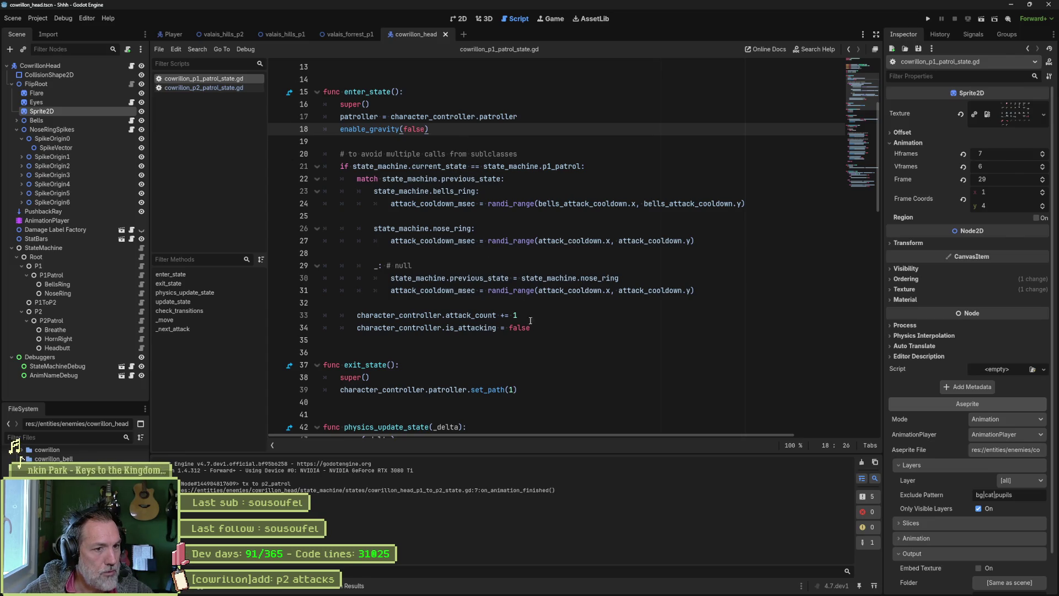
drag(530, 327, 529, 143)
key(ctrl+c)
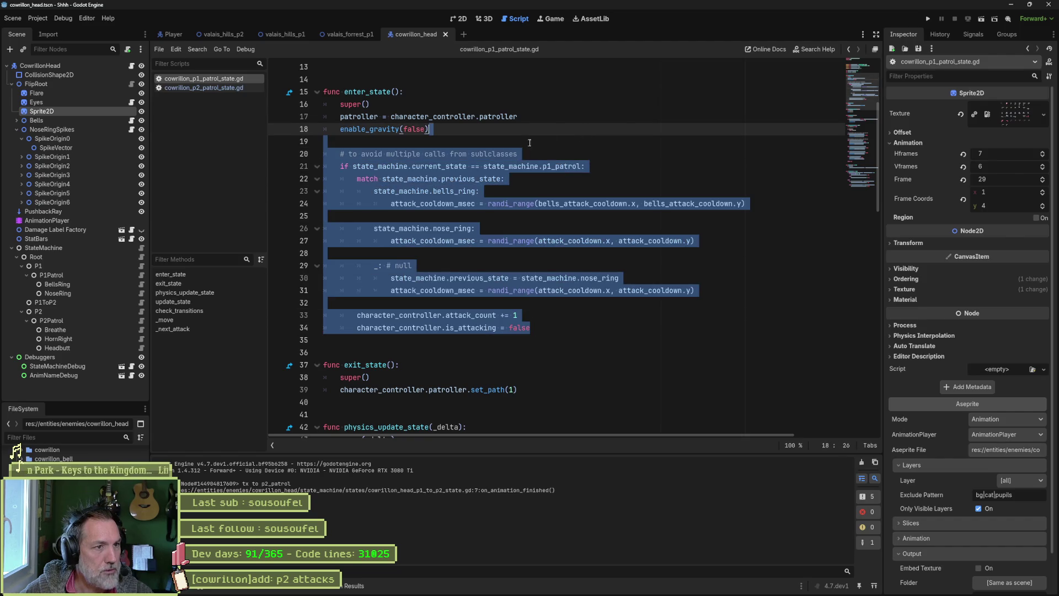
click(235, 88)
Paste the cooldown block after line 10 in phase-2's enter_state
scroll(448, 187, up, 3)
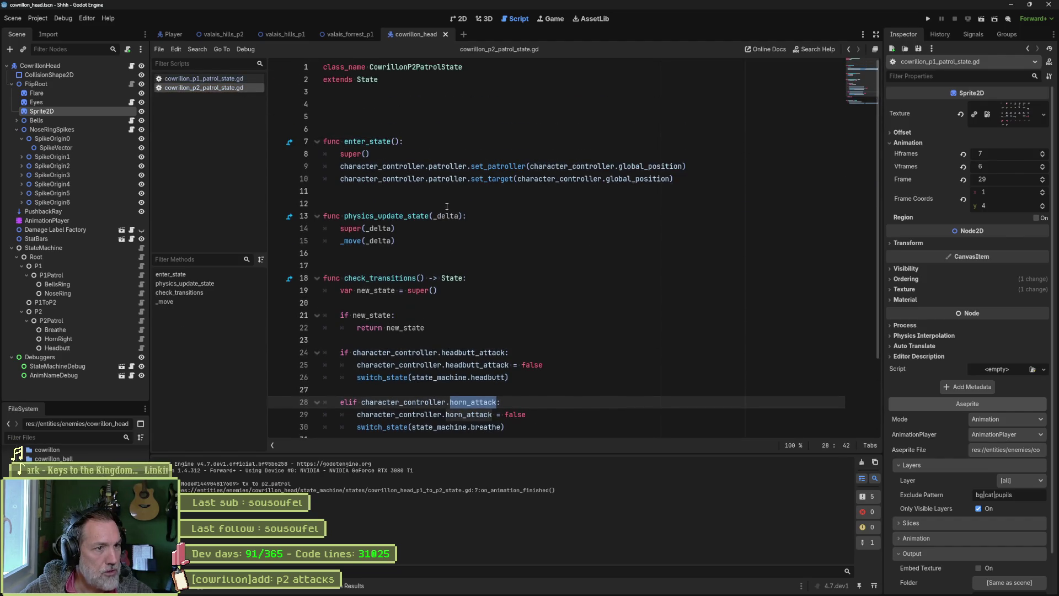
click(717, 182)
key(ctrl+v)
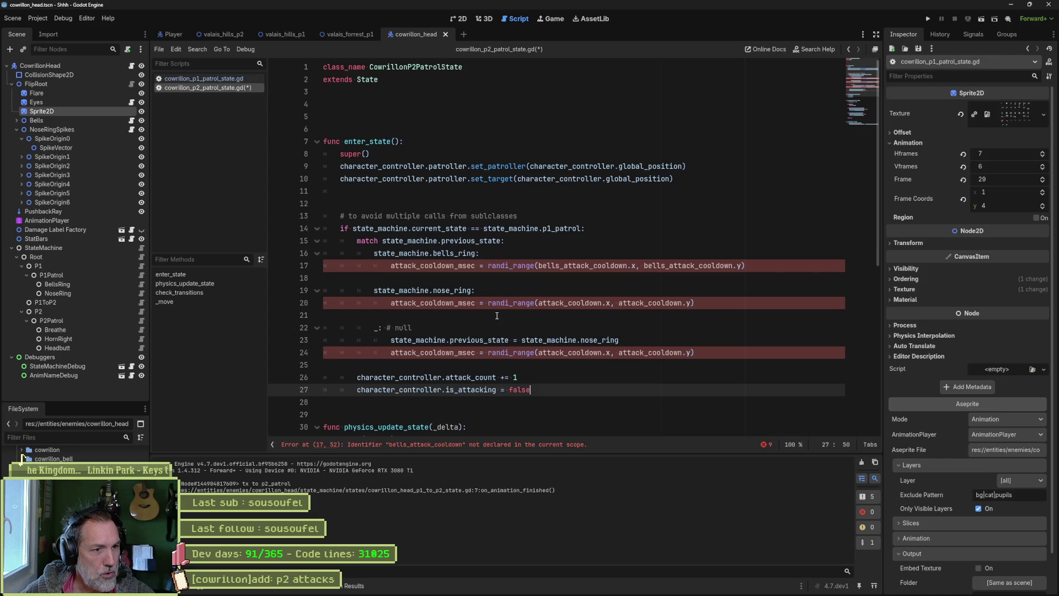
Return to the phase-1 patrol script and put the caret at the end of line 9
click(215, 79)
scroll(494, 304, up, 3)
scroll(494, 305, up, 2)
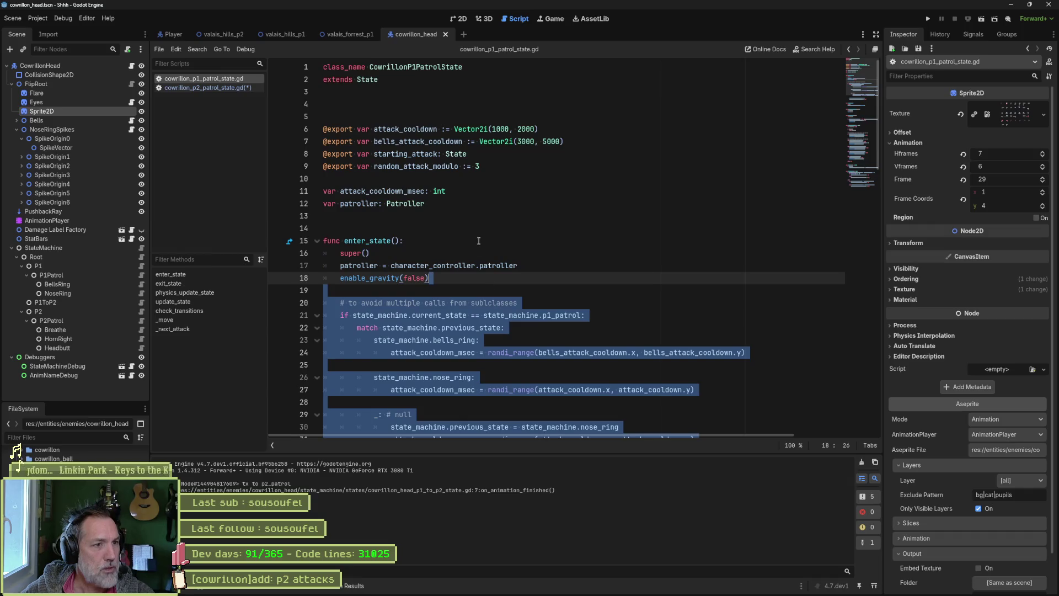
click(489, 167)
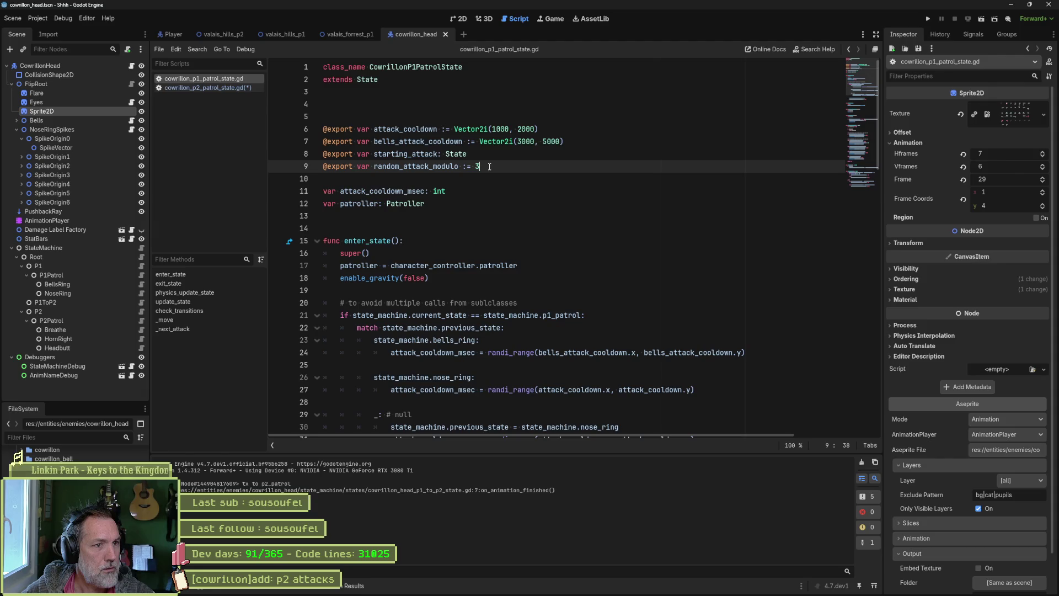
Copy P1's exported cooldown variables and attack_cooldown_msec (lines 5–11) into the phase-2 script's header
key(shift+Up)
key(shift+Up)
key(shift+Up)
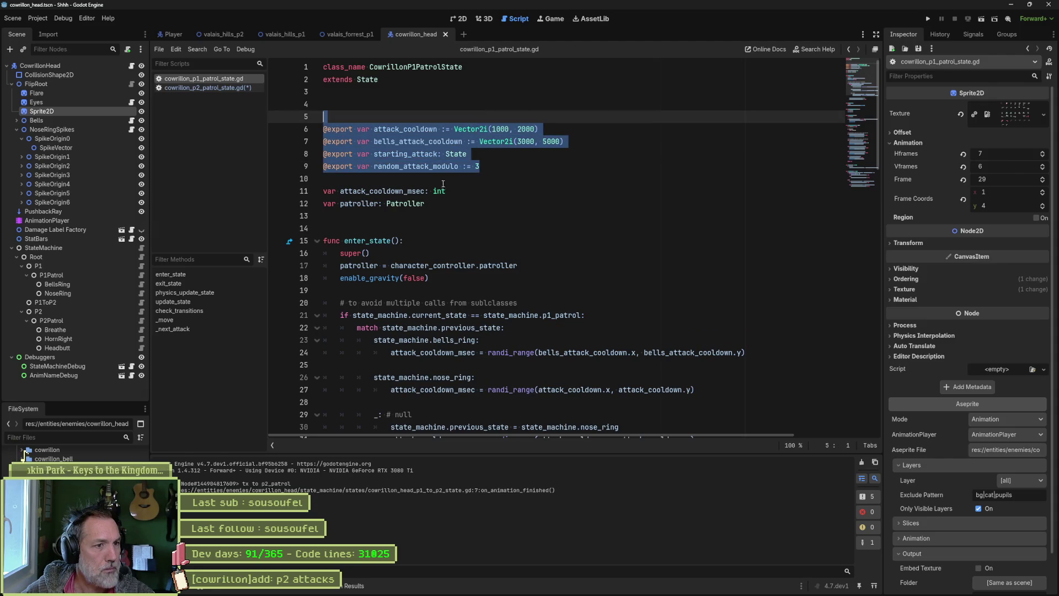
drag(444, 190, 477, 114)
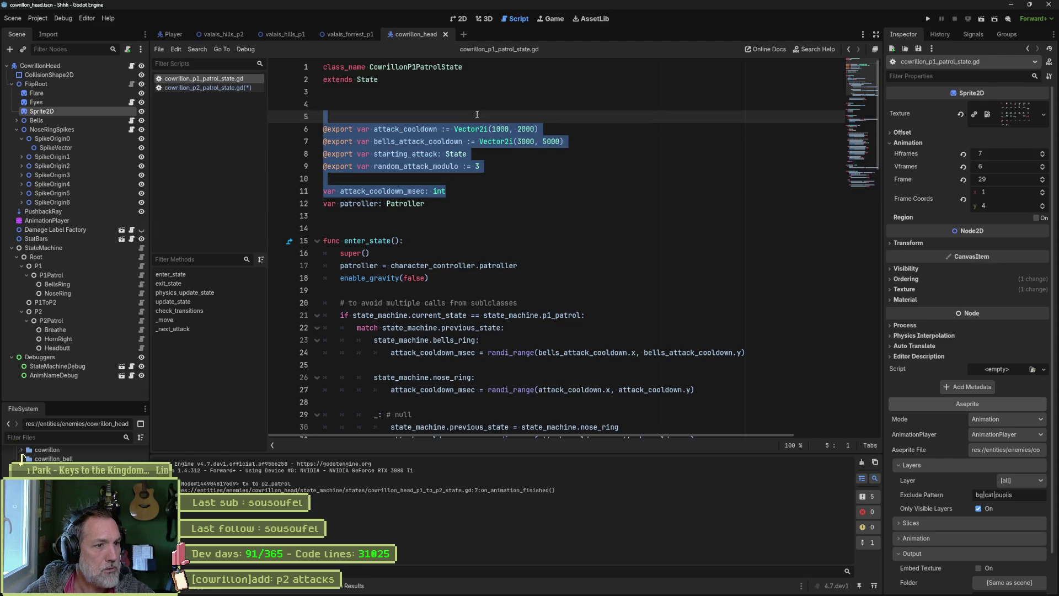
key(ctrl+c)
click(221, 87)
key(ctrl+v)
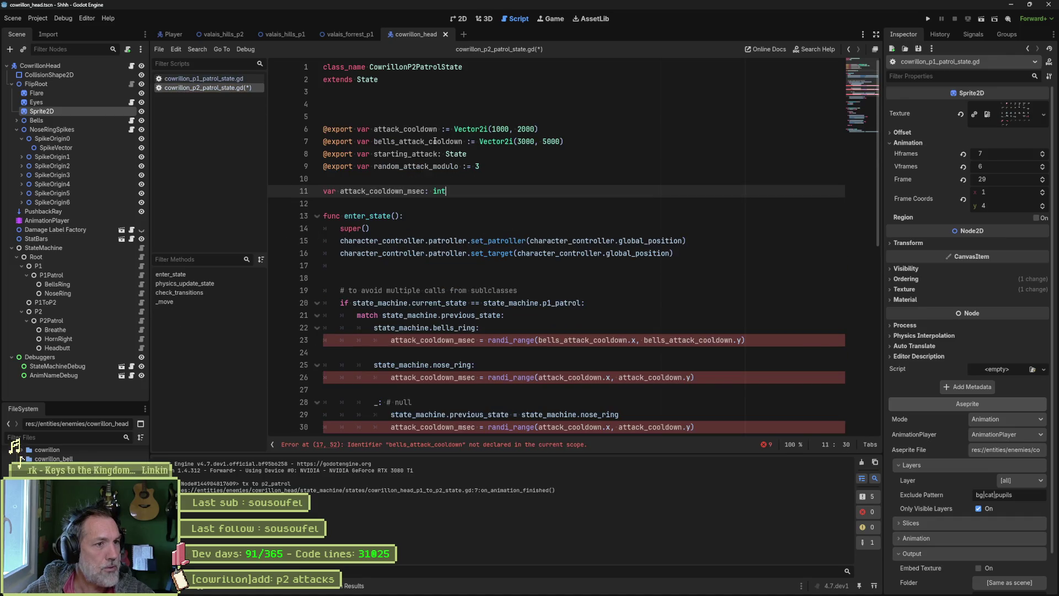
key(Return)
key(Return)
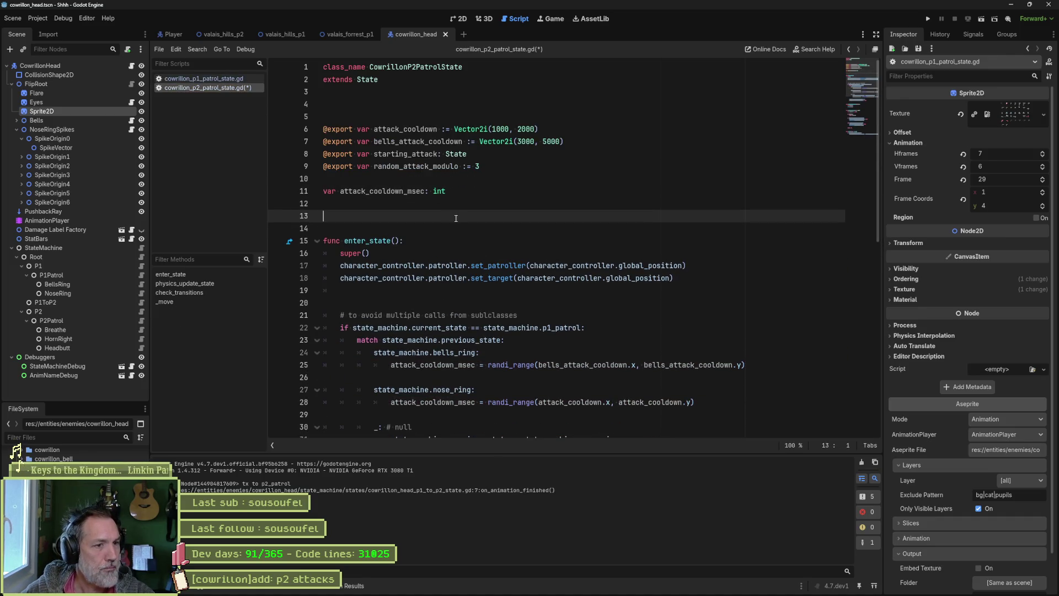
scroll(489, 251, down, 5)
scroll(491, 248, up, 3)
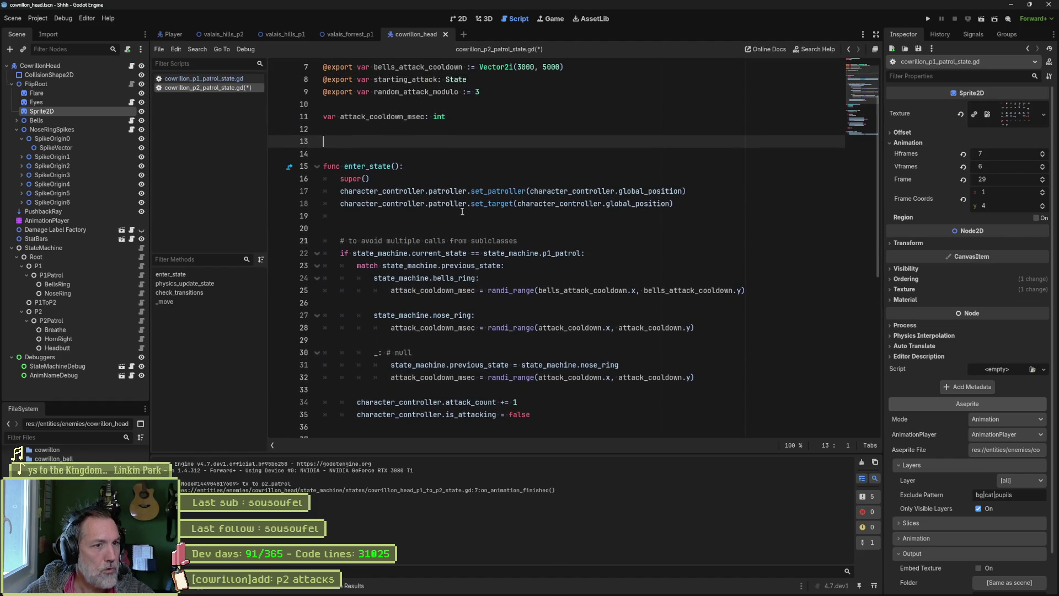
drag(472, 190, 685, 190)
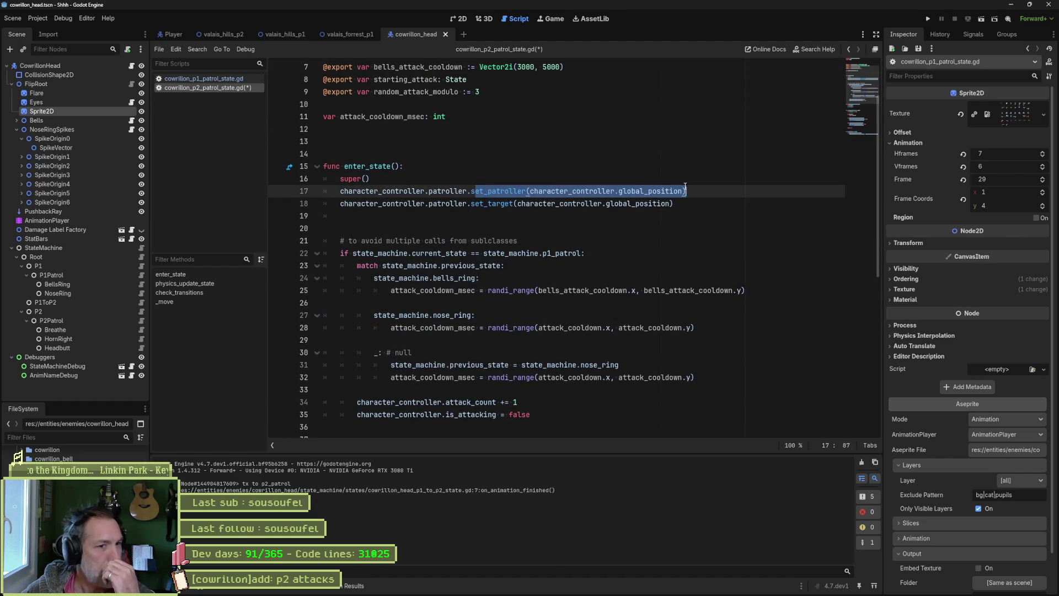
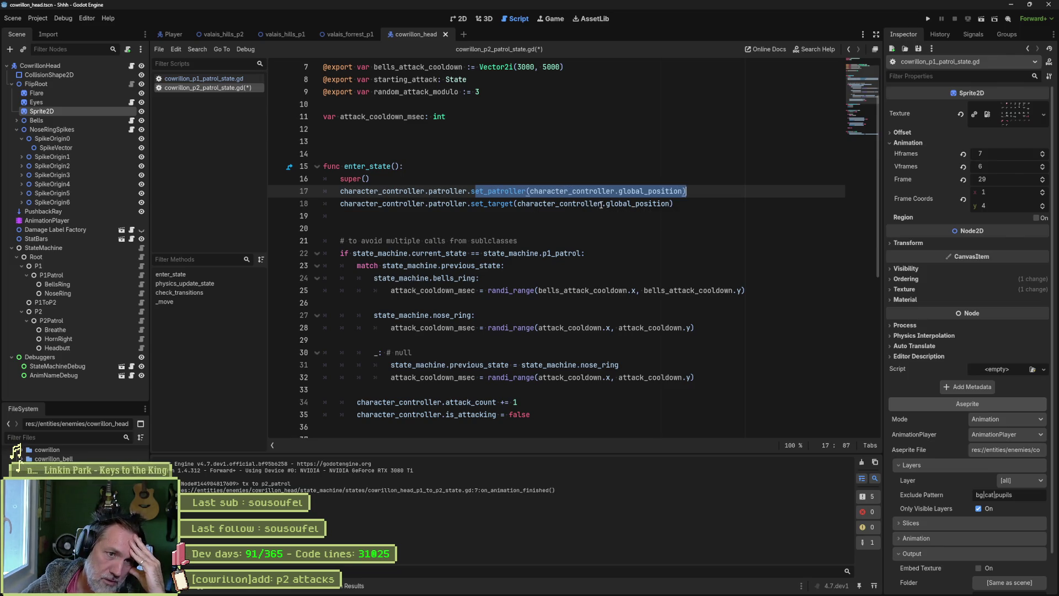
Comment out the set_patroller and set_target calls on lines 17–18, then switch to cowrillon_head_p1_to_p2_state.gd
mouse_move(631, 209)
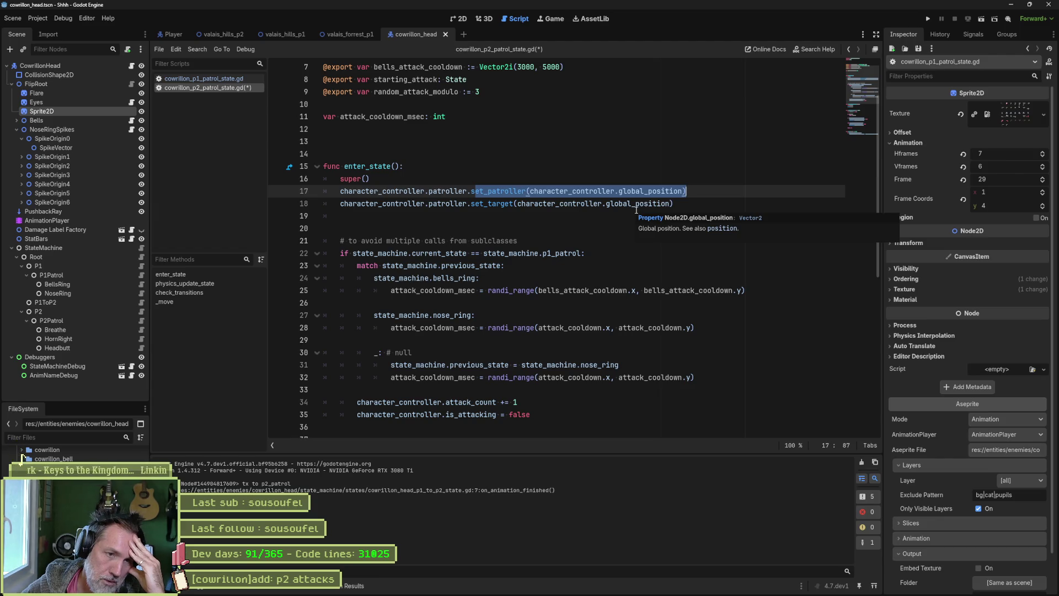
click(622, 202)
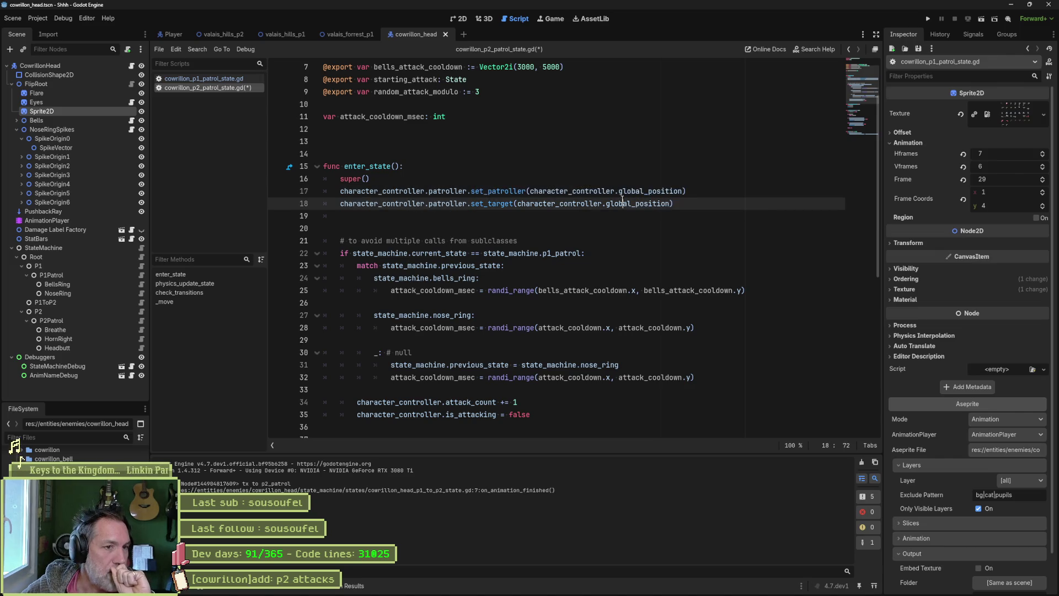
key(shift+Up)
key(shift+Up)
key(ctrl+c)
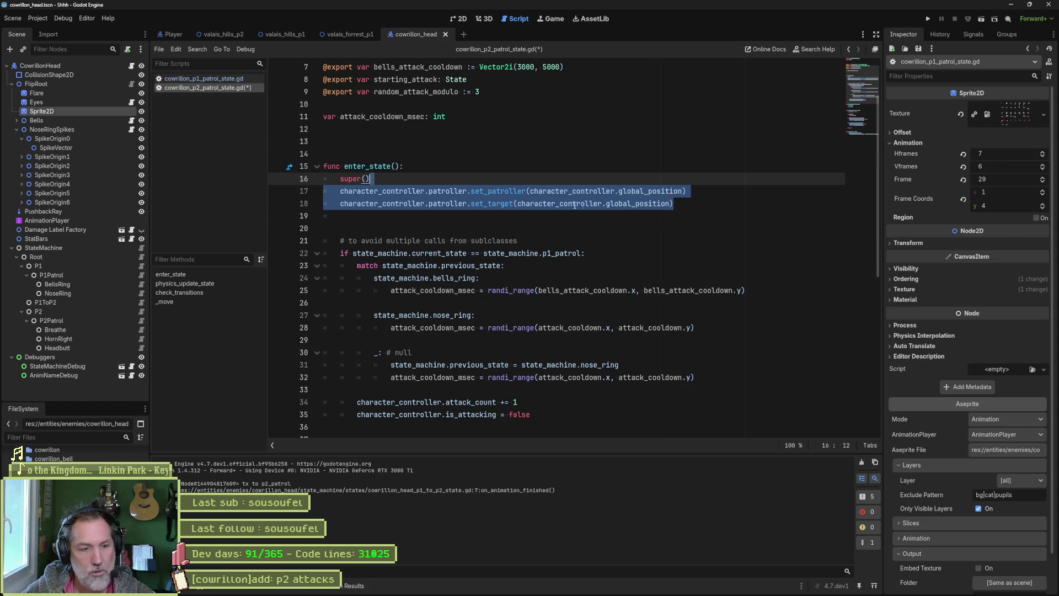
drag(538, 191, 540, 204)
key(ctrl+k)
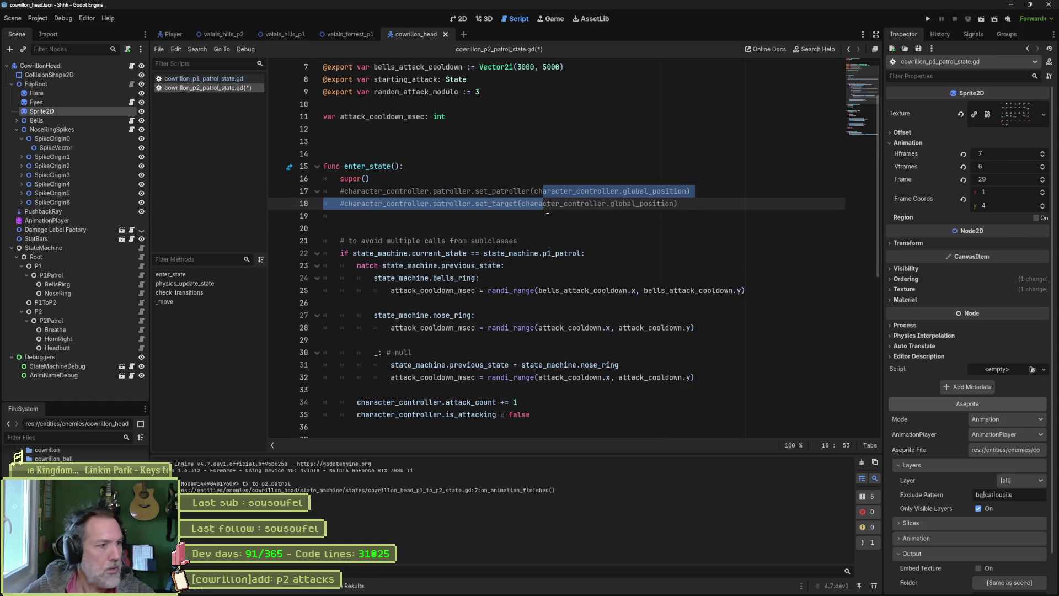
click(141, 302)
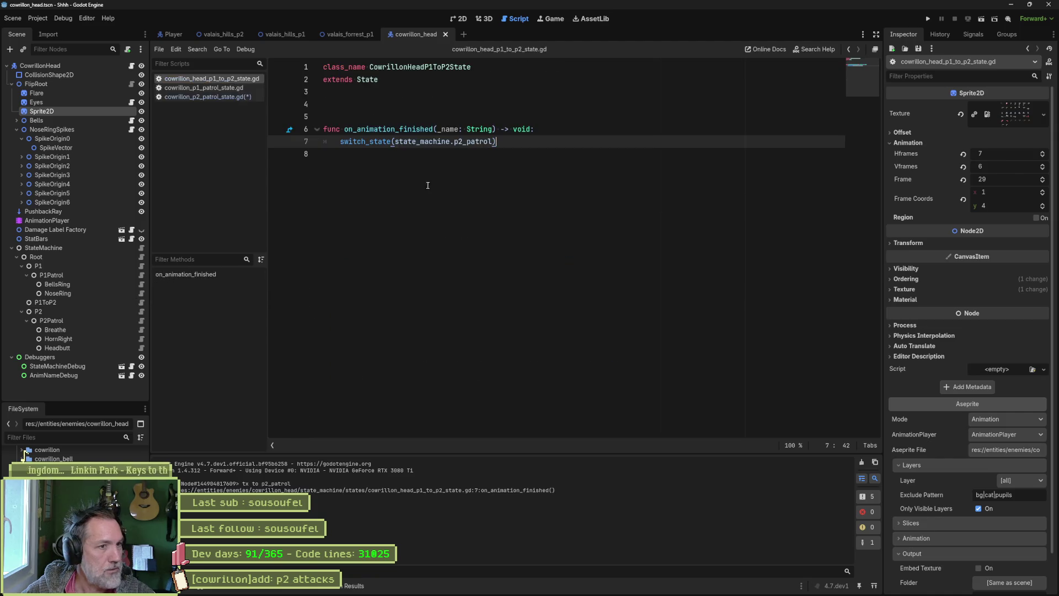
Insert a new exit_state() function above on_animation_finished in the p1-to-p2 script
key(Return)
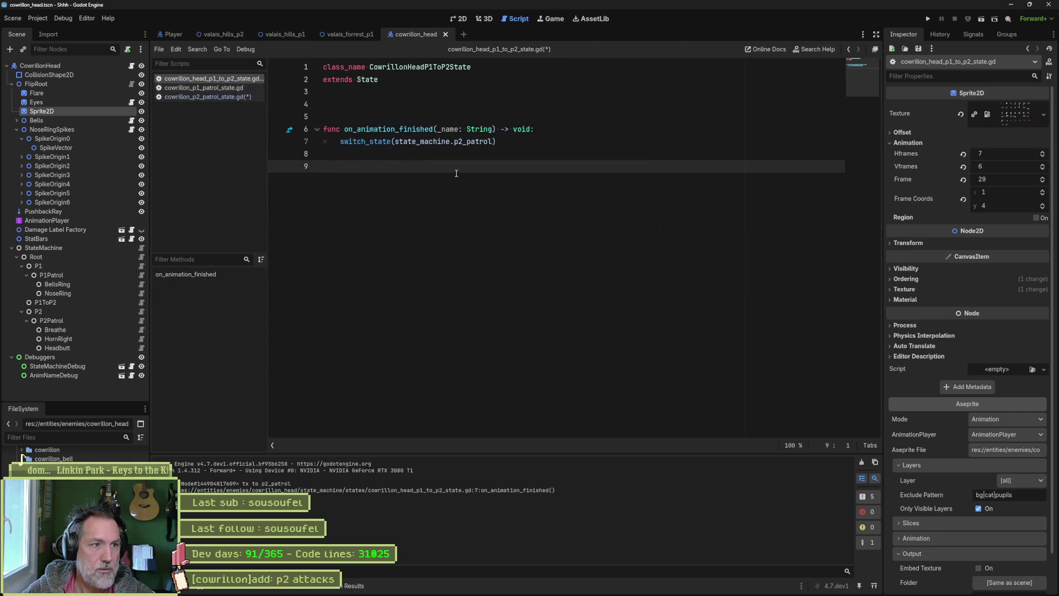
key(Up)
key(Up)
key(Up)
key(Up)
key(Return)
key(Return)
key(Return)
key(Up)
key(Up)
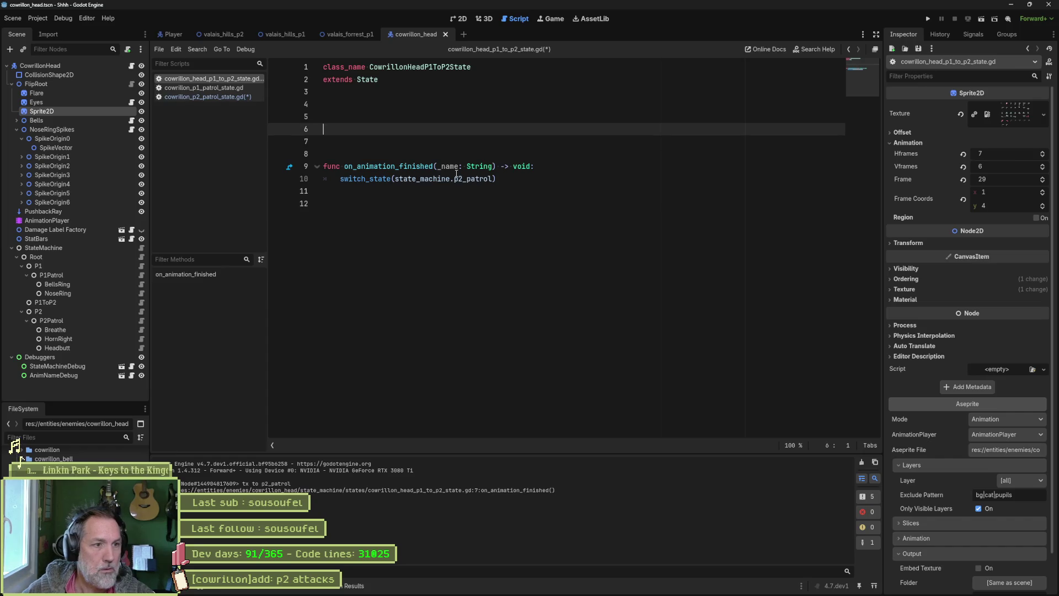
text(func _exit)
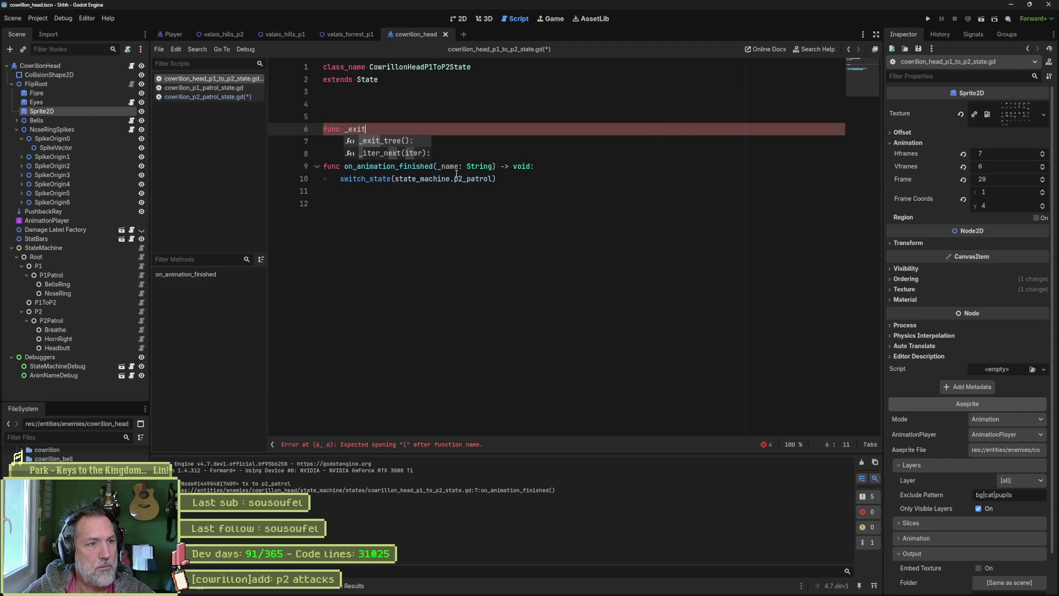
key(BackSpace)
key(BackSpace)
key(BackSpace)
text(exit)
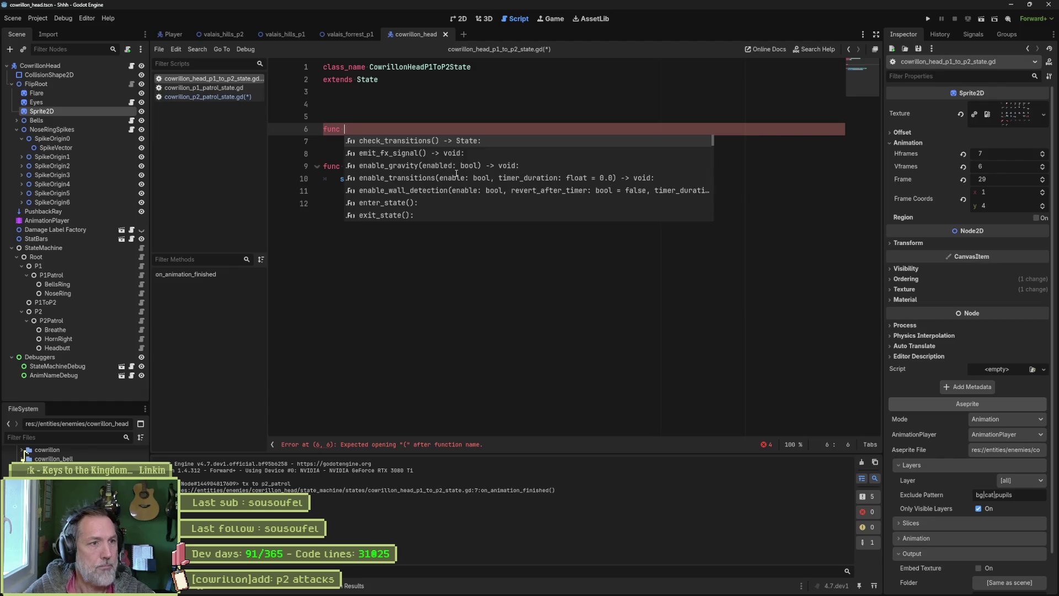
key(Return)
Fill exit_state with super() and the pasted set_patroller/set_target lines, and save
text(super)
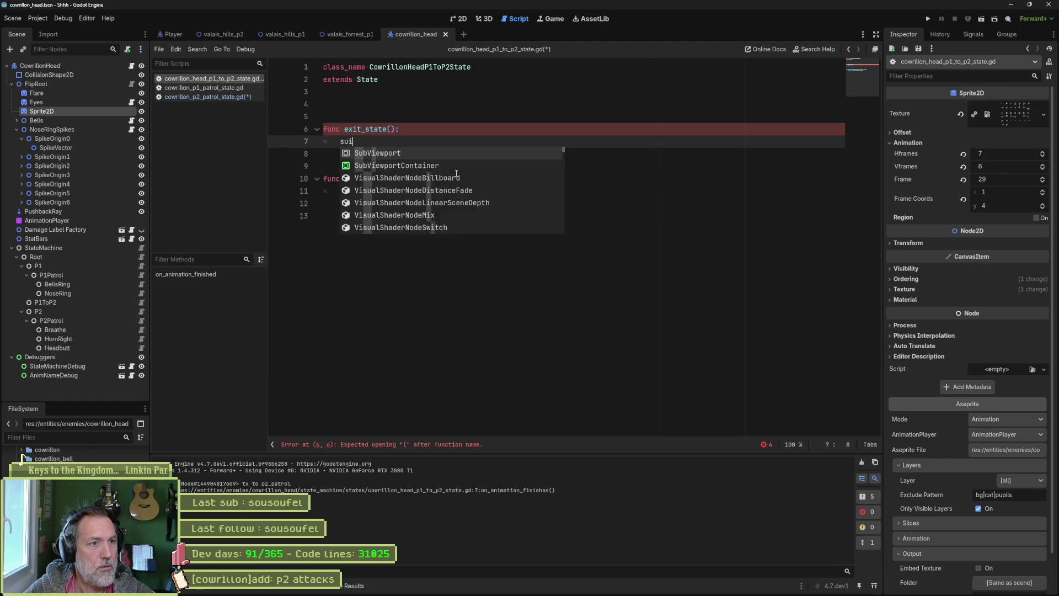
key(Return)
key(ctrl+v)
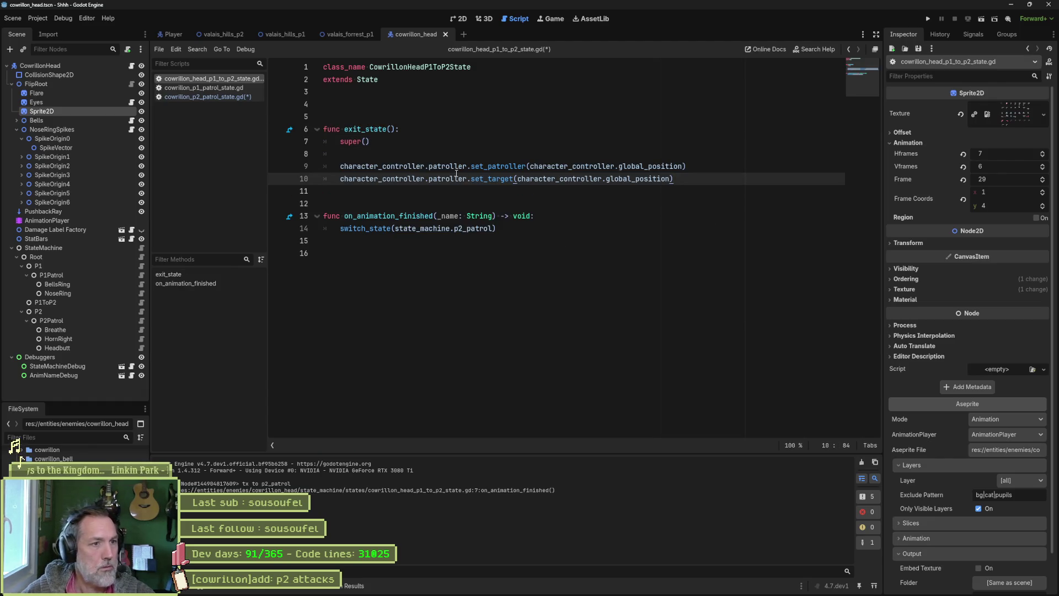
key(Up)
key(Up)
key(Up)
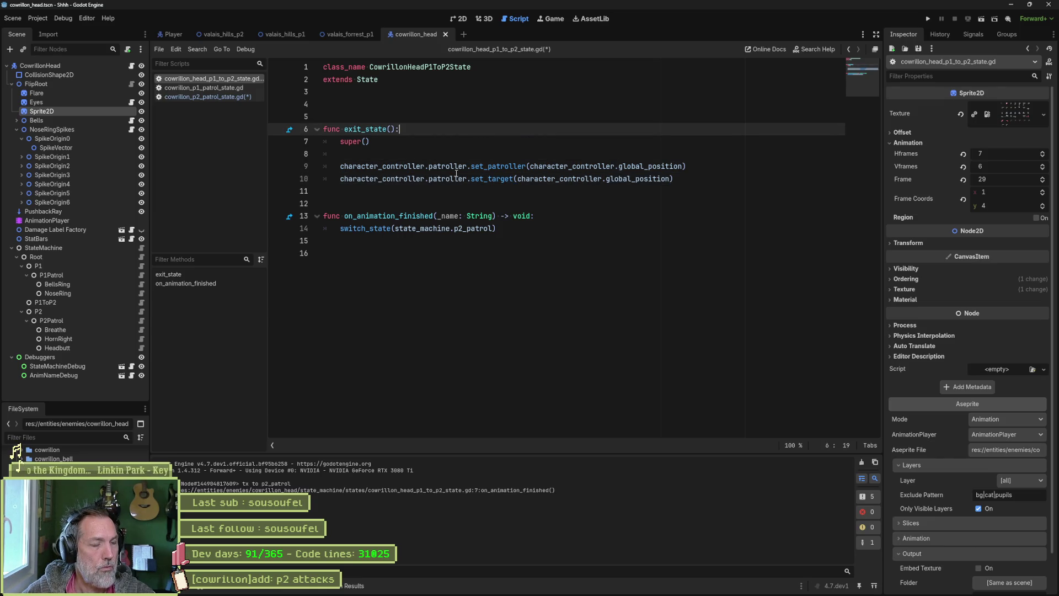
key(ctrl+s)
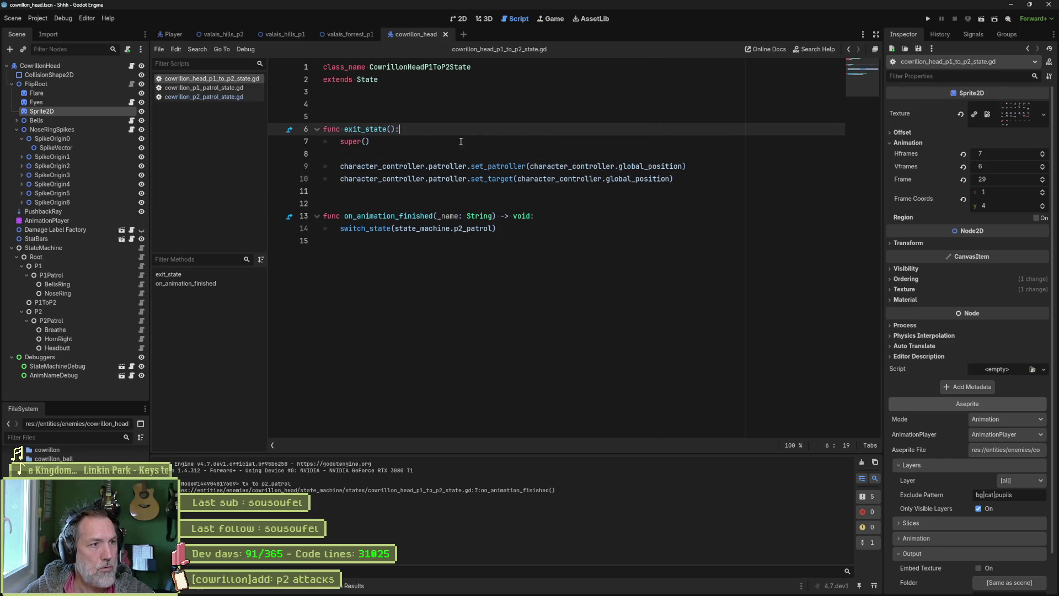
click(247, 98)
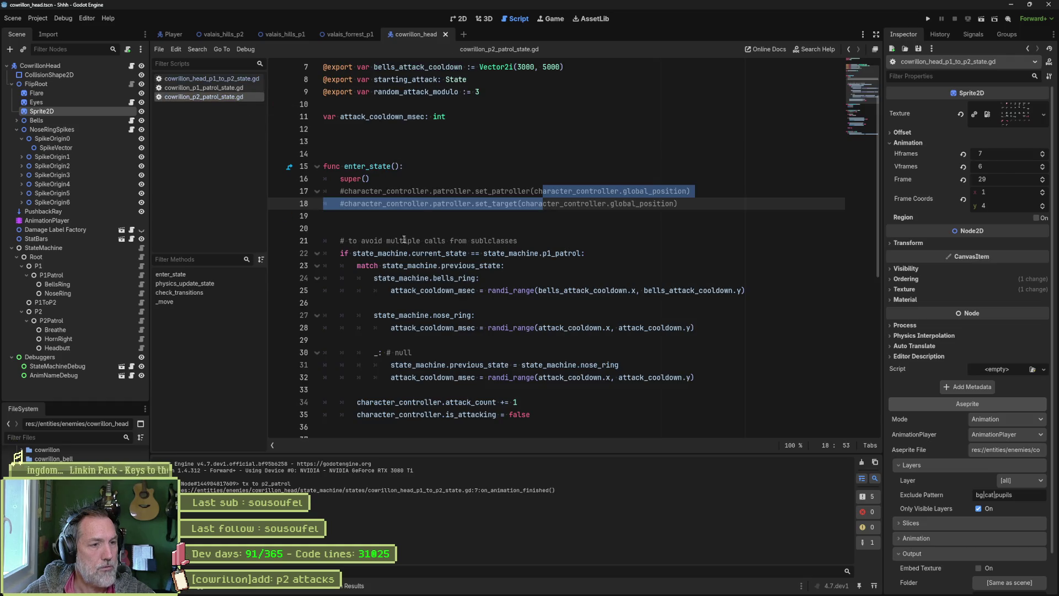
Rename the attack_cooldown export on line 6 to headbut_attack_cooldown
click(399, 217)
scroll(507, 273, down, 2)
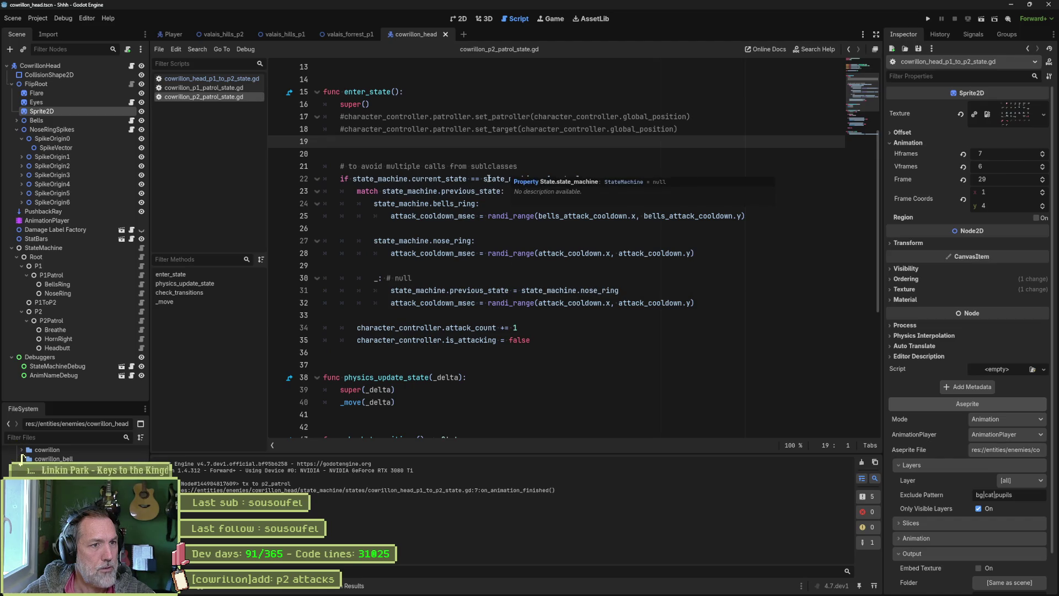
double_click(475, 204)
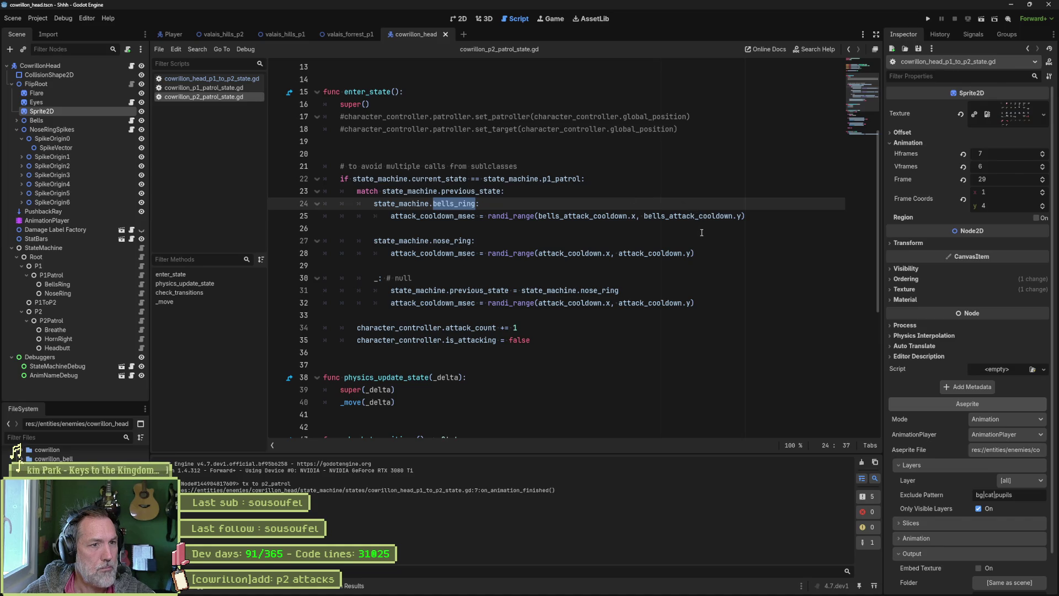
scroll(610, 229, up, 4)
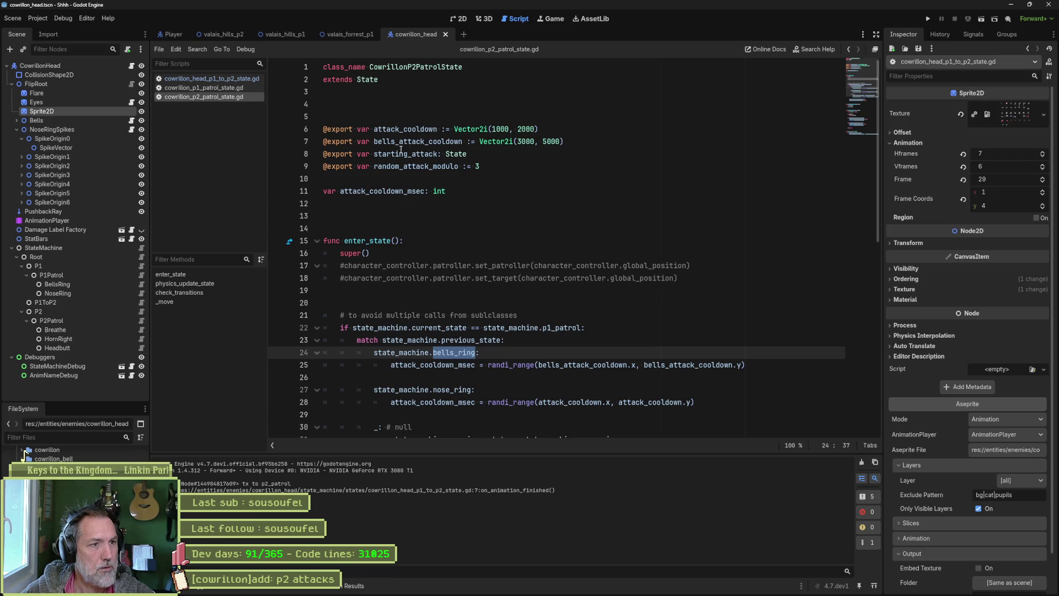
double_click(409, 130)
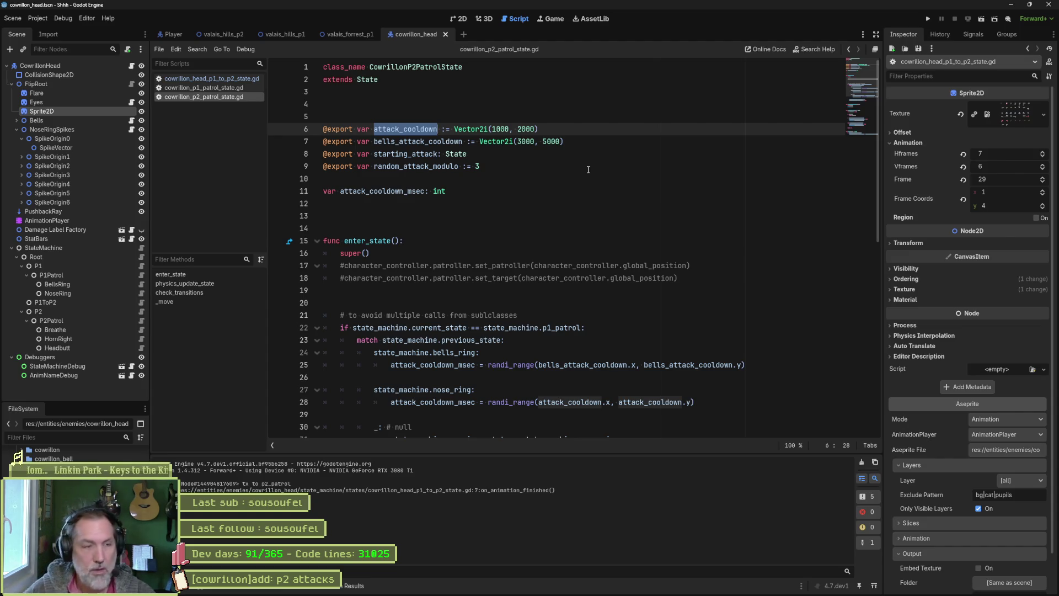
text(hea)
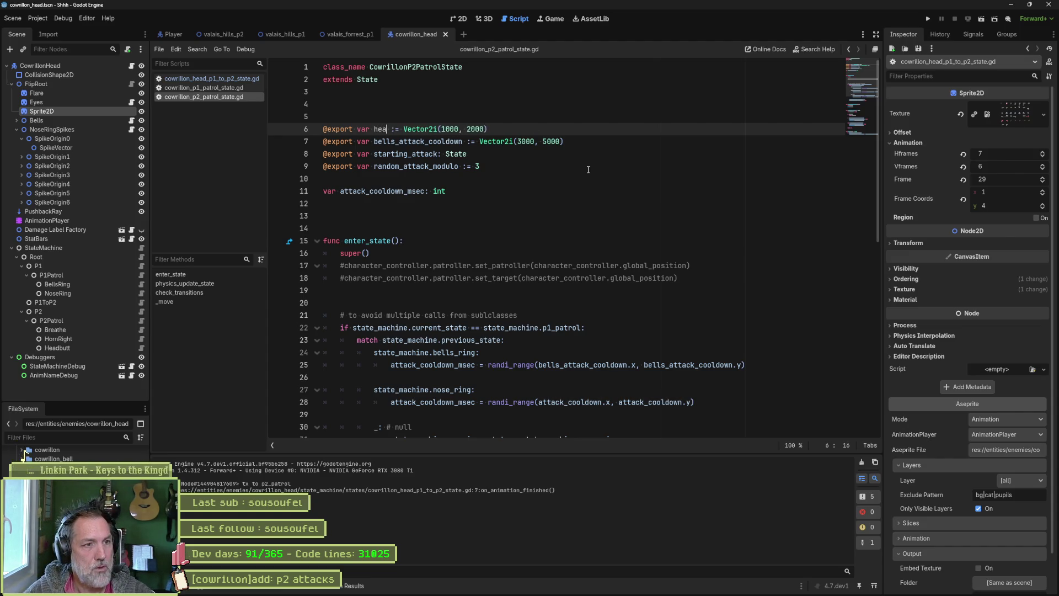
text(dbut_attack)
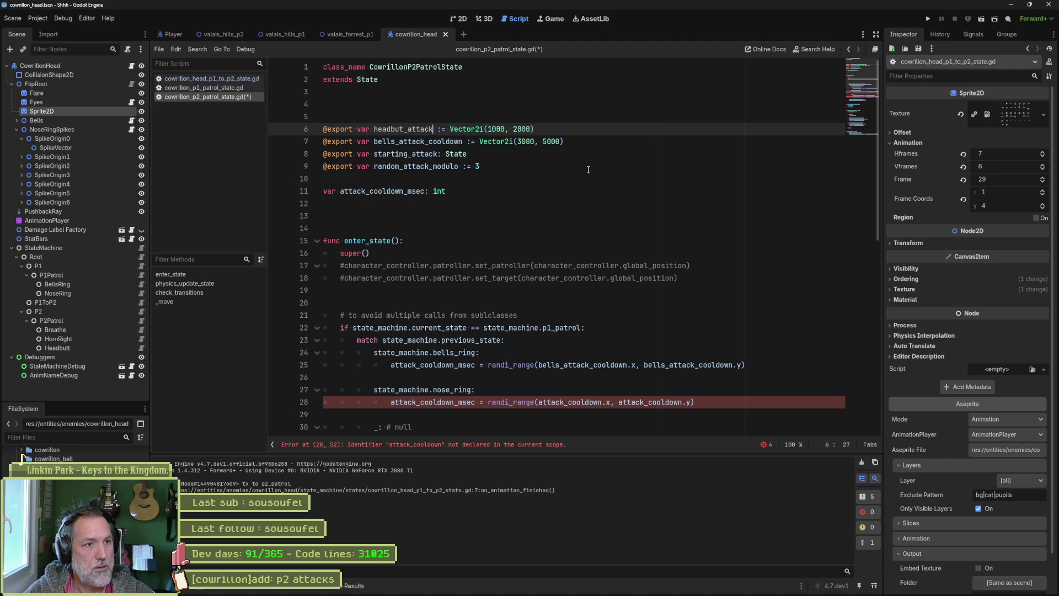
text(_cooldown)
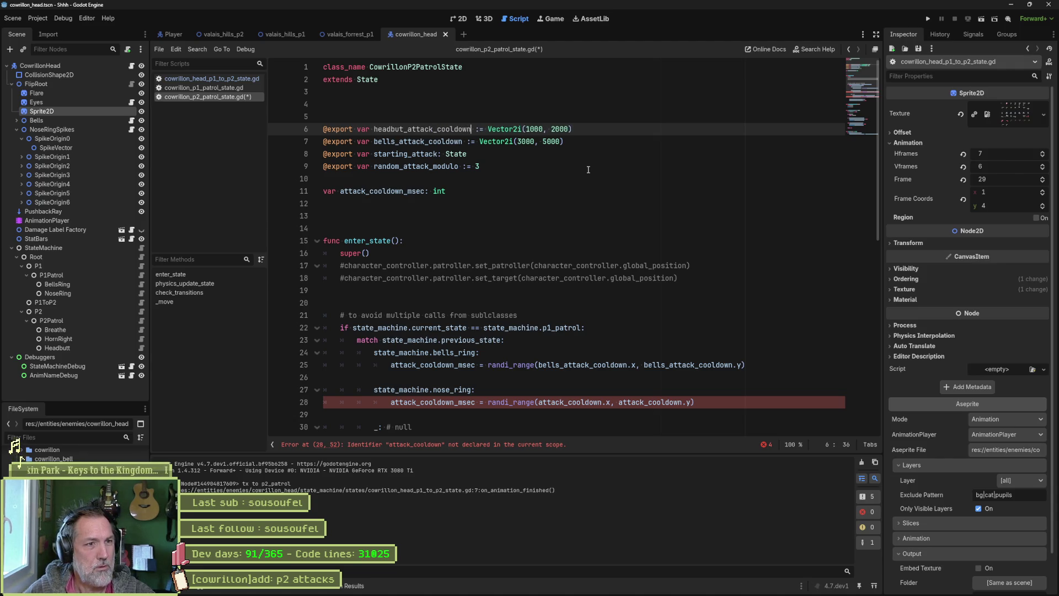
click(451, 129)
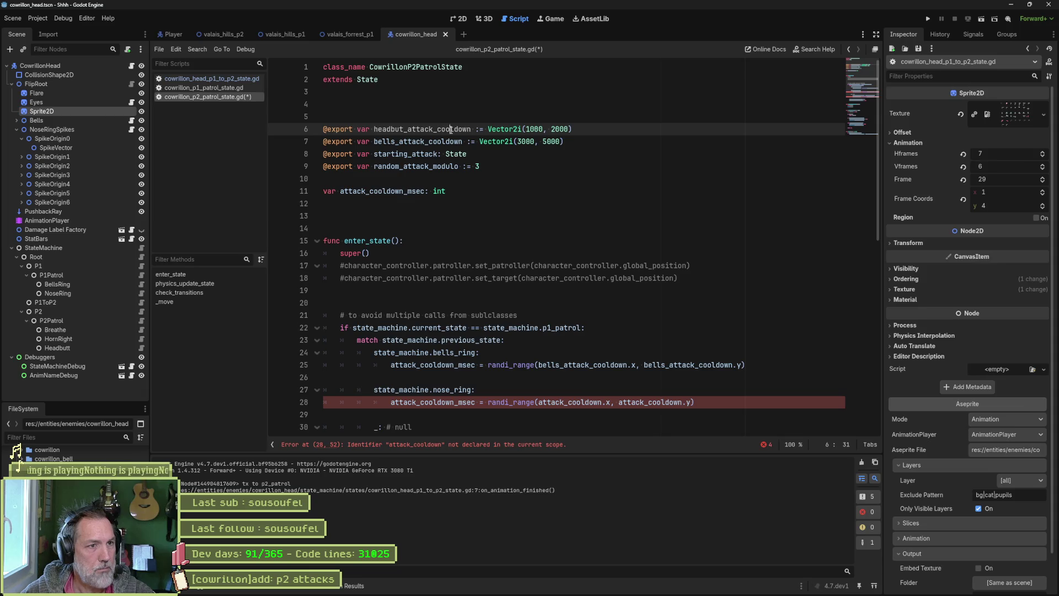
double_click(451, 129)
key(ctrl+c)
Replace the four attack_cooldown usages on lines 28 and 32 with headbut_attack_cooldown
scroll(478, 297, down, 2)
double_click(586, 325)
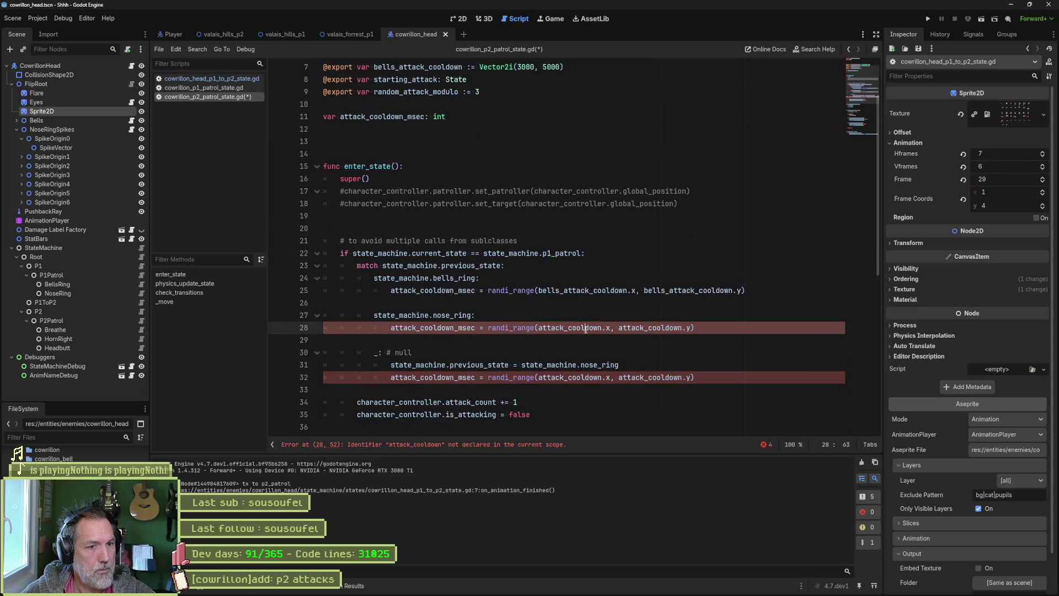
key(ctrl+v)
double_click(685, 327)
key(ctrl+v)
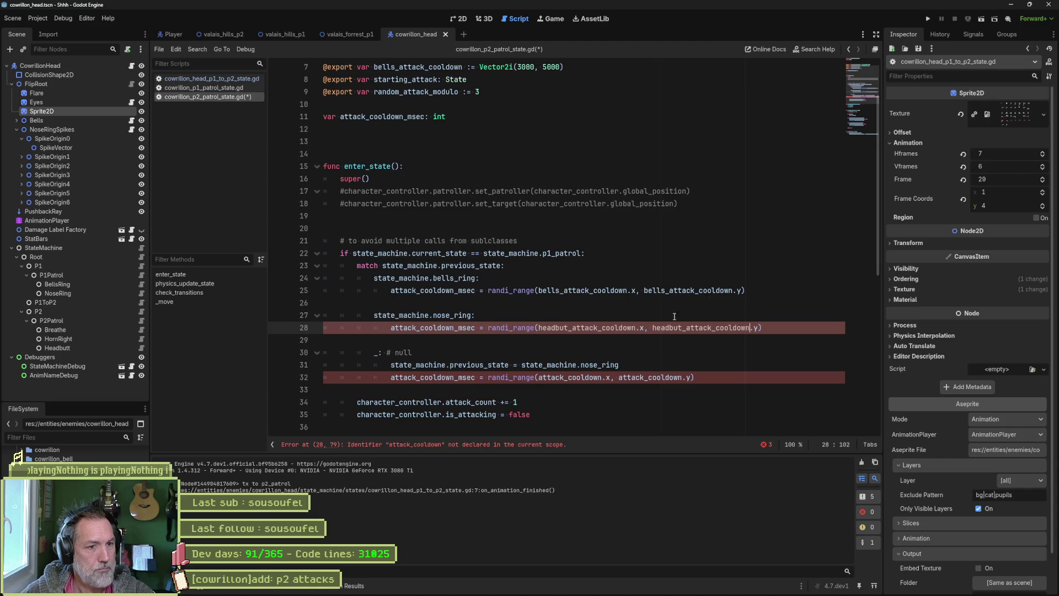
double_click(570, 377)
key(ctrl+v)
double_click(681, 377)
key(ctrl+v)
scroll(510, 215, down, 6)
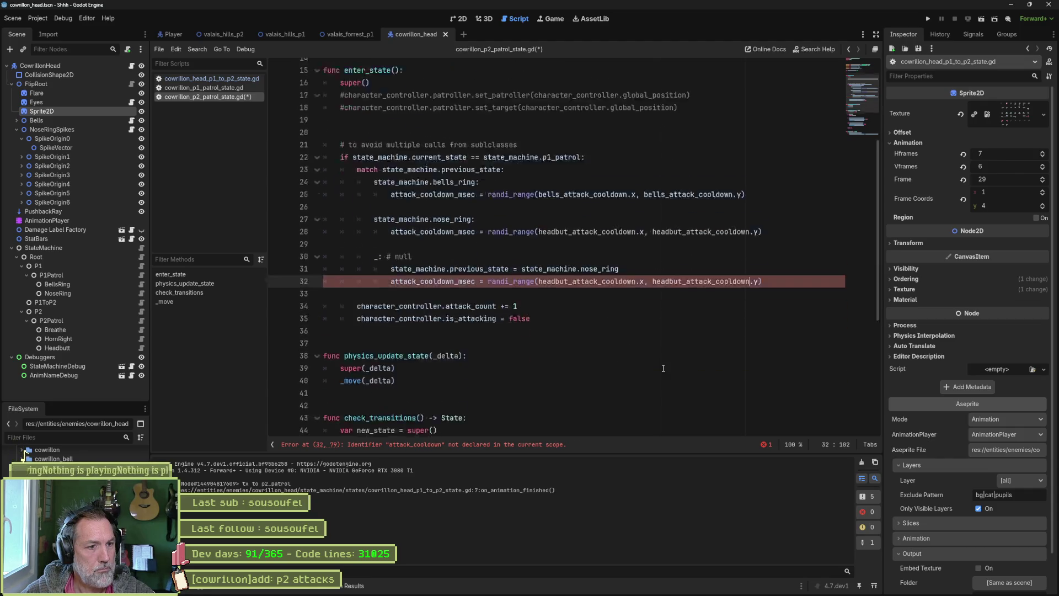
scroll(469, 221, down, 3)
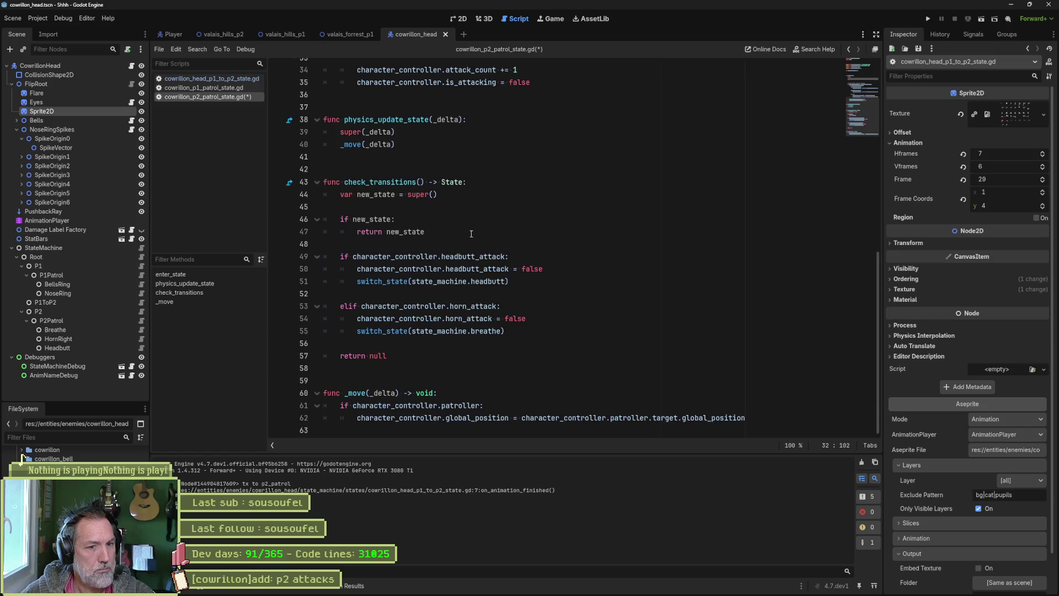
scroll(471, 233, up, 5)
scroll(472, 233, up, 6)
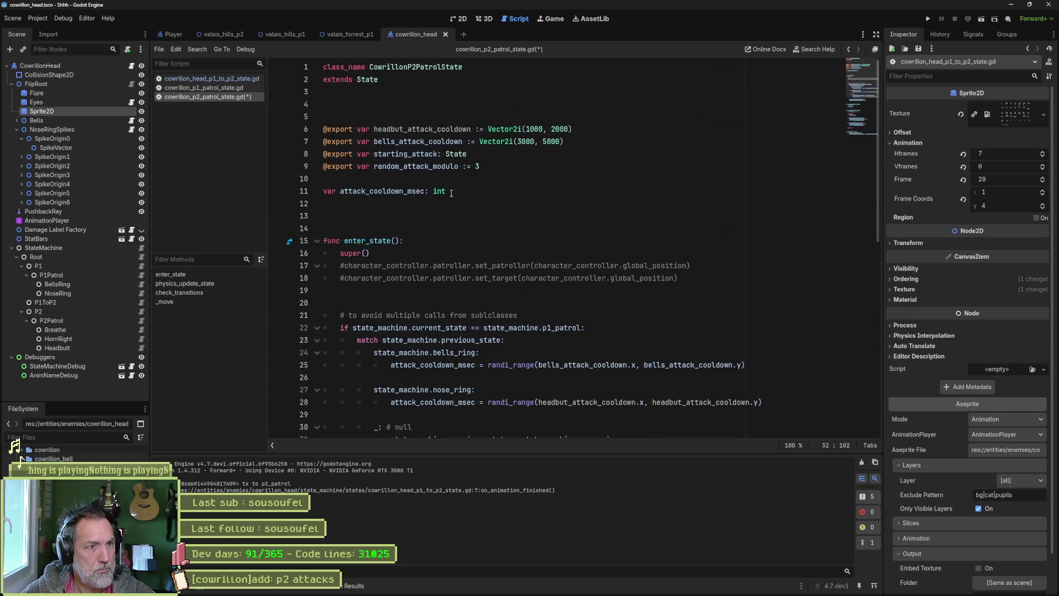
Rename bells_attack_cooldown to horn_attack_cooldown and use it in line 25's randi_range
double_click(393, 142)
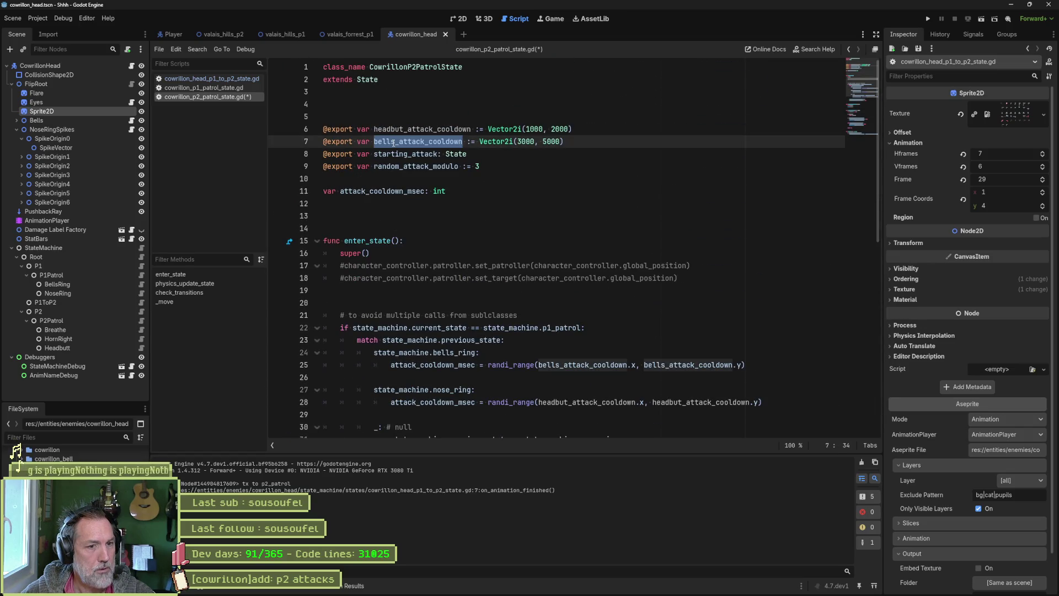
key(Left)
key(Delete)
key(Delete)
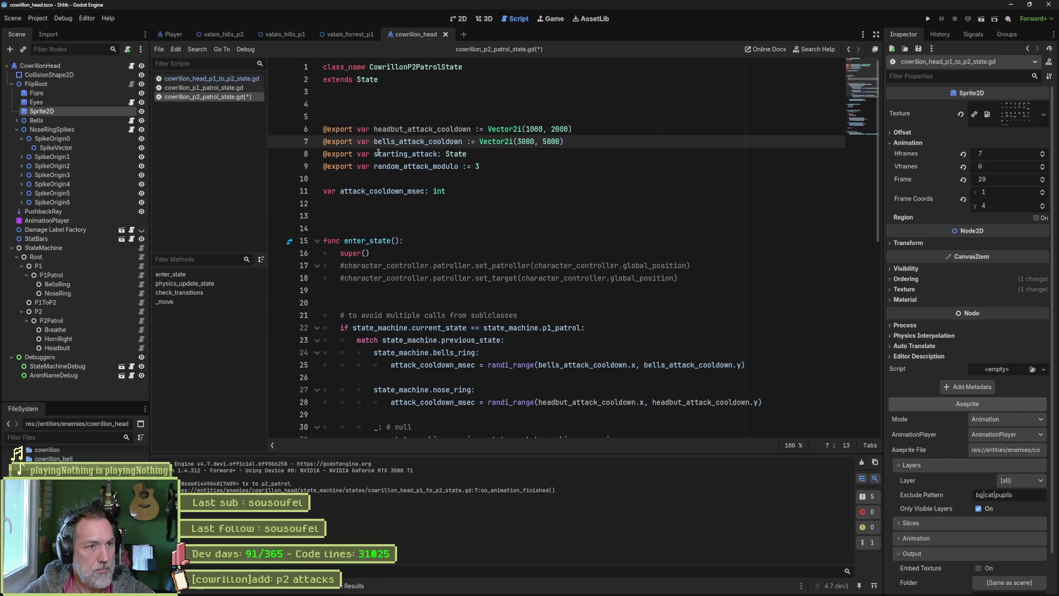
key(Delete)
key(Delete)
key(Delete)
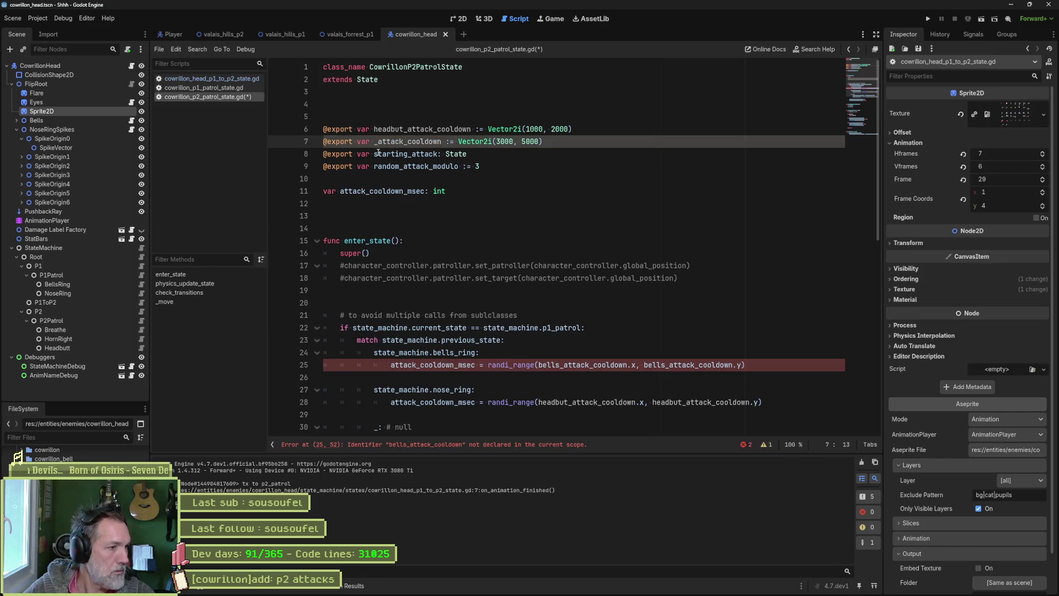
text(horn)
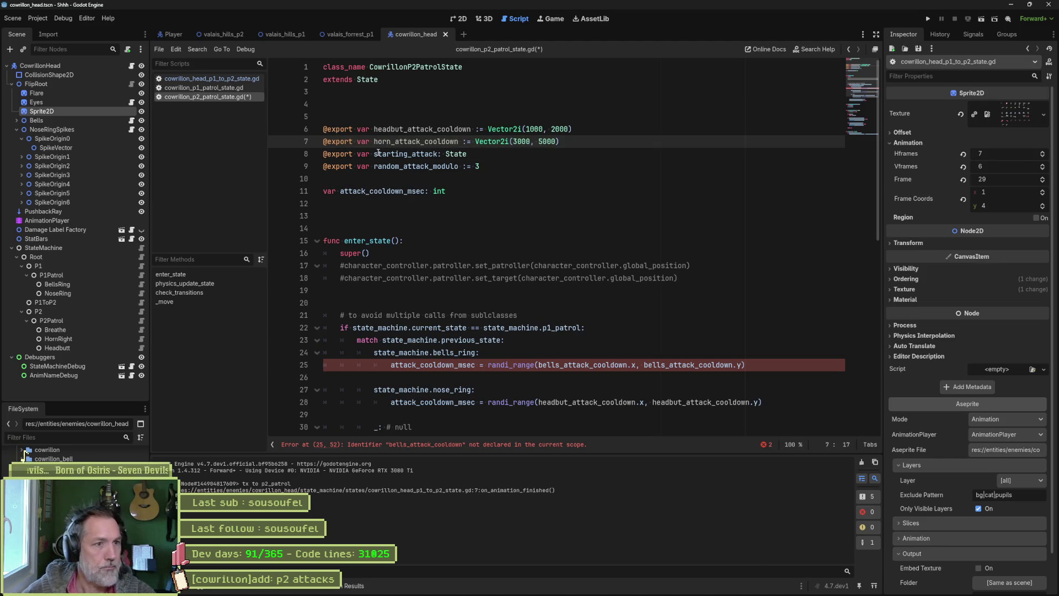
double_click(439, 141)
key(ctrl+c)
double_click(444, 365)
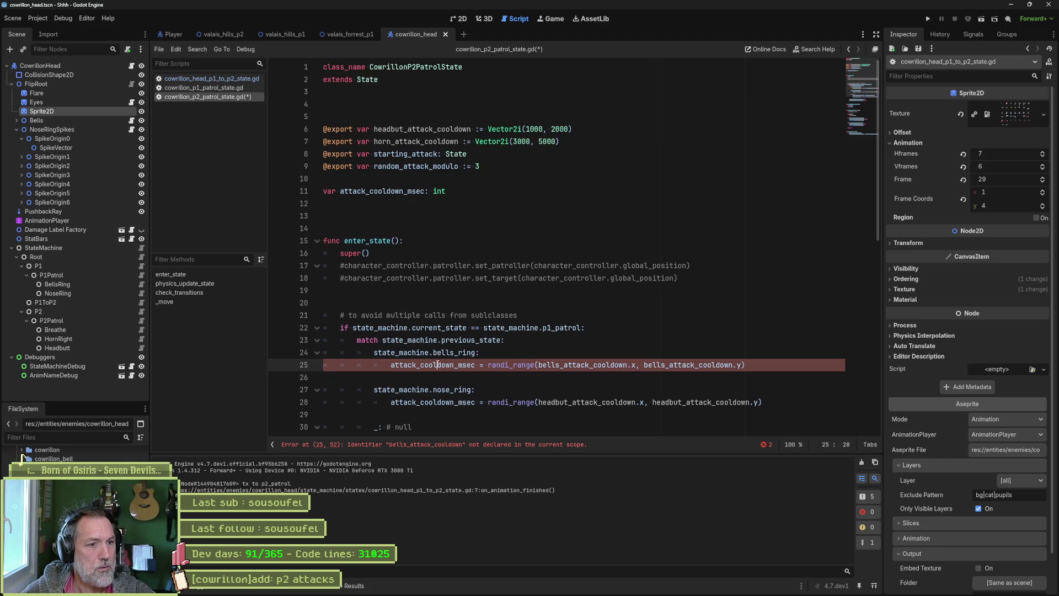
double_click(648, 364)
key(ctrl+d)
key(ctrl+v)
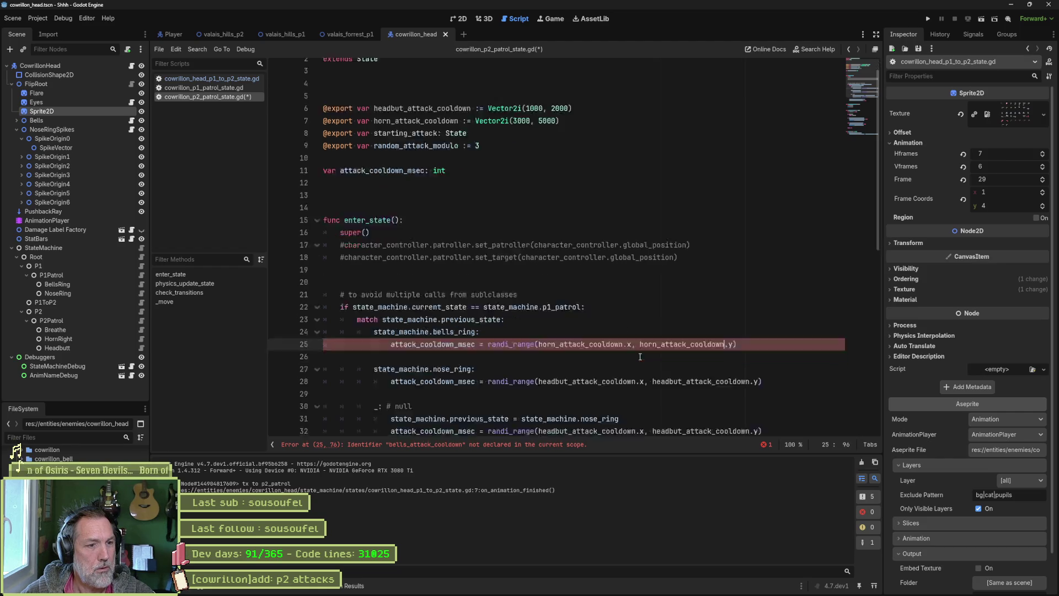
scroll(640, 357, down, 10)
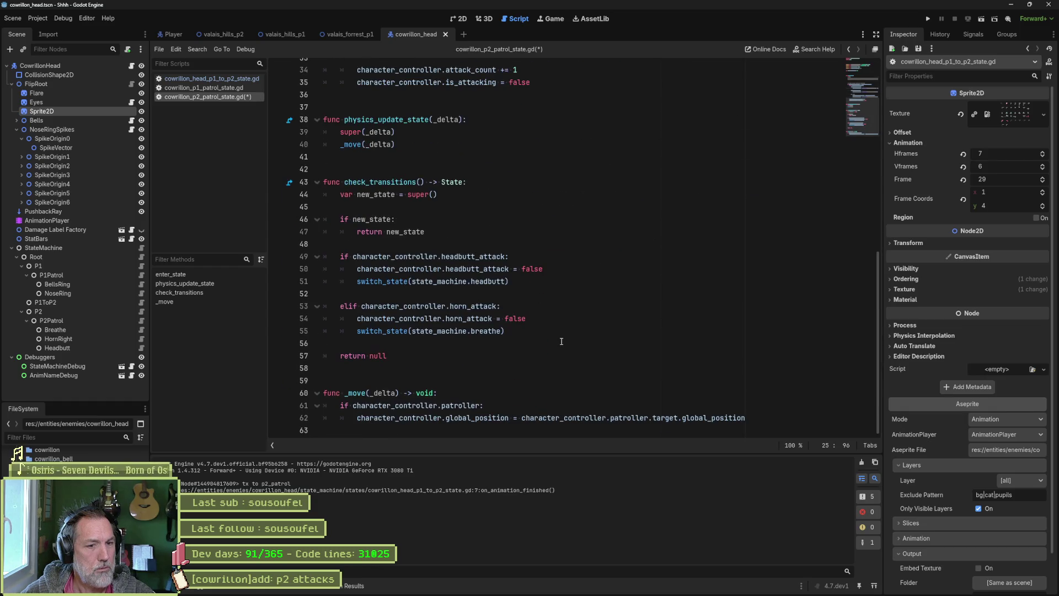
Make the first condition on line 49 test horn_attack and reset horn_attack on line 50
key(ctrl+s)
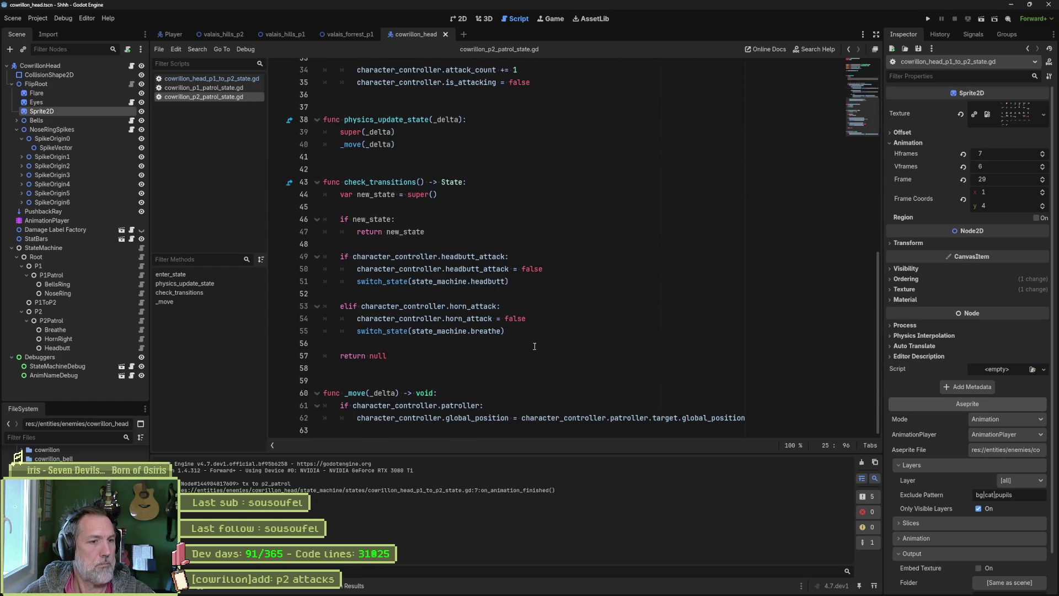
double_click(460, 257)
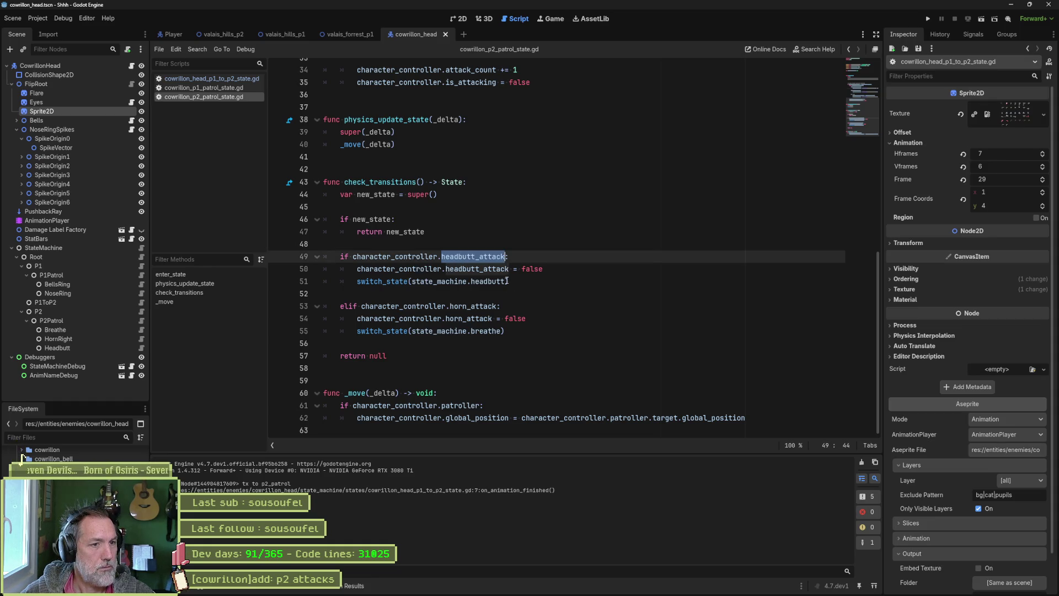
text(horn_attack_)
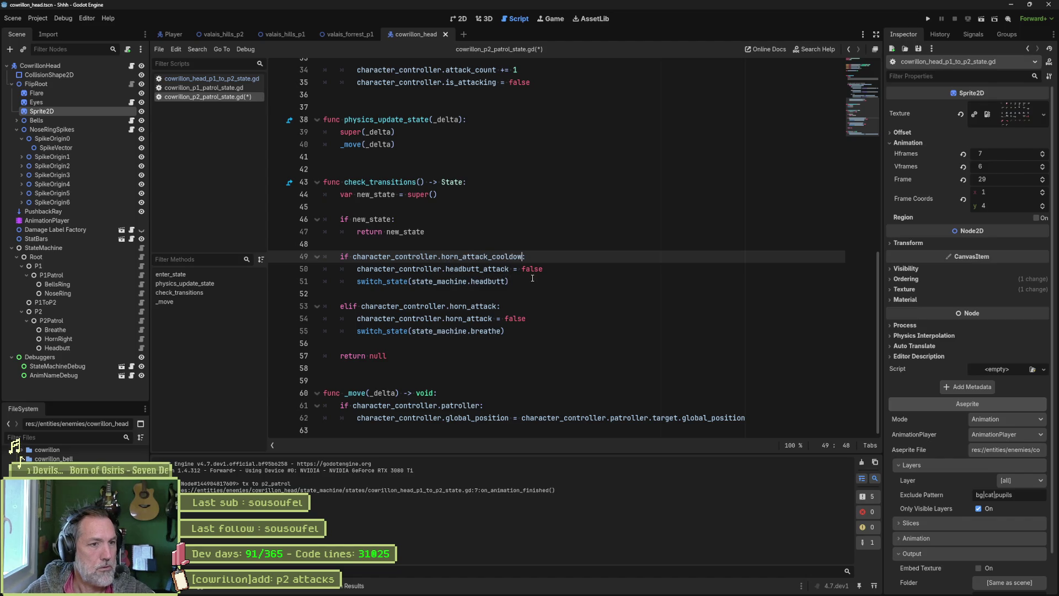
key(BackSpace)
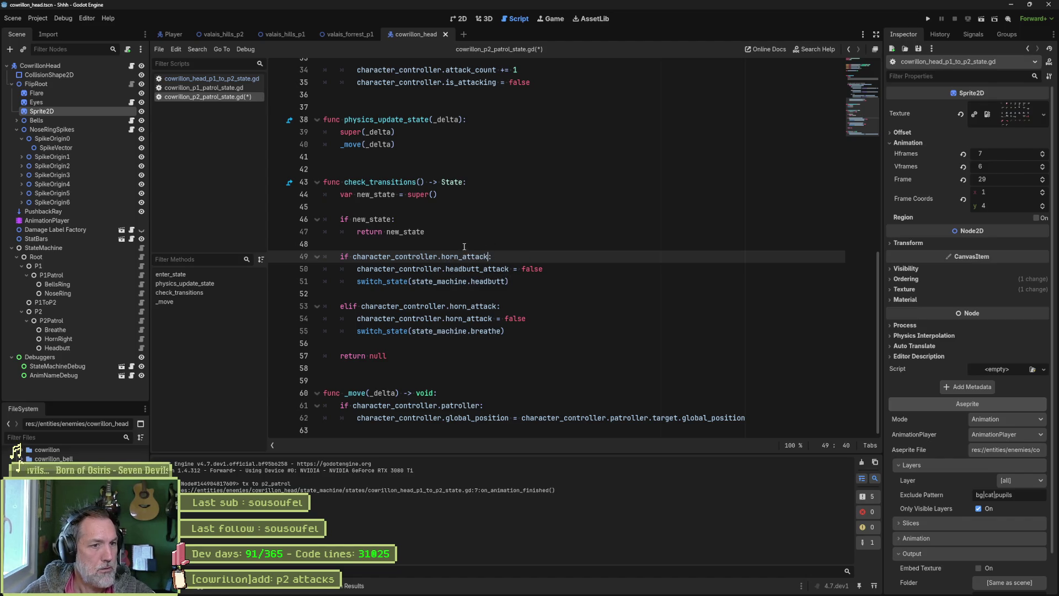
double_click(468, 257)
key(ctrl+c)
double_click(485, 269)
key(ctrl+v)
Switch the first branch to headbutt_attack and make the elif check headbutt_attack
double_click(488, 281)
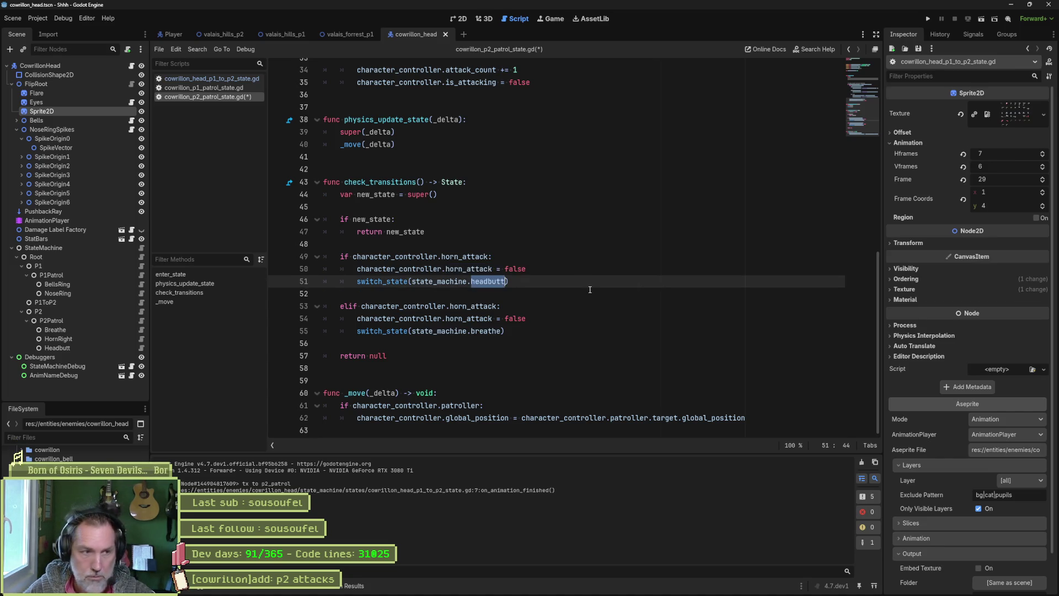
text(head)
key(BackSpace)
text(butt_attack)
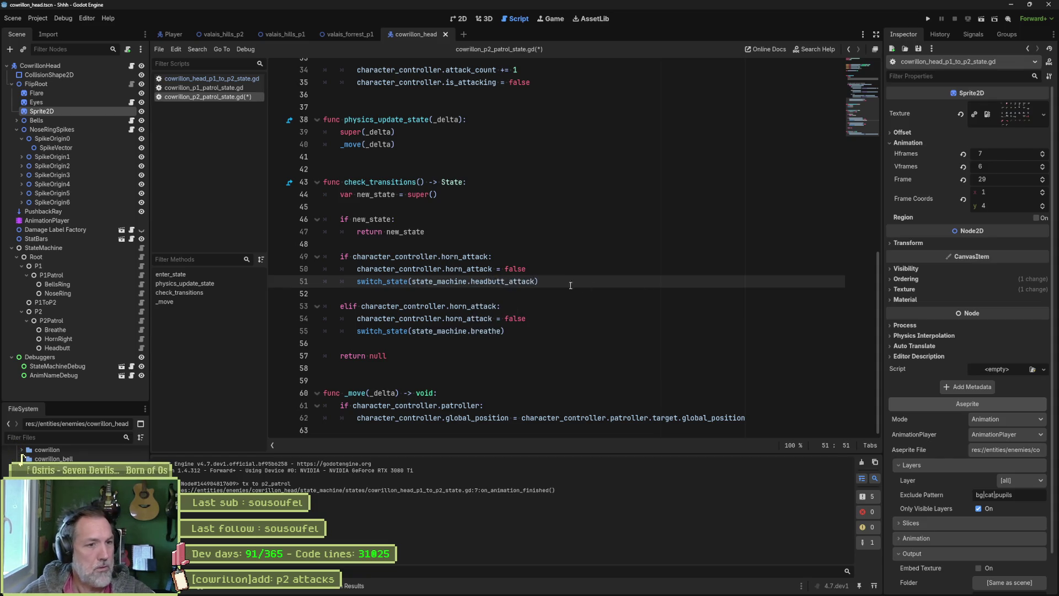
double_click(522, 282)
key(ctrl+c)
double_click(478, 306)
key(ctrl+v)
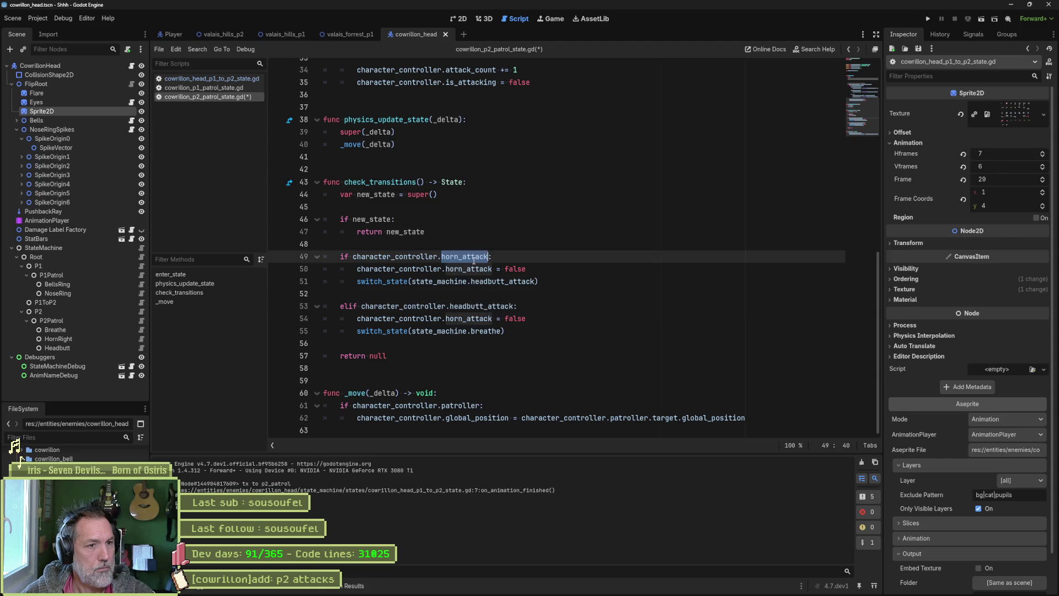
Make the elif branch switch to horn_attack instead of breathe, reset headbutt_attack, and save
double_click(464, 257)
key(ctrl+c)
click(468, 332)
double_click(470, 332)
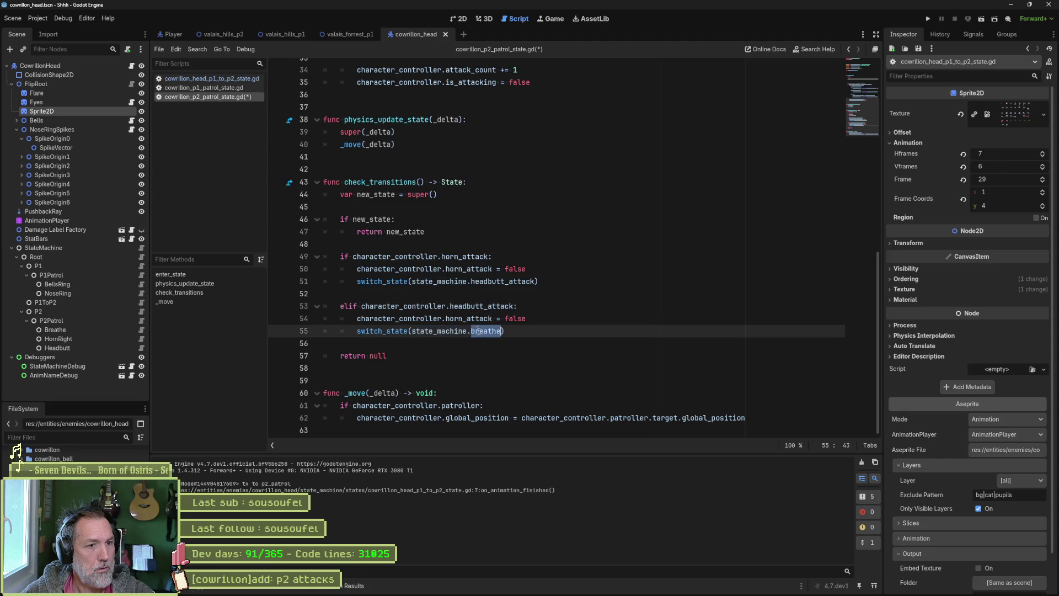
key(ctrl+v)
double_click(469, 308)
key(ctrl+c)
double_click(478, 319)
key(ctrl+v)
key(ctrl+s)
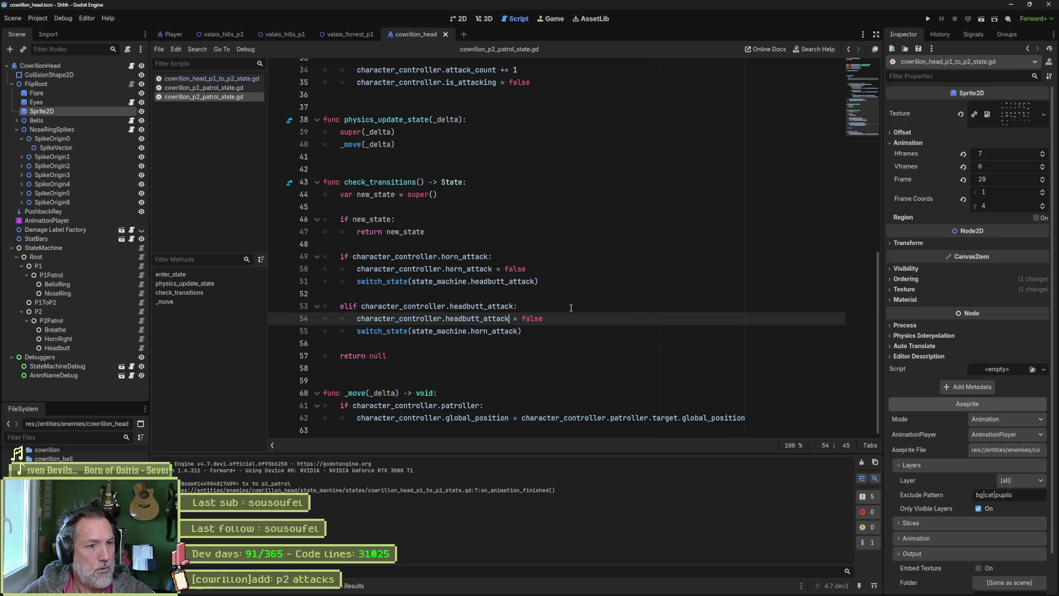
Check state names in the state machine script, then shorten the elif condition and reset to headbutt
click(141, 247)
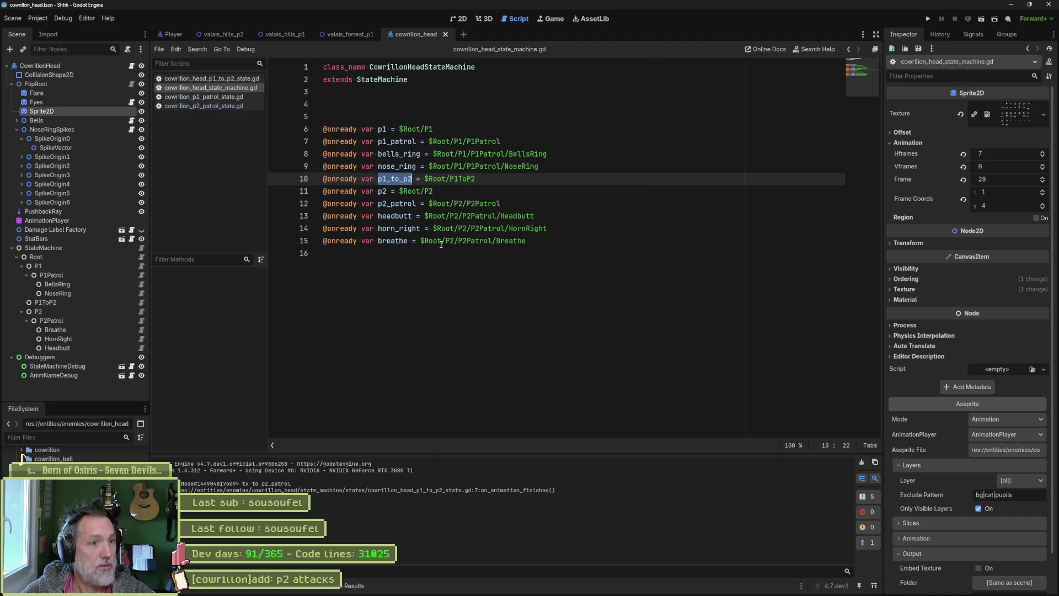
key(ctrl+w)
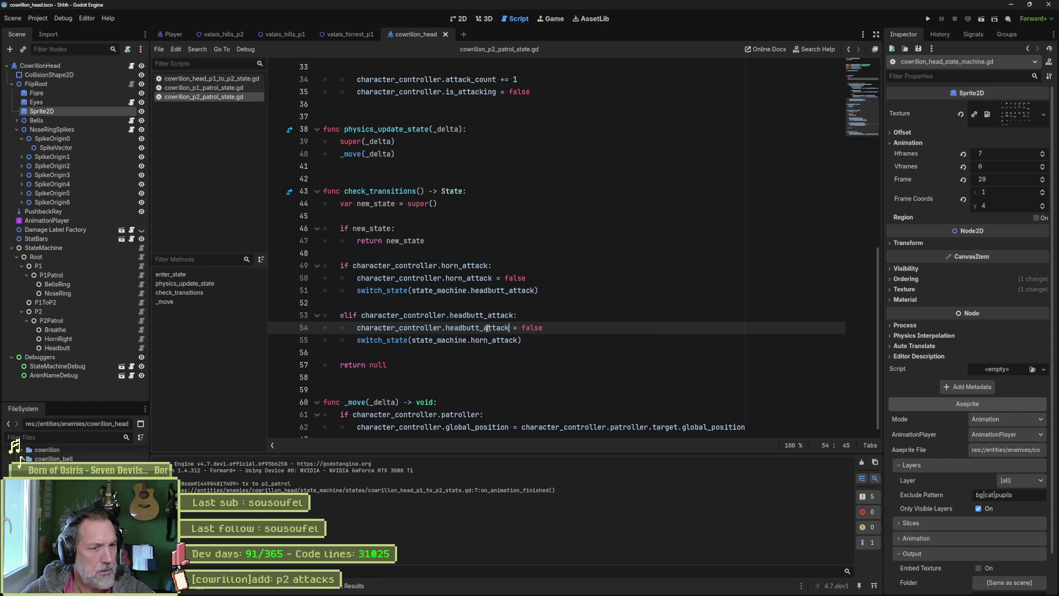
shift+click(479, 327)
key(BackSpace)
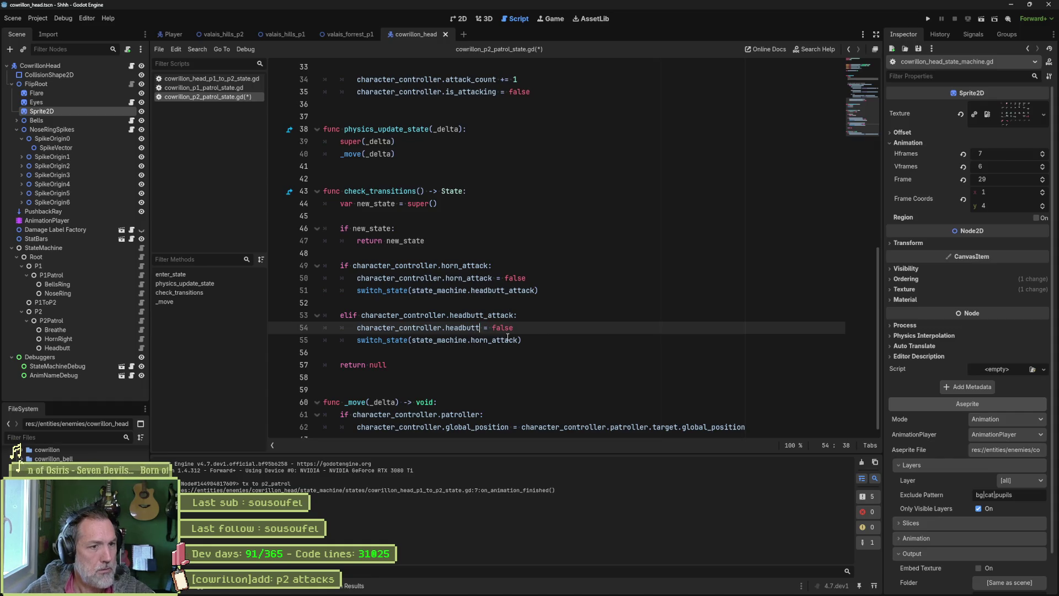
click(487, 315)
key(Delete)
key(Delete)
key(Delete)
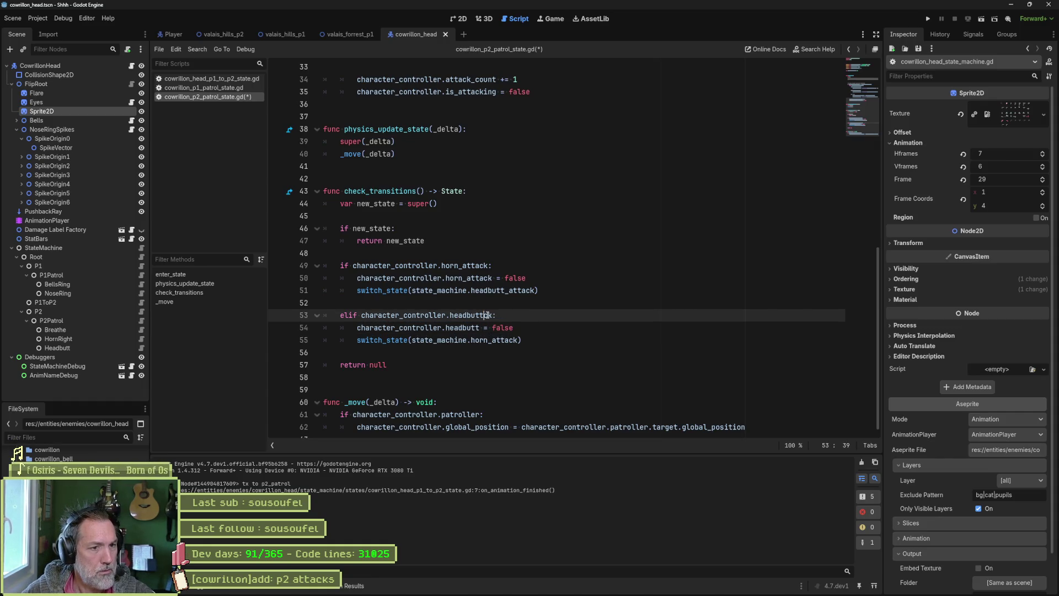
Rename horn_attack to horn_right on lines 49, 50 and 55, shorten the switch target to headbutt, and save
click(459, 266)
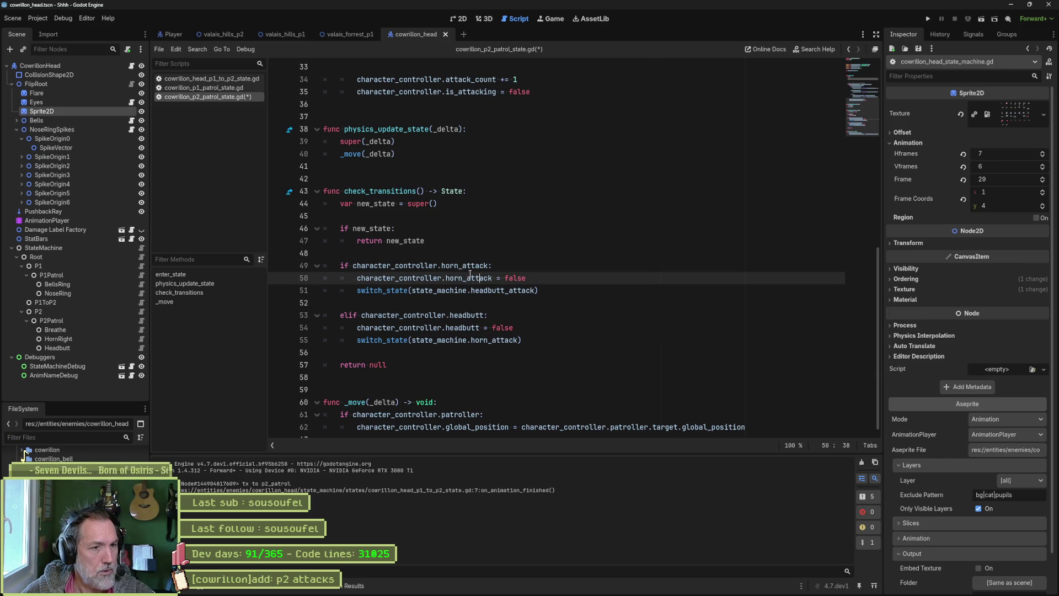
key(Right)
alt+click(468, 279)
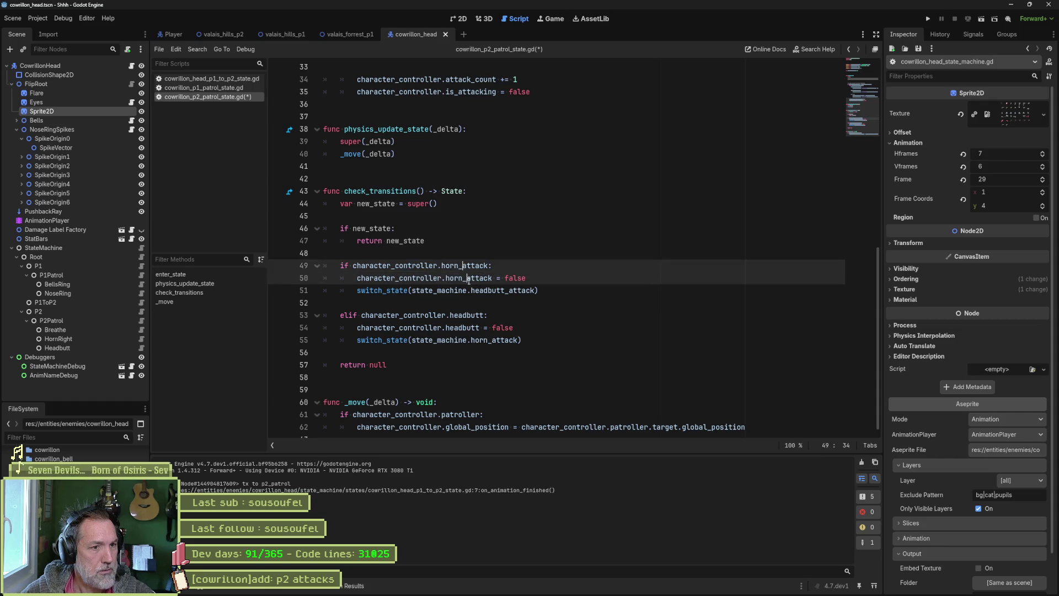
alt+click(491, 341)
key(Delete)
key(Delete)
key(Delete)
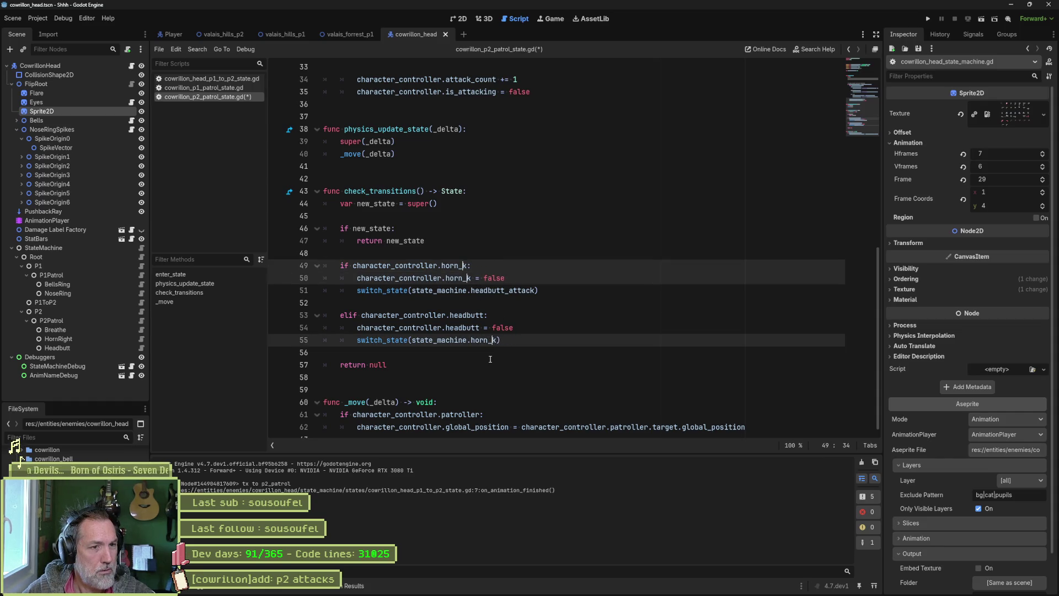
text(right)
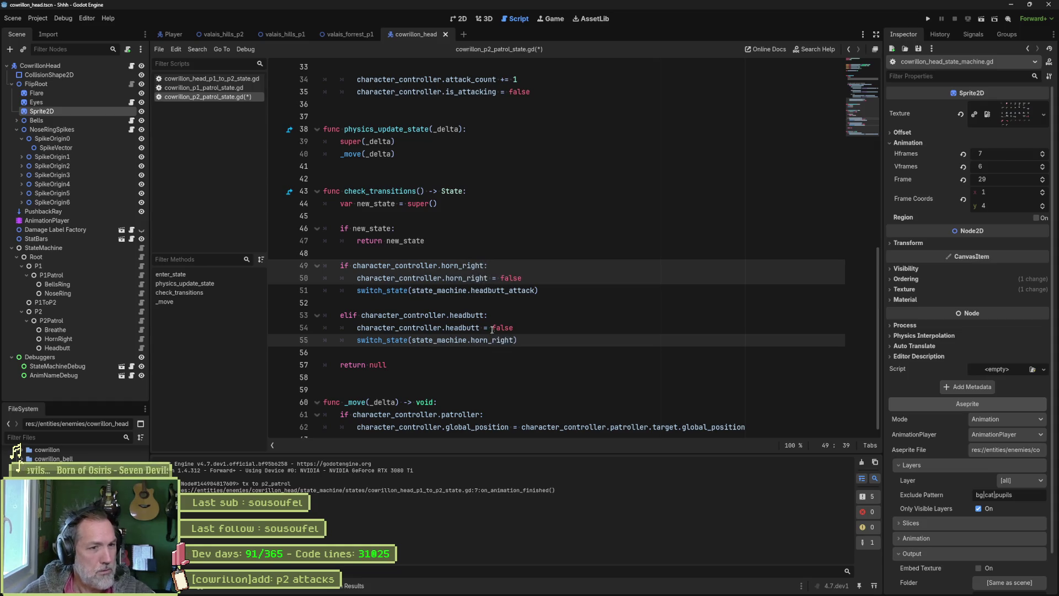
click(507, 292)
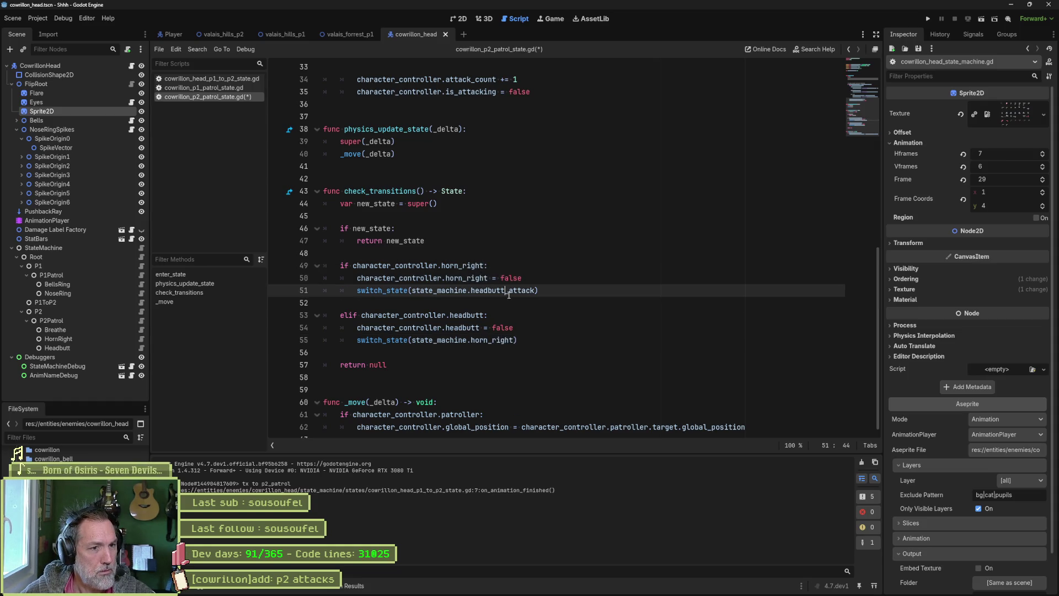
key(Delete)
key(Delete)
key(Delete)
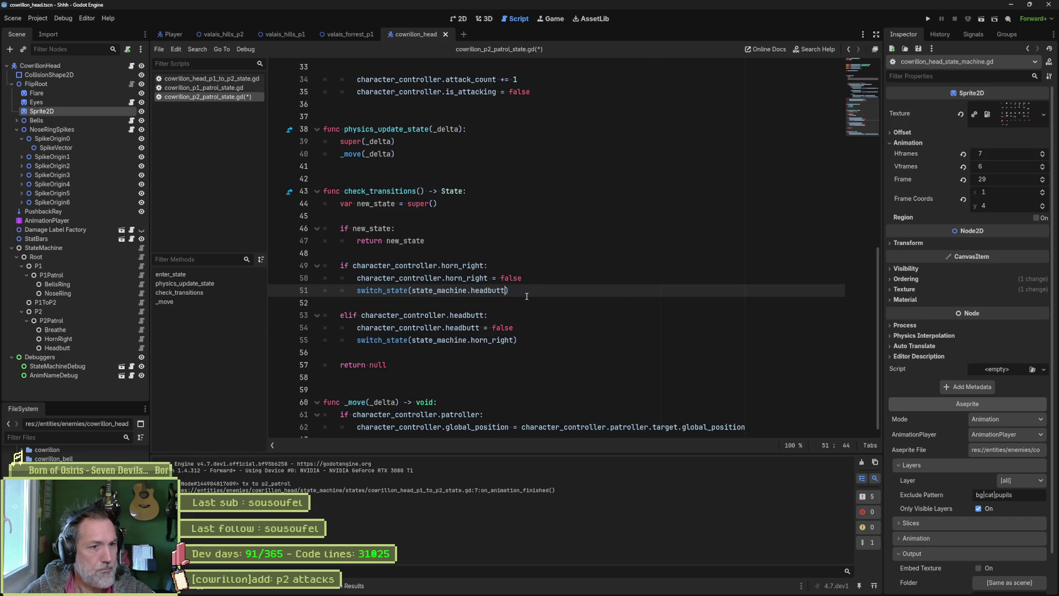
key(ctrl+s)
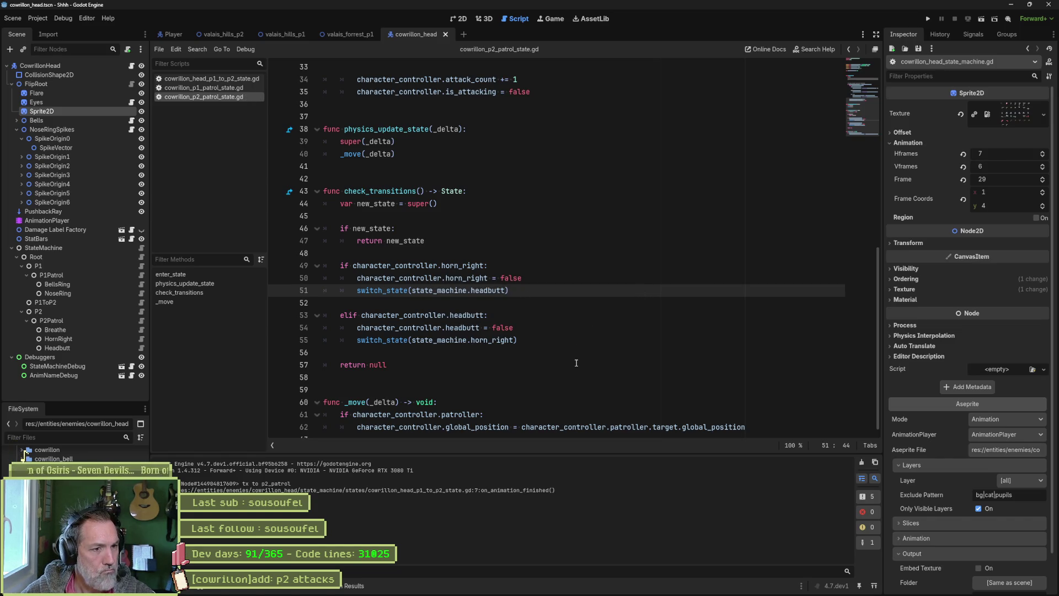
scroll(586, 382, down, 1)
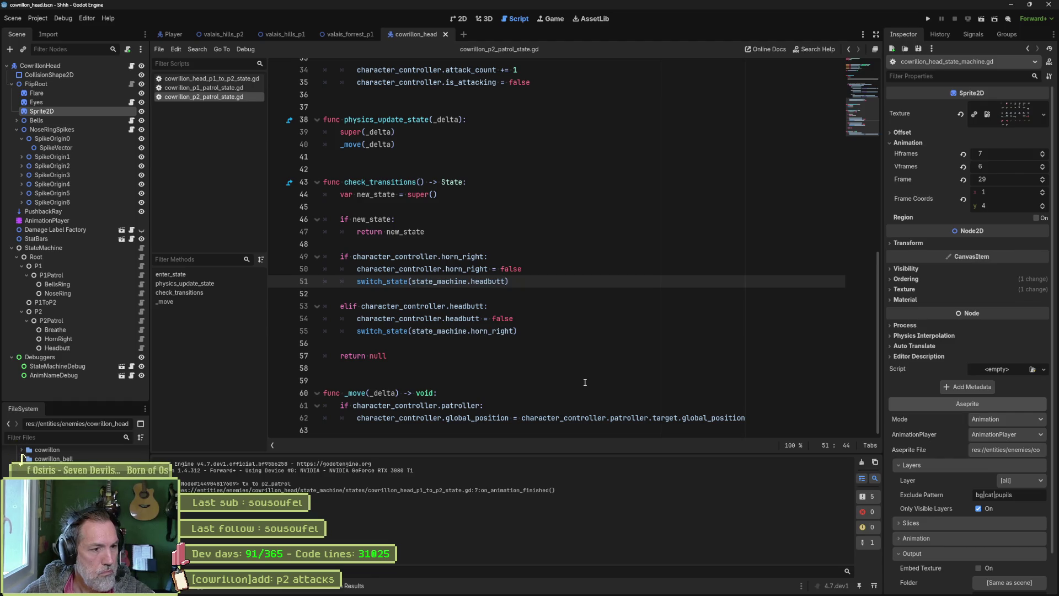
scroll(553, 318, up, 6)
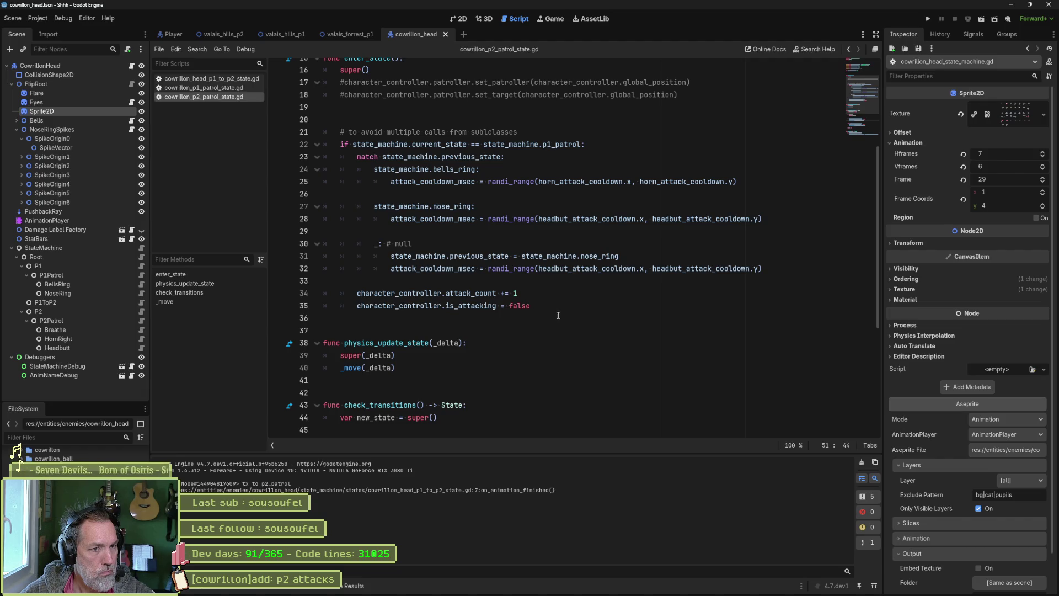
click(626, 269)
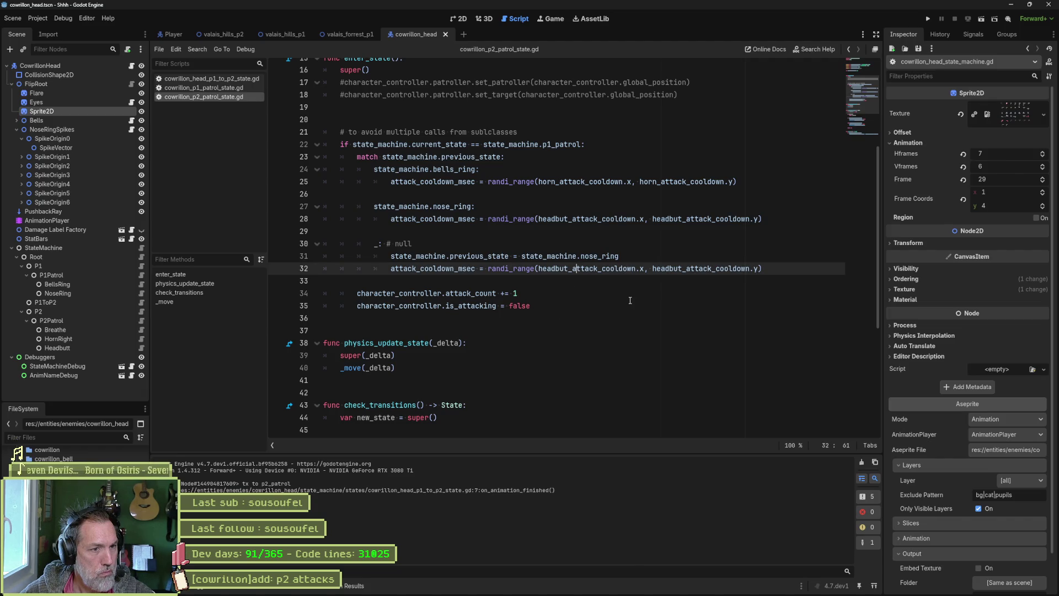
scroll(611, 305, up, 5)
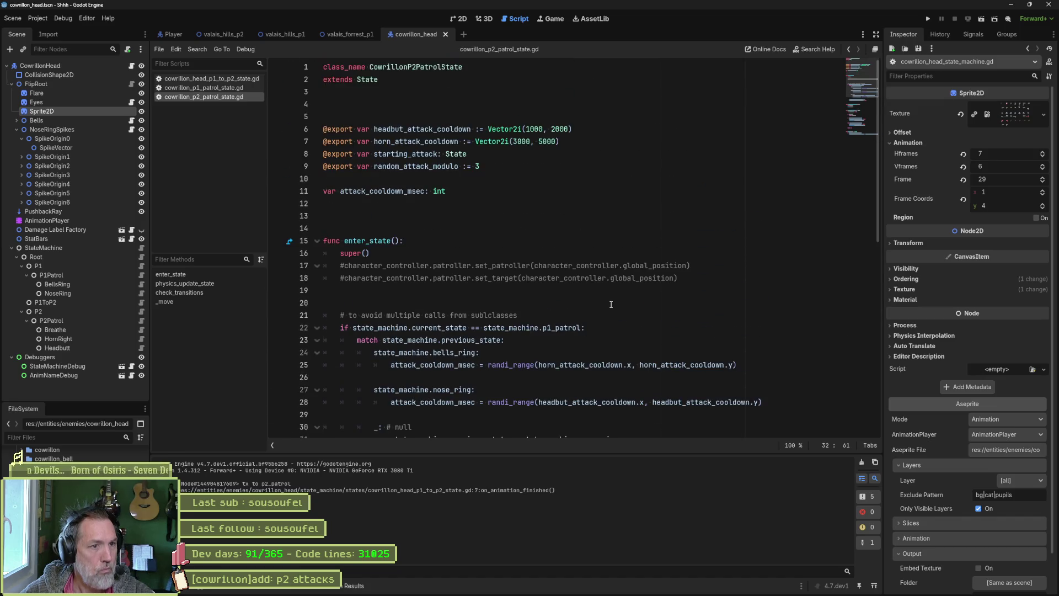
drag(588, 301, 594, 259)
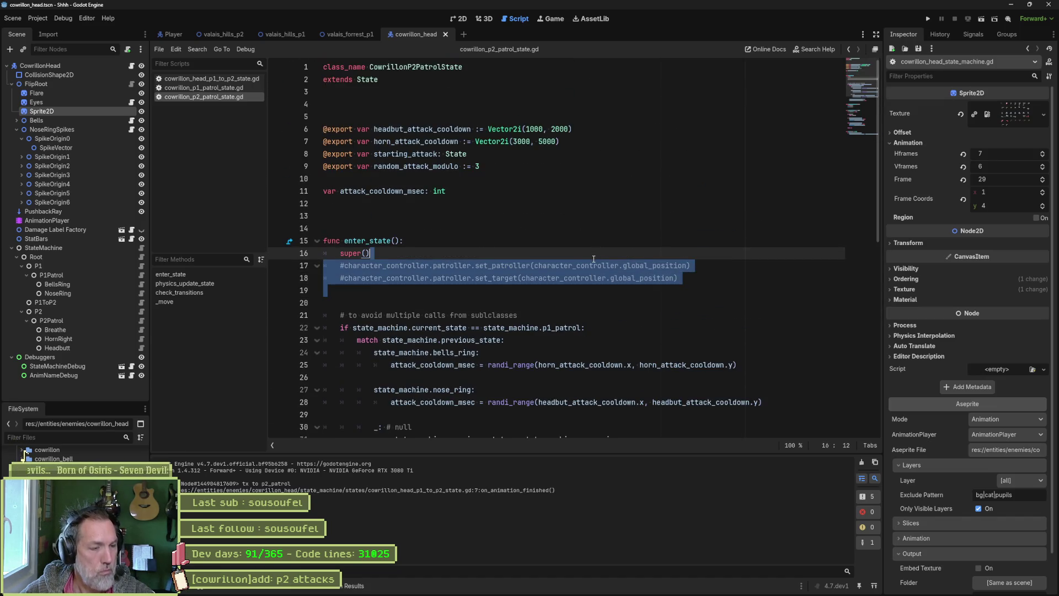
key(BackSpace)
key(Delete)
key(Return)
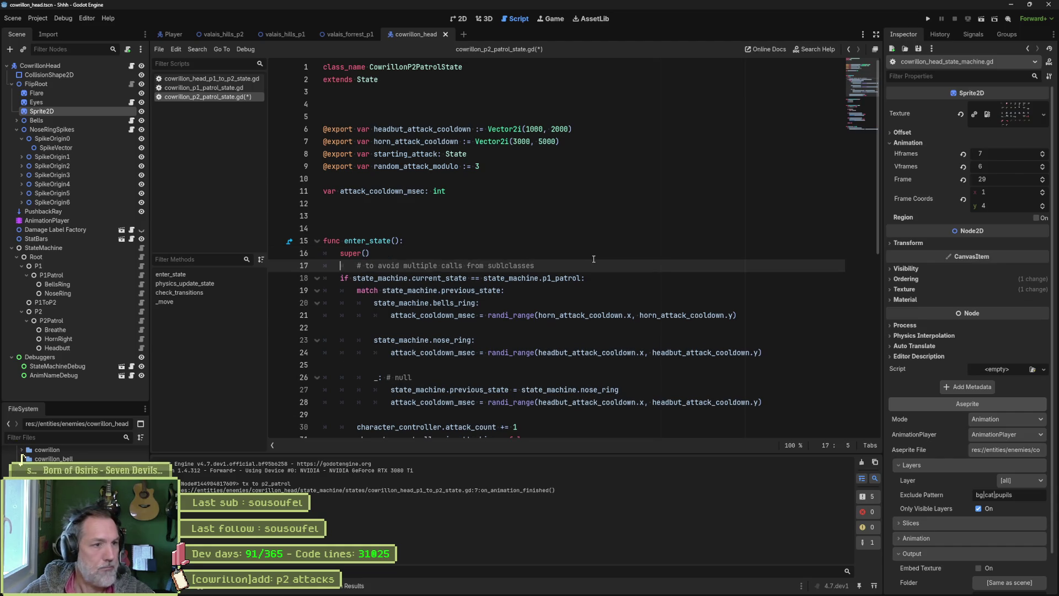
key(Home)
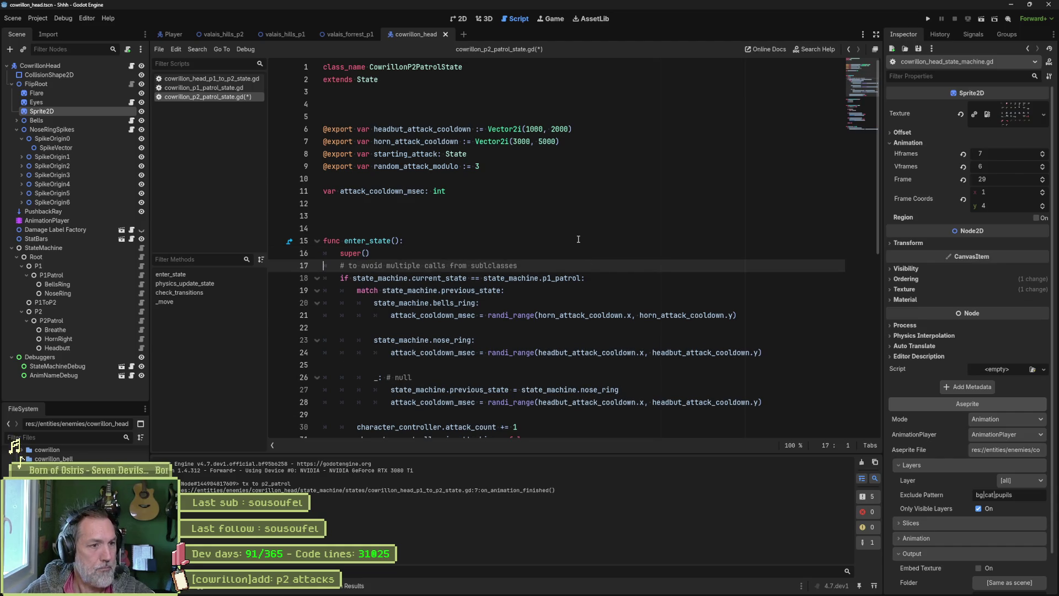
key(Return)
key(ctrl+s)
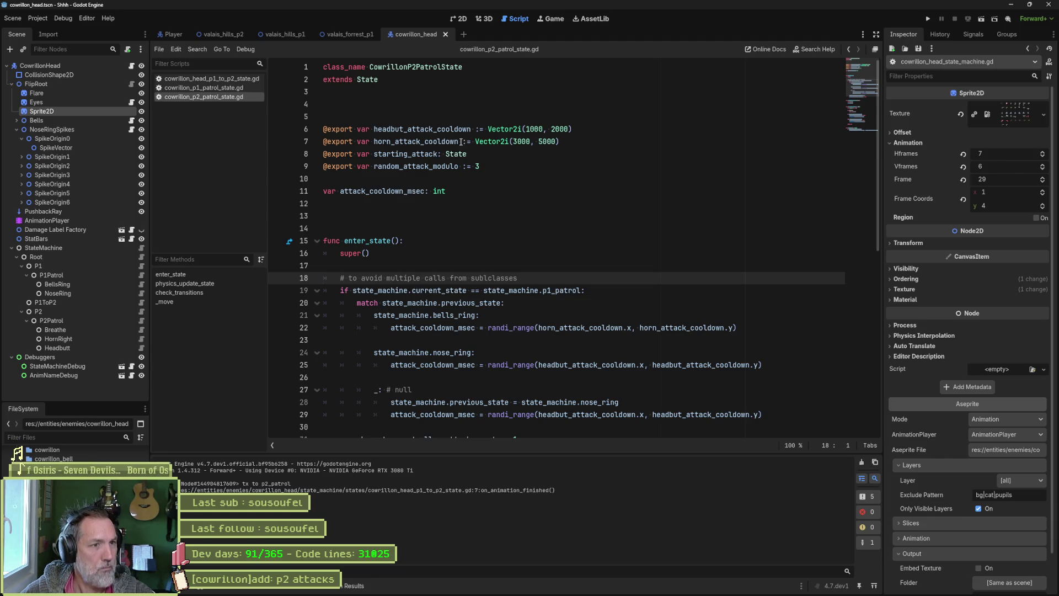
double_click(436, 157)
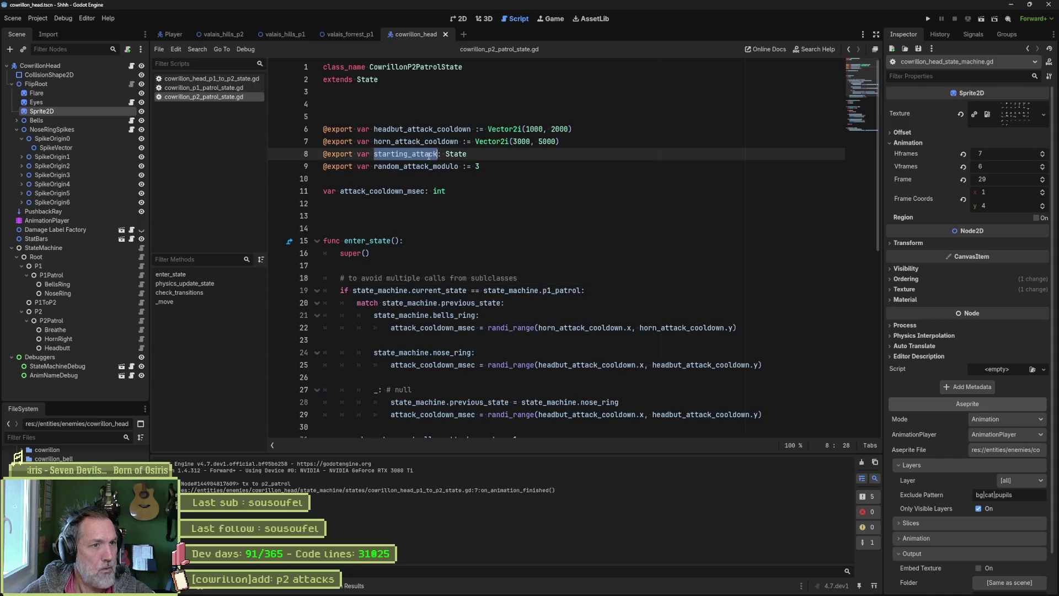
scroll(552, 214, down, 5)
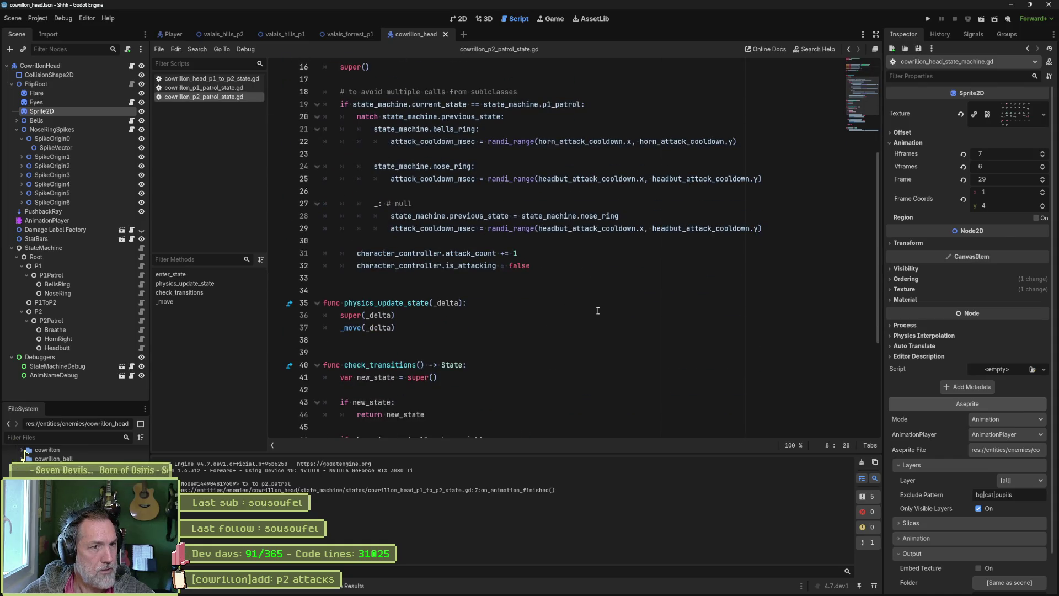
scroll(573, 310, down, 5)
scroll(596, 310, up, 7)
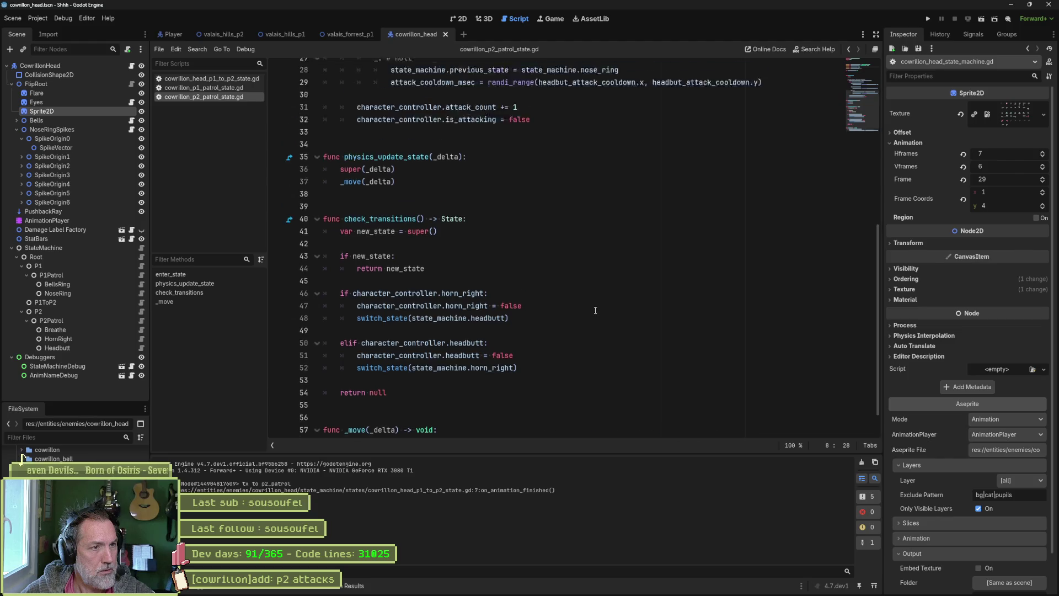
scroll(563, 259, up, 3)
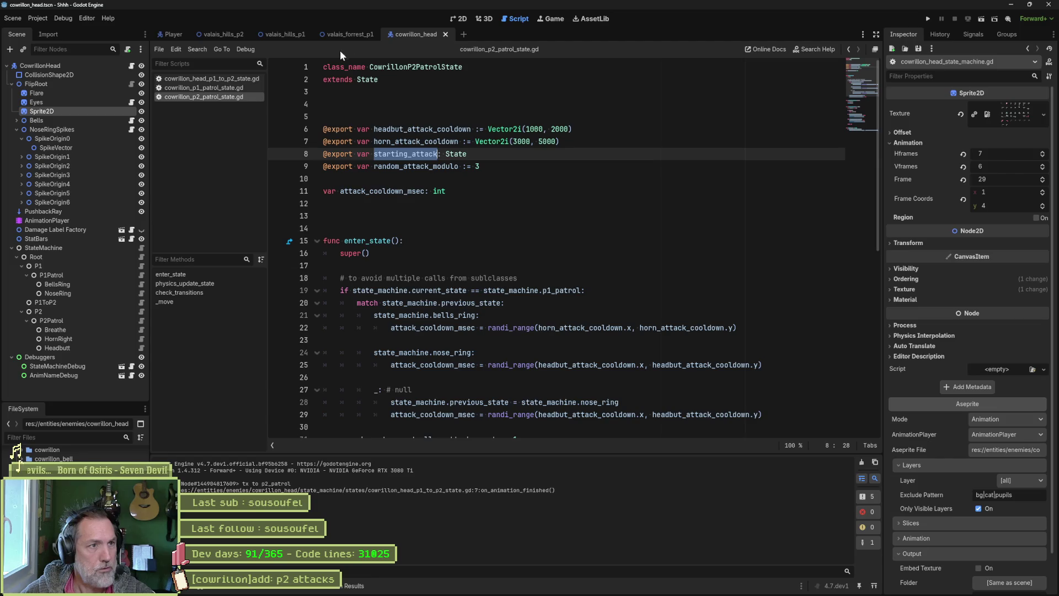
click(246, 87)
Fold all functions and search the whole project for starting_attack
click(396, 184)
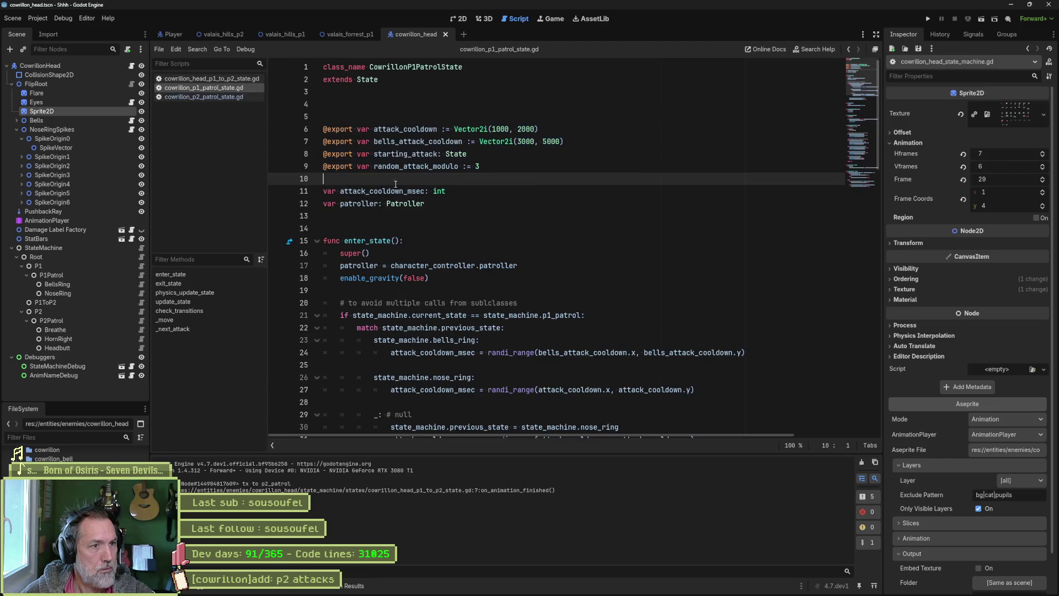
double_click(397, 154)
key(ctrl+alt+f)
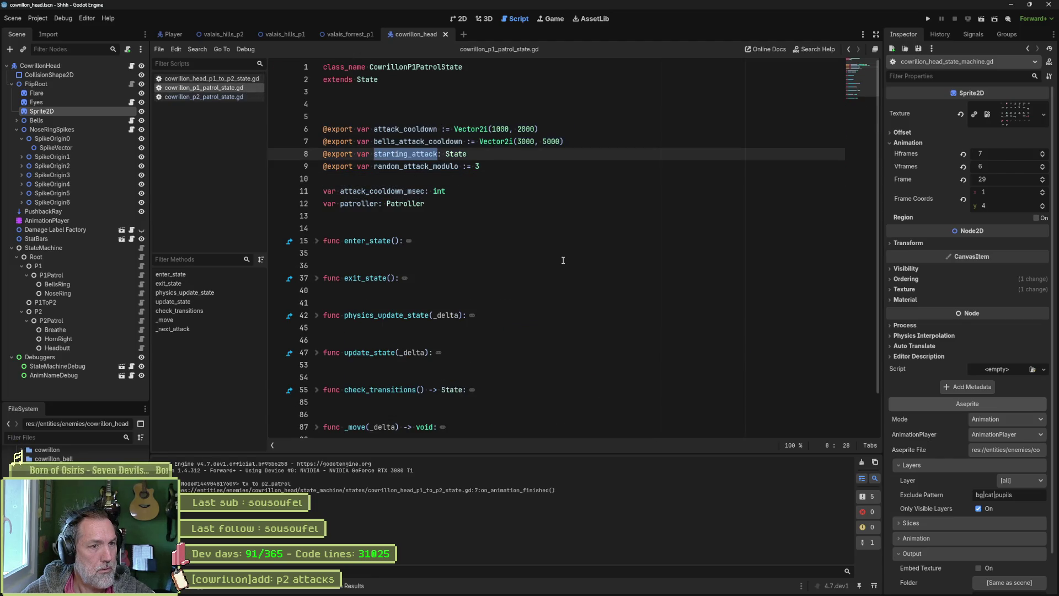
key(ctrl+f)
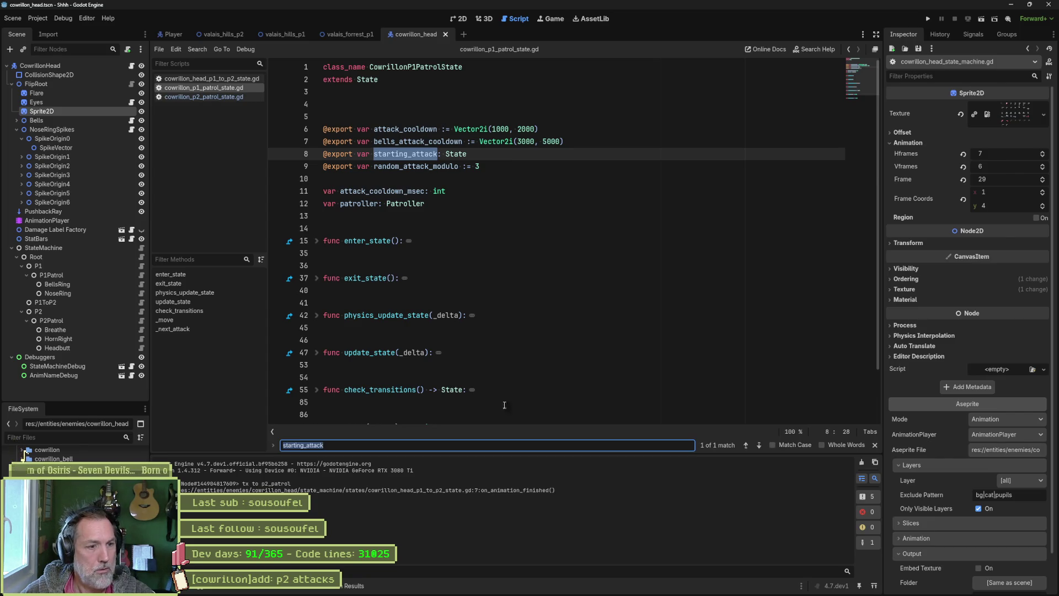
key(Escape)
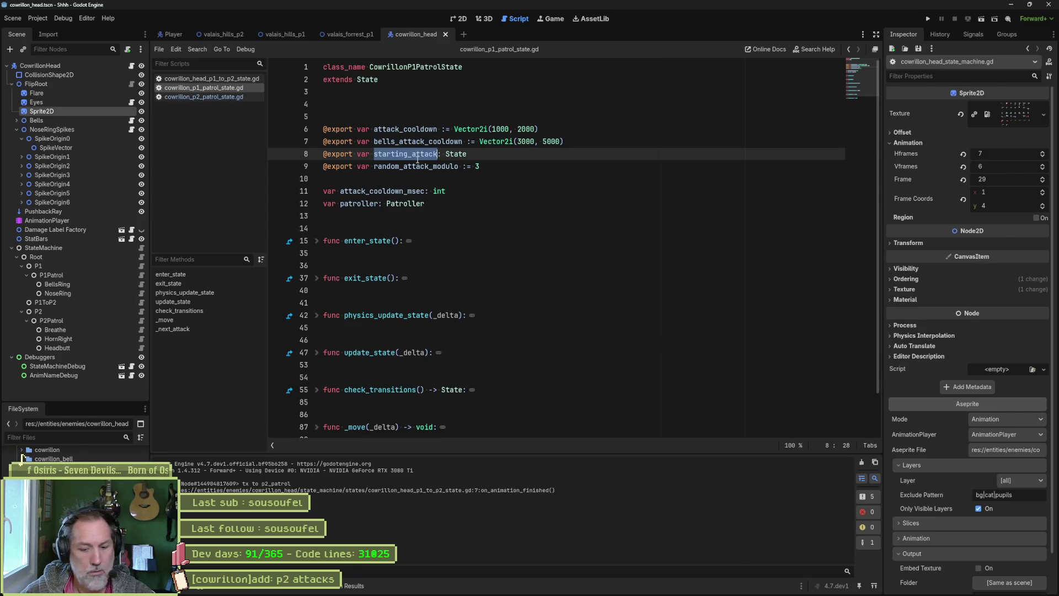
key(ctrl+f)
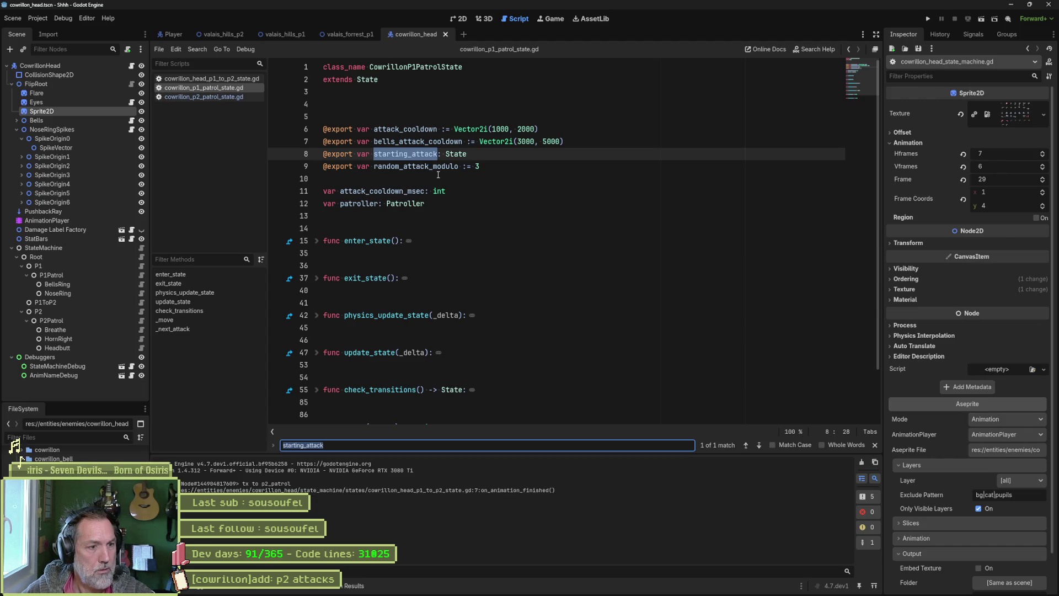
key(ctrl+shift+f)
key(Return)
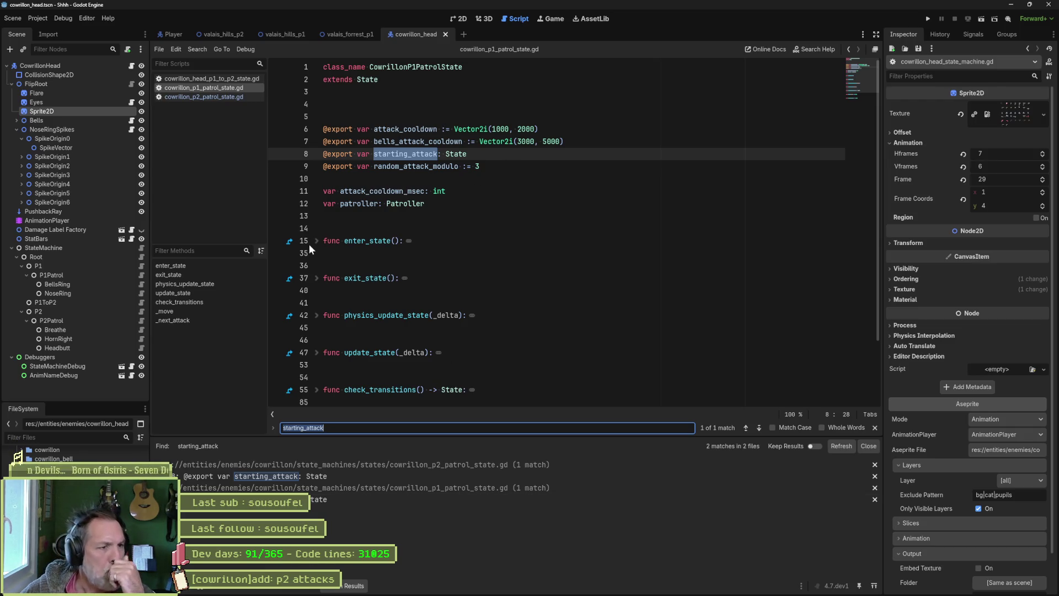
Unfold enter_state and inspect the attack_cooldown_msec and patroller declarations
click(408, 240)
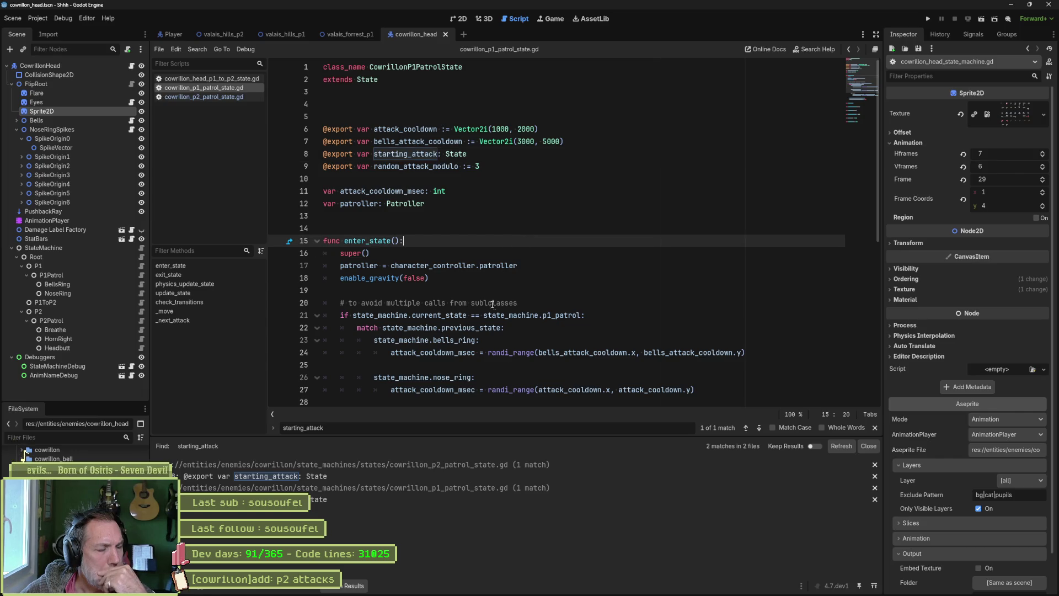
double_click(401, 191)
double_click(358, 204)
click(446, 205)
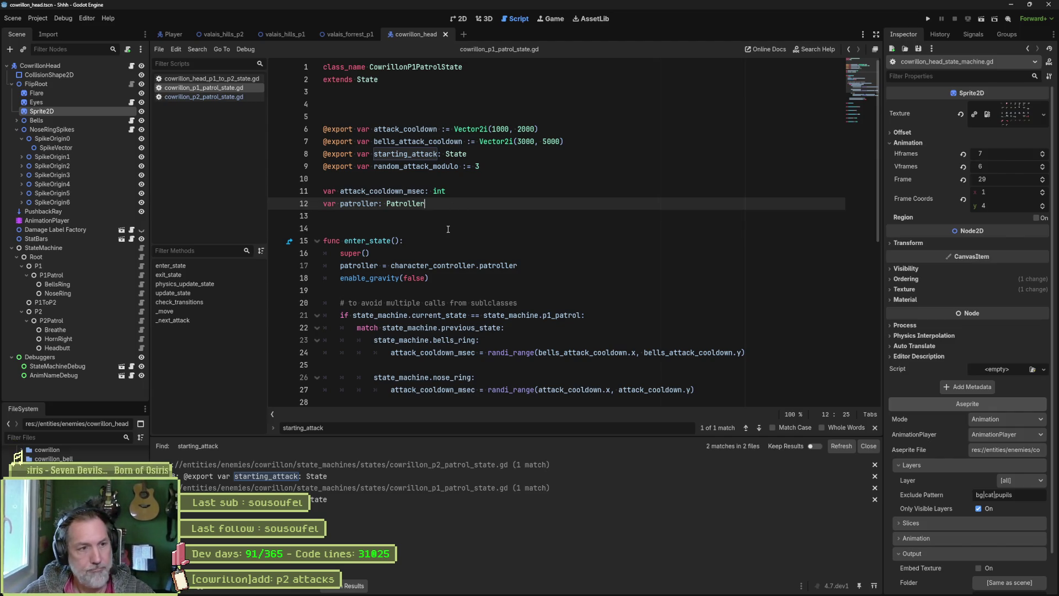
Delete the patroller variable declaration and its assignment in enter_state
key(ctrl+x)
click(451, 253)
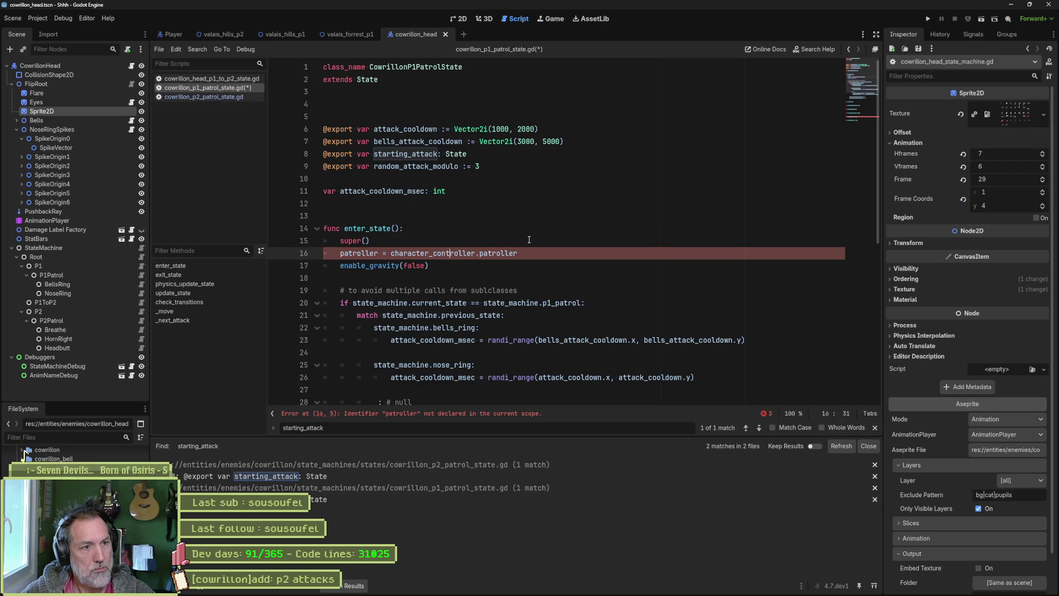
key(ctrl+x)
Prefix patroller with character_controller. on lines 86 and 87 in _move, and save
click(504, 417)
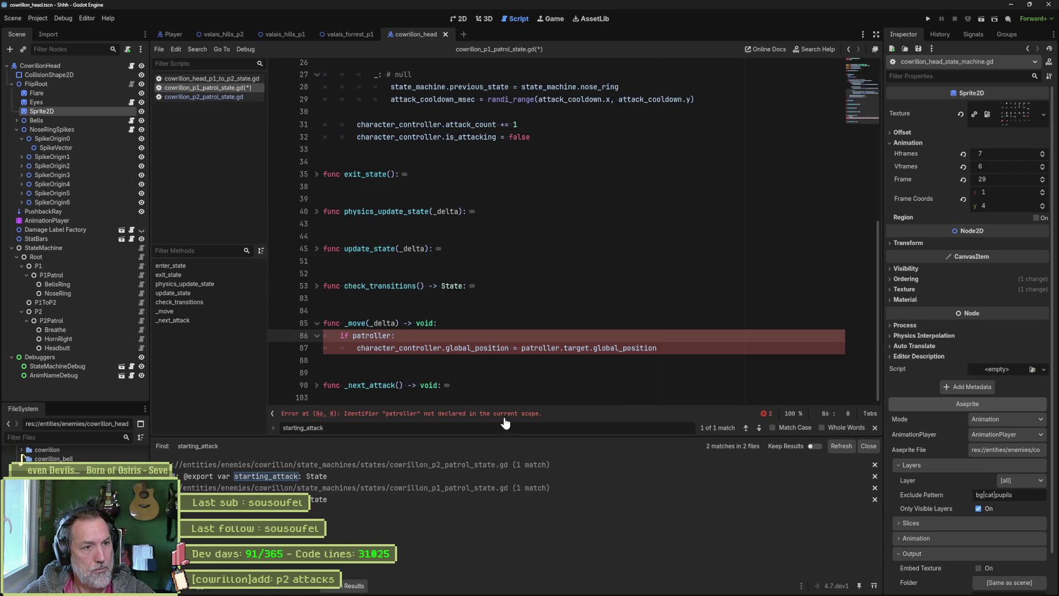
click(522, 348)
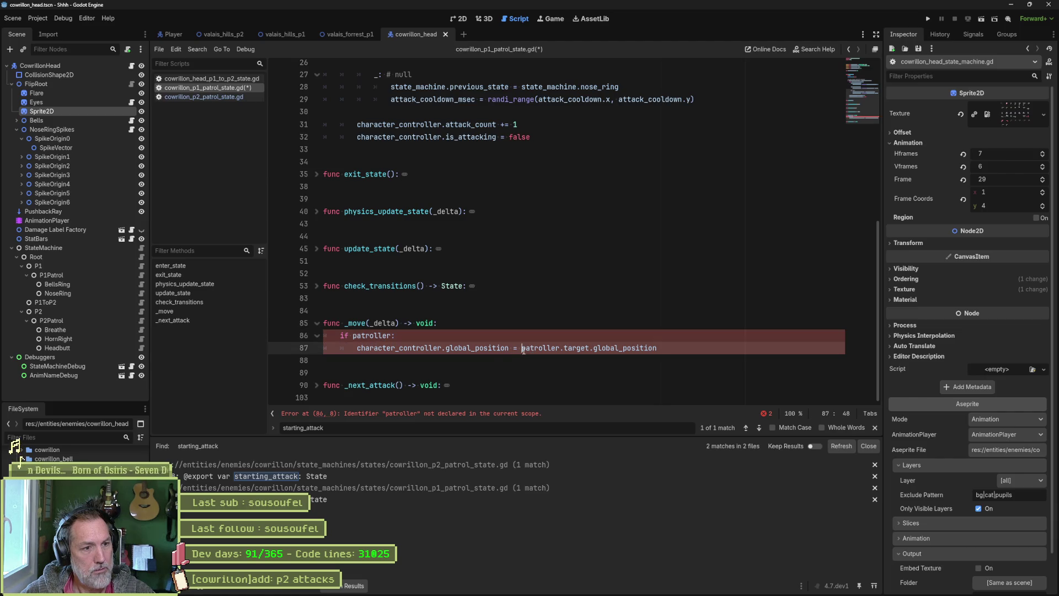
drag(357, 348, 445, 348)
key(ctrl+c)
click(352, 335)
key(ctrl+v)
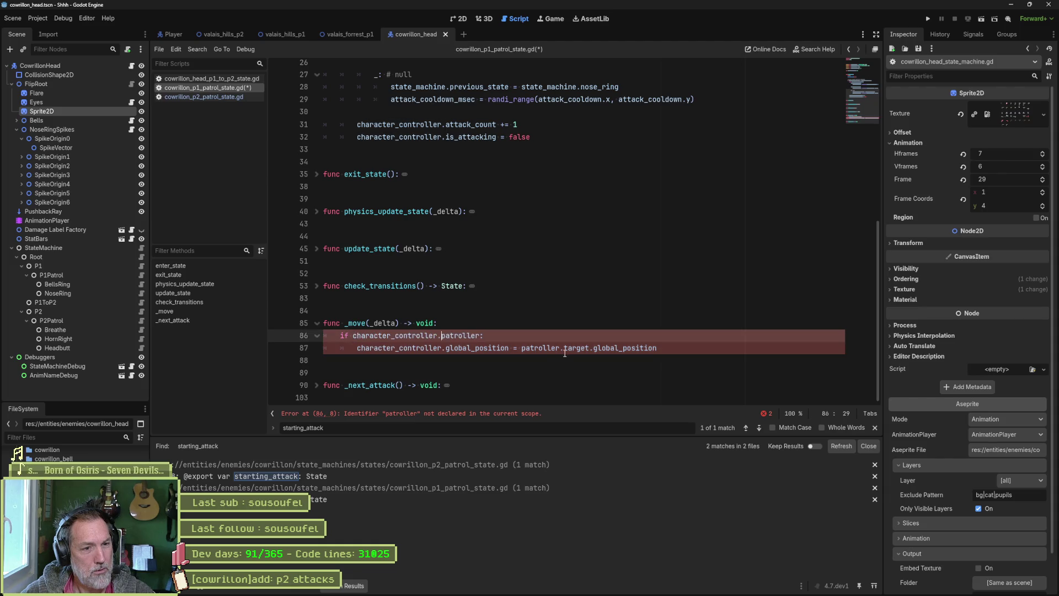
click(521, 348)
key(ctrl+v)
key(ctrl+s)
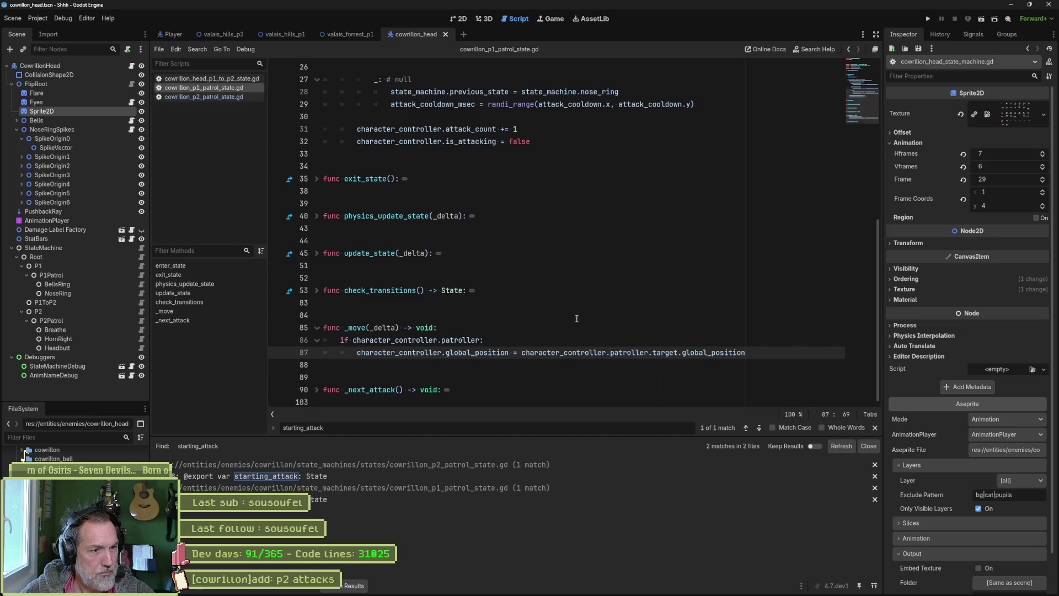
Fold the script, select the starting_attack declaration, and inspect the P1Patrol node's properties
scroll(607, 320, up, 8)
key(alt+0)
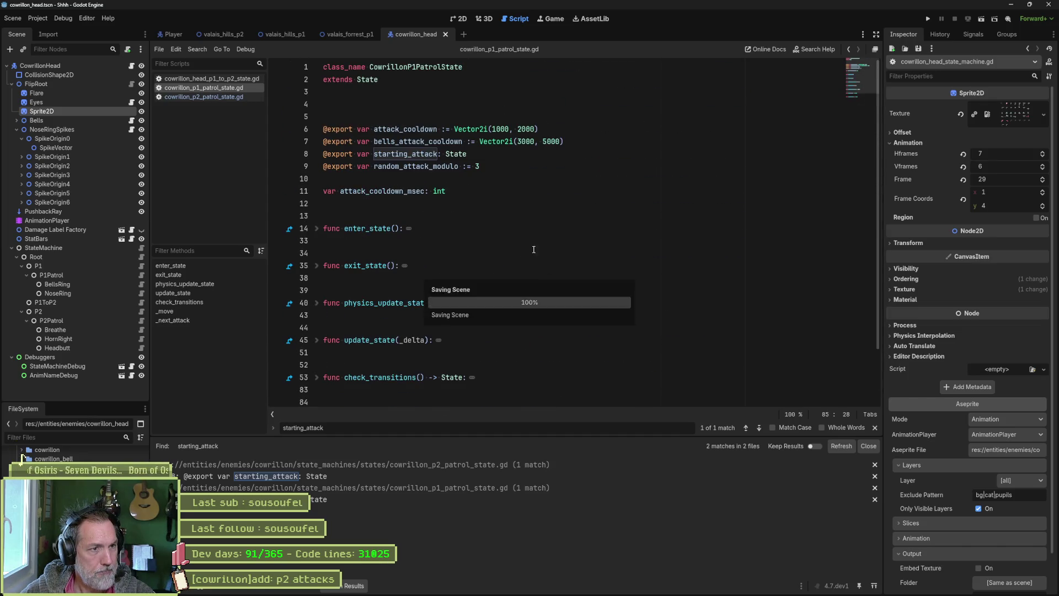
double_click(426, 158)
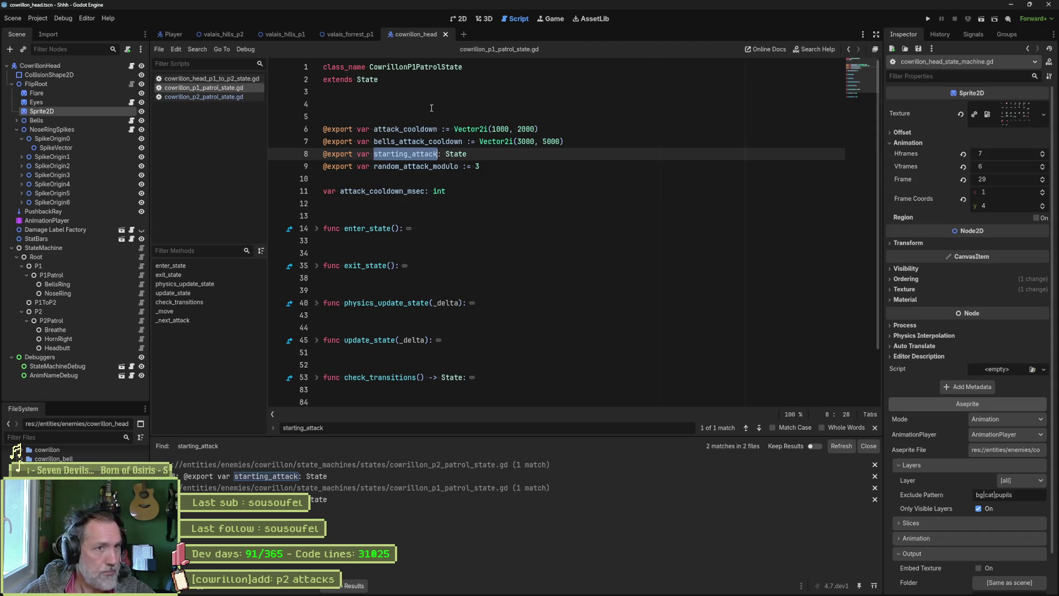
click(52, 274)
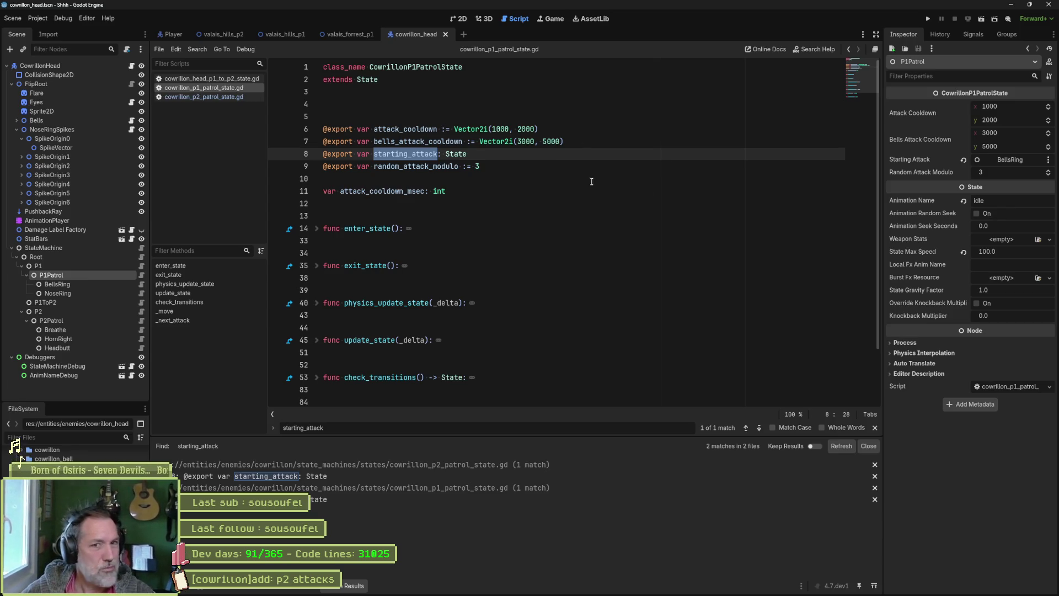
Unfold enter_state and review its match on previous_state, including the nose_ring fallback
click(316, 228)
click(388, 278)
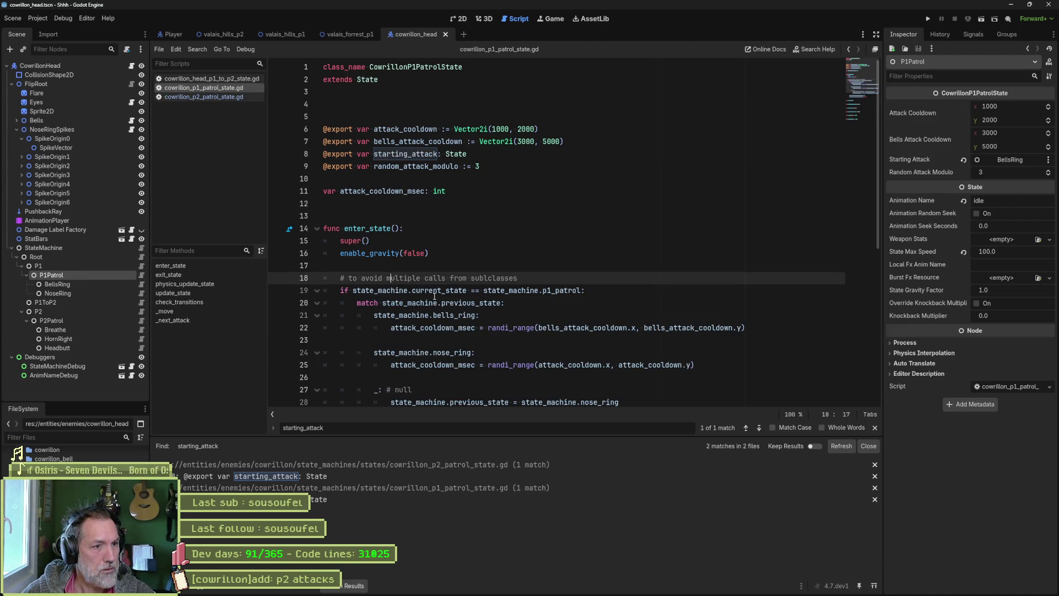
click(433, 293)
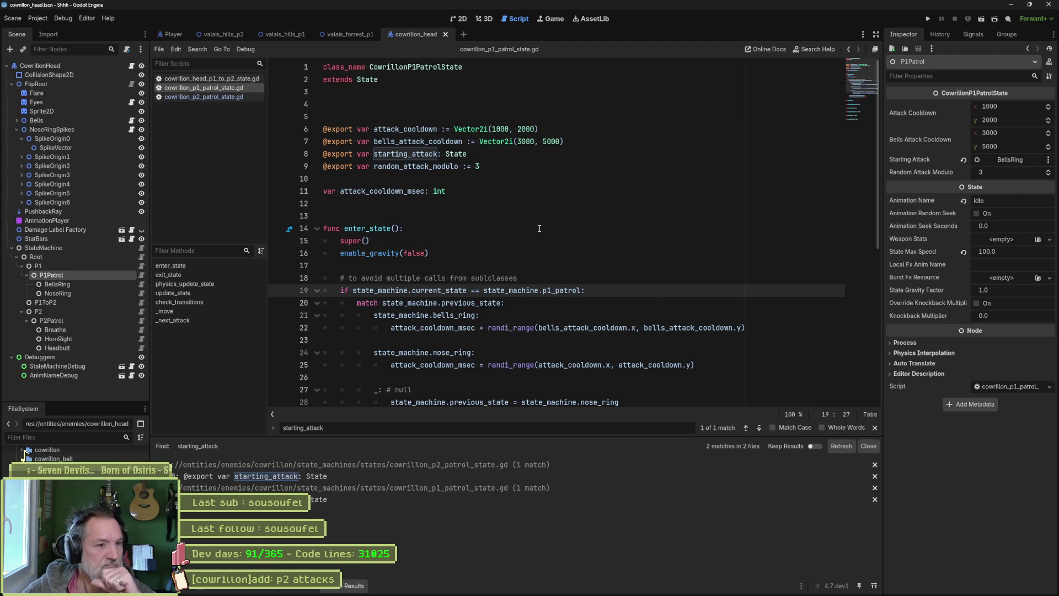
scroll(539, 228, down, 2)
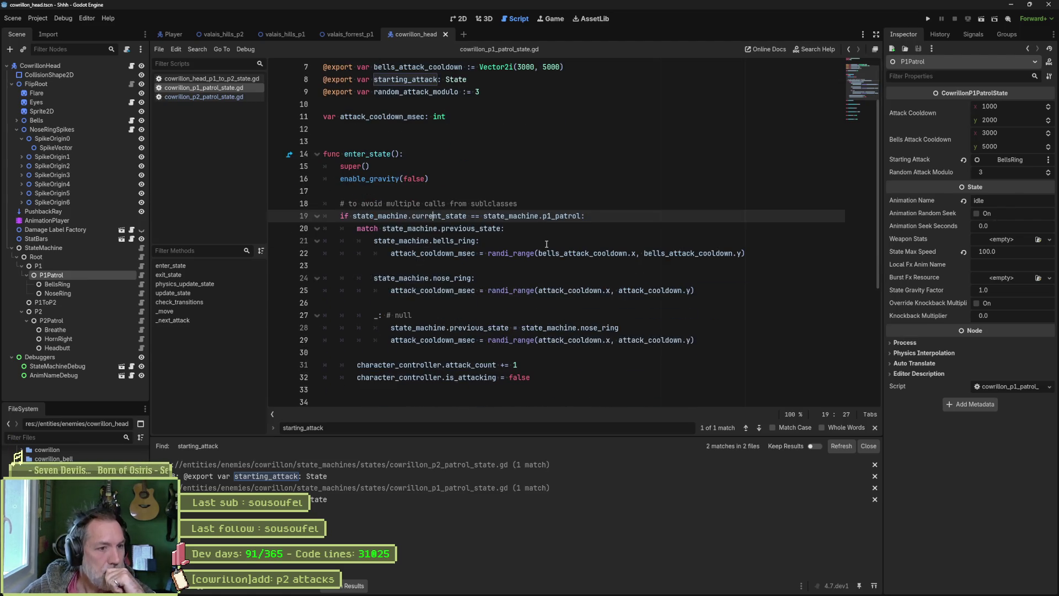
click(480, 365)
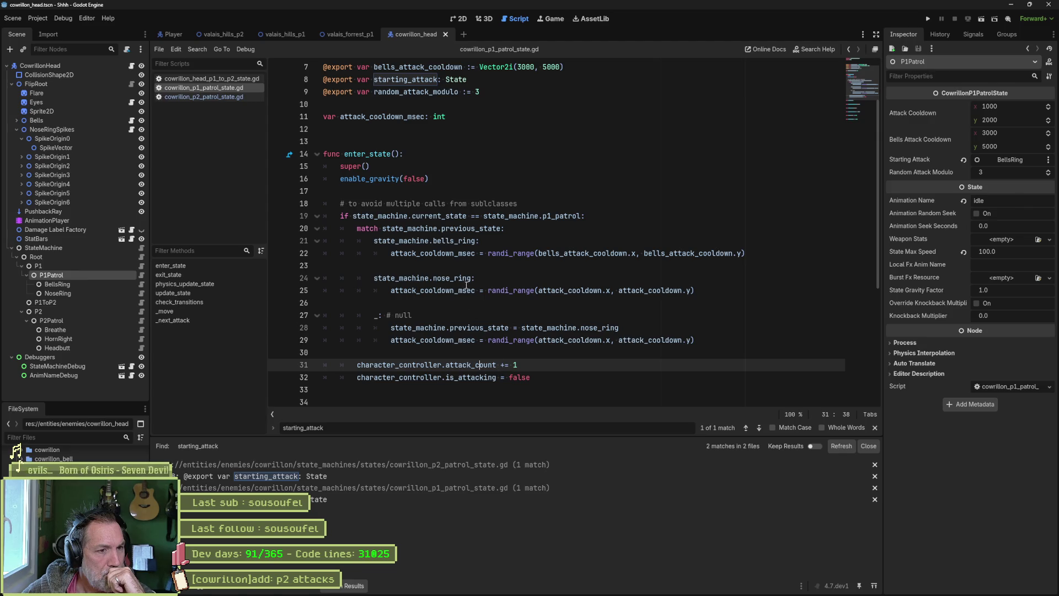
double_click(458, 231)
click(416, 327)
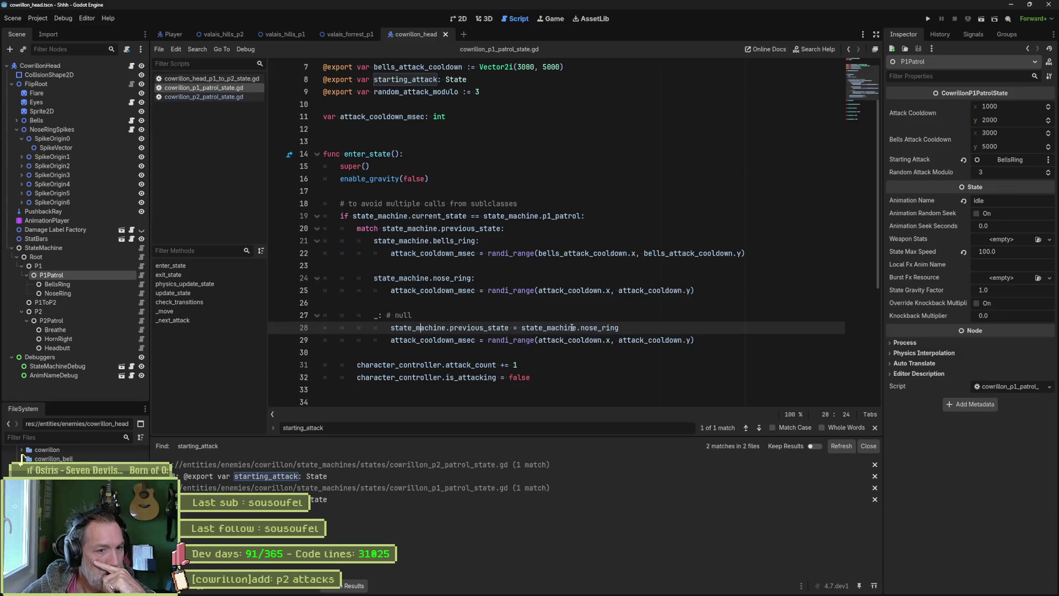
drag(580, 328, 607, 327)
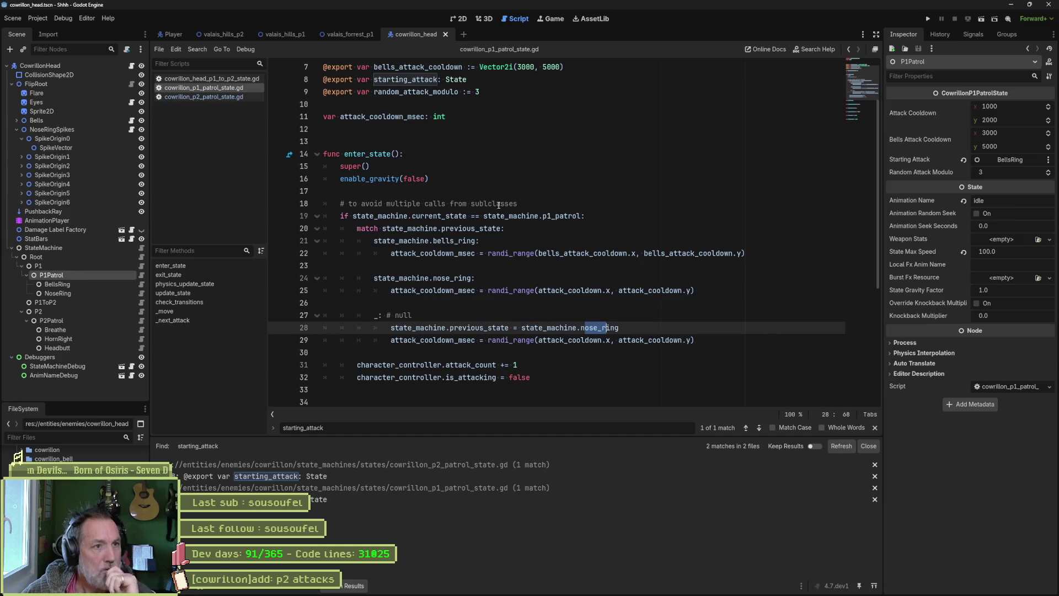
click(501, 79)
key(ctrl+x)
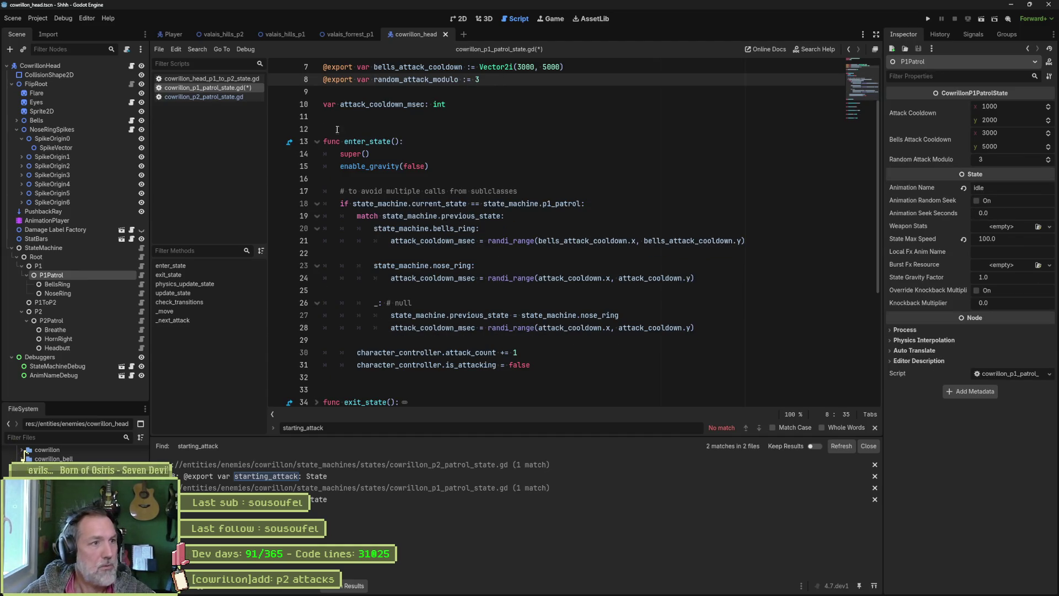
click(234, 97)
Delete the starting_attack export line from the phase-2 patrol script and close the Find in Files results
click(370, 153)
key(ctrl+x)
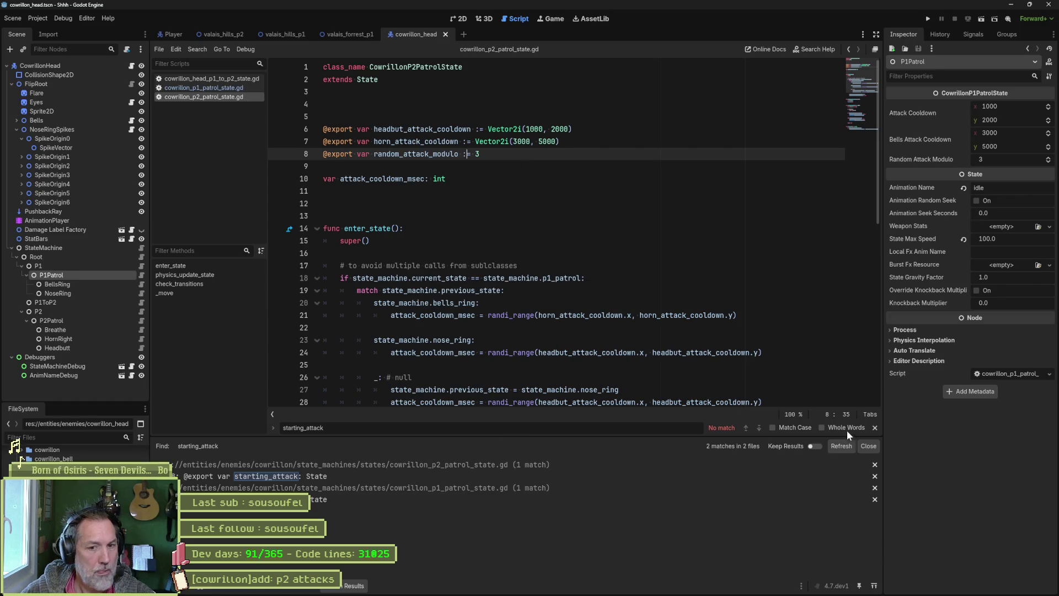
click(868, 448)
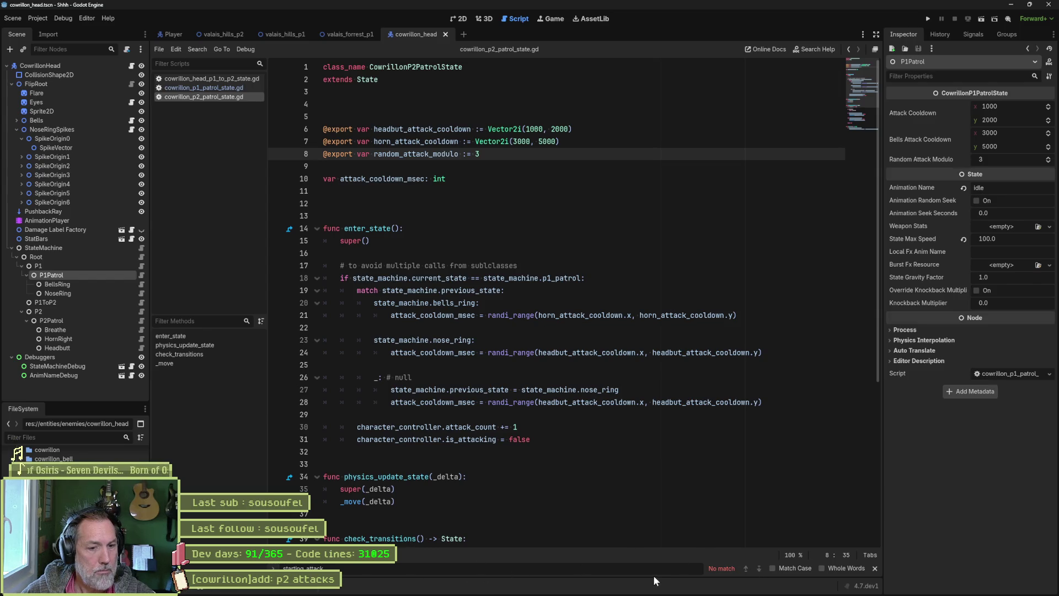
Clear the Output log, close the script find bar, and switch to the valais_forrest_p1 scene
click(182, 586)
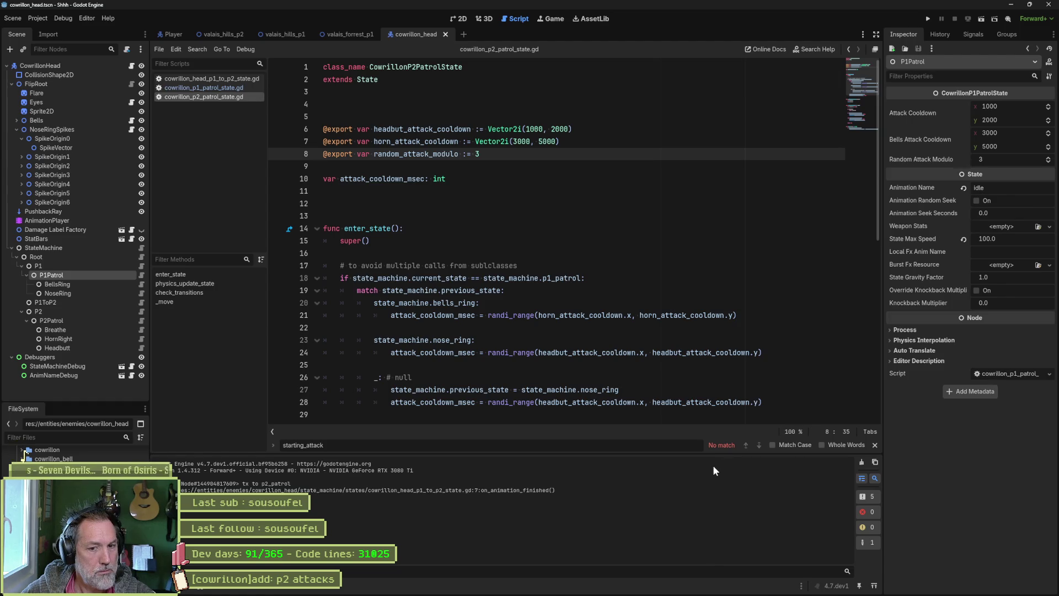
click(862, 462)
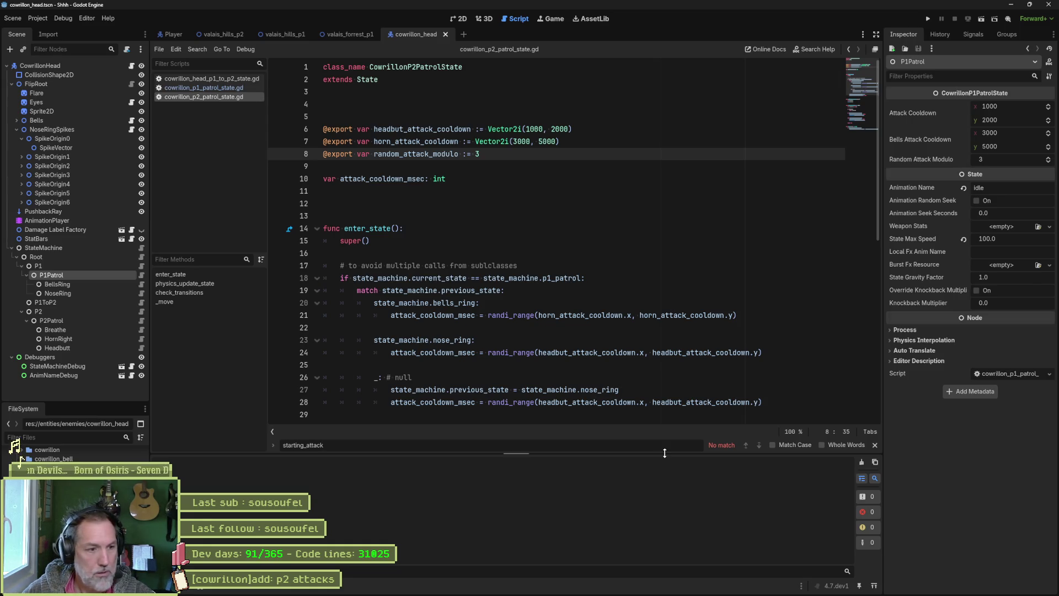
click(874, 445)
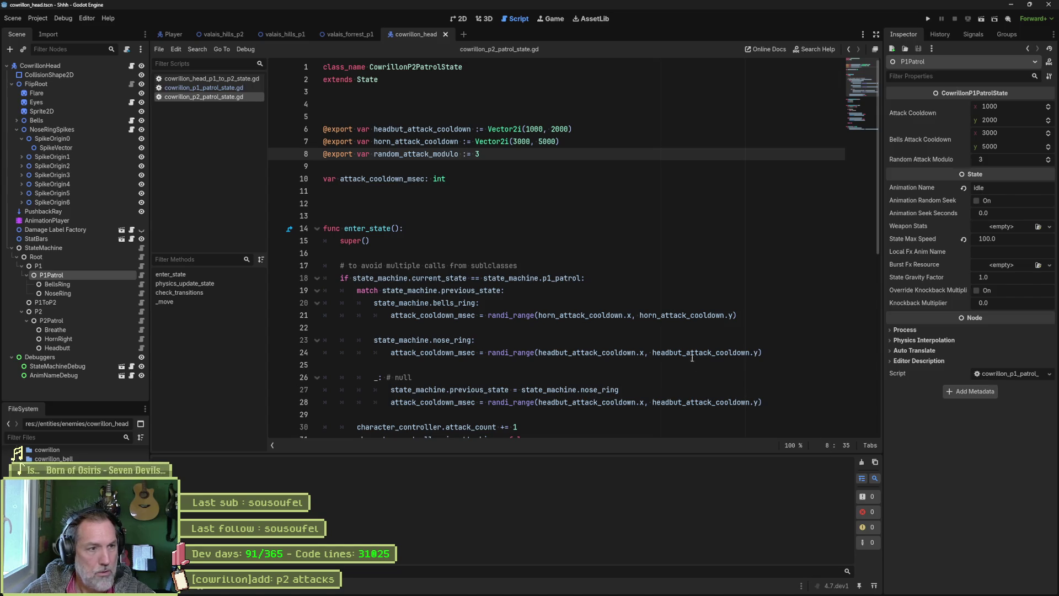
click(491, 240)
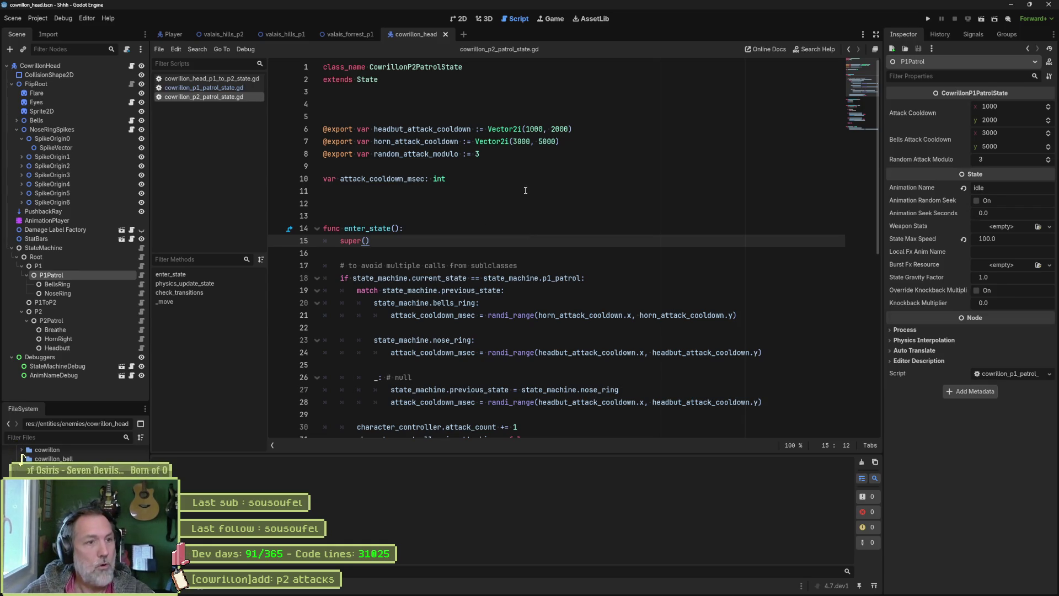
click(386, 37)
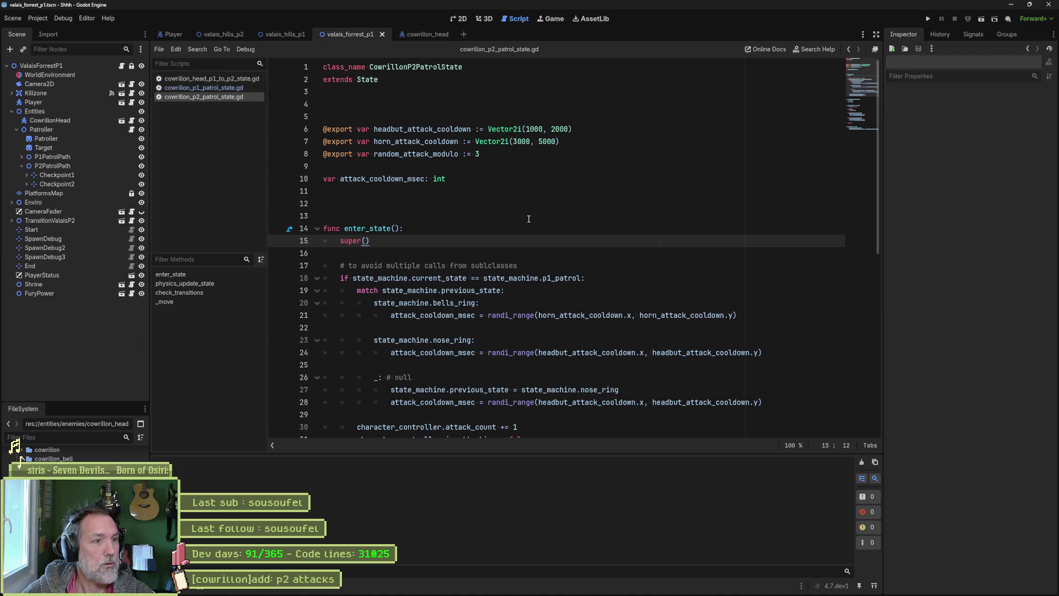
Run the level until it breaks on line 45's invalid horn_right access, then stop it
click(528, 219)
key(F6)
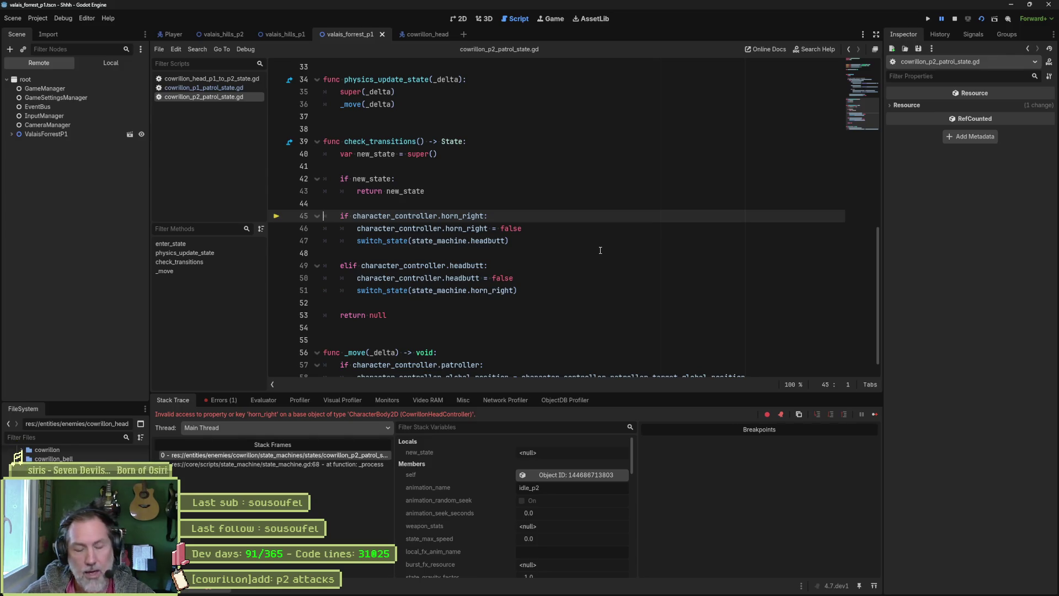
key(F8)
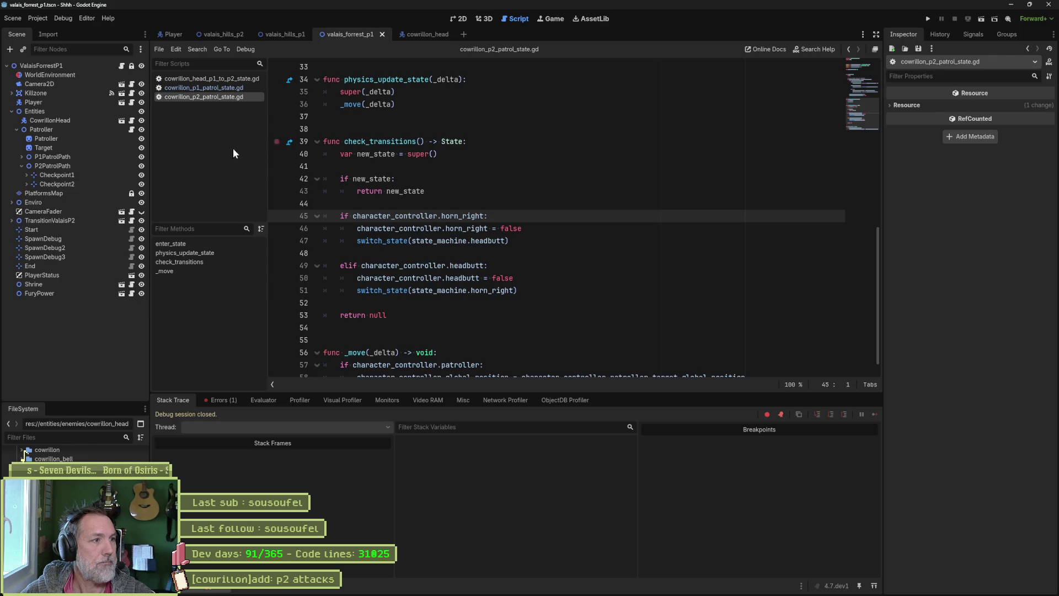
Look up the headbutt_attack and bells_ring_attack flag names in cowrillon_head_controller.gd
click(408, 32)
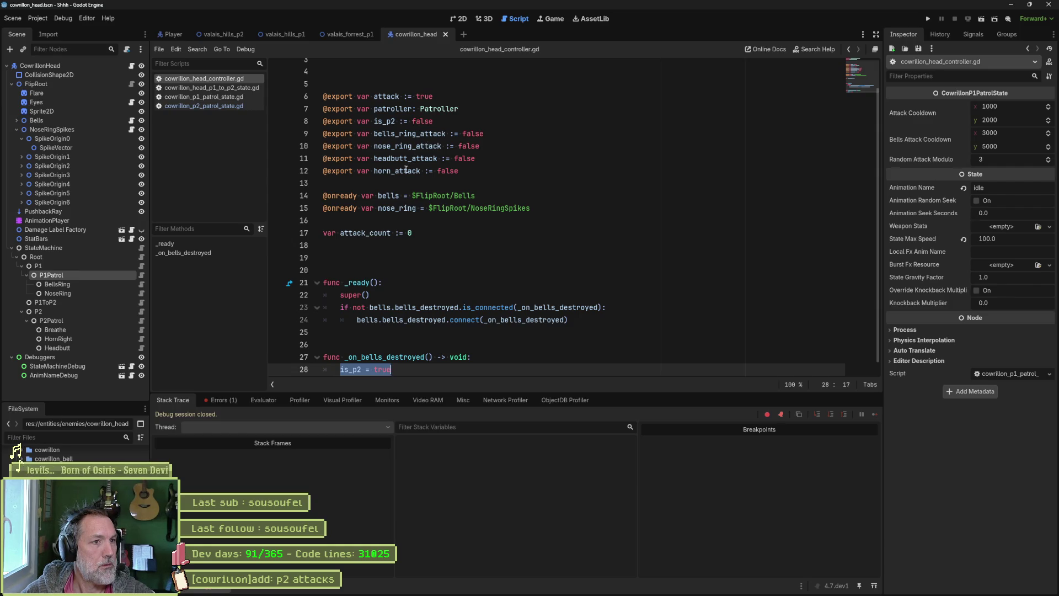
double_click(402, 159)
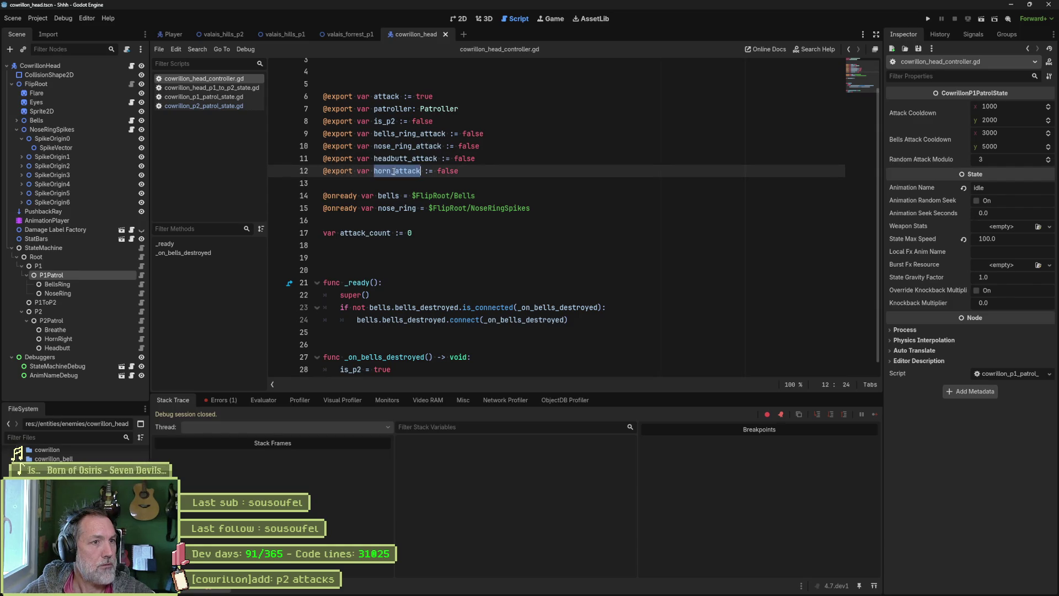
click(390, 160)
double_click(391, 160)
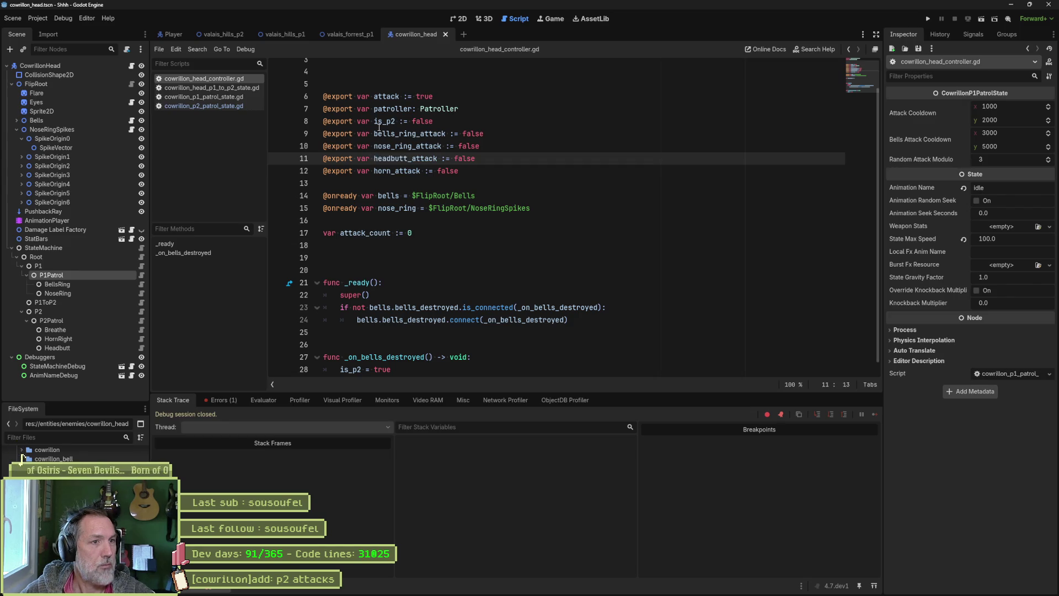
click(374, 96)
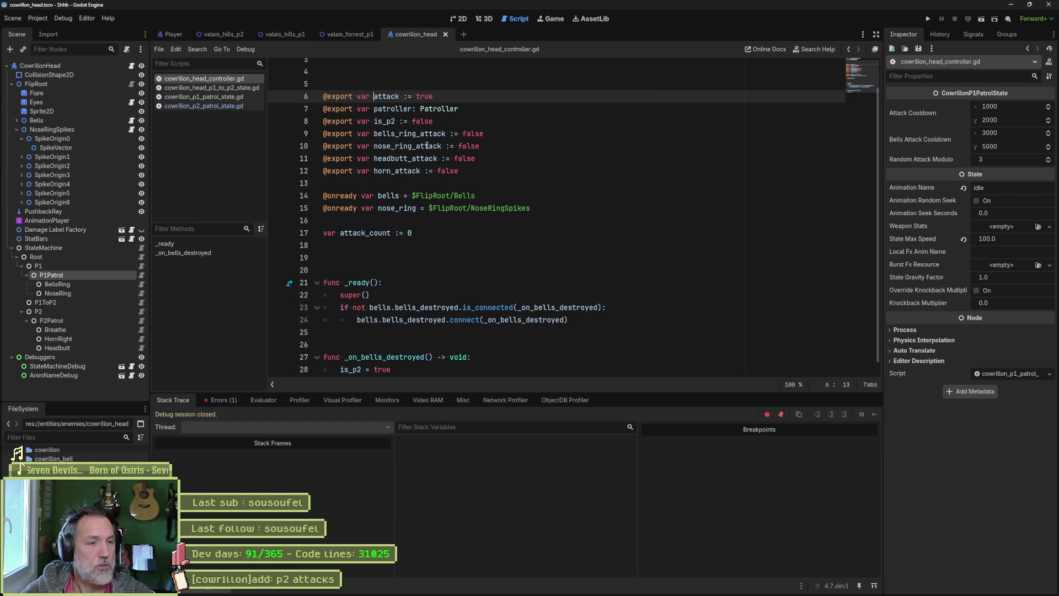
double_click(432, 134)
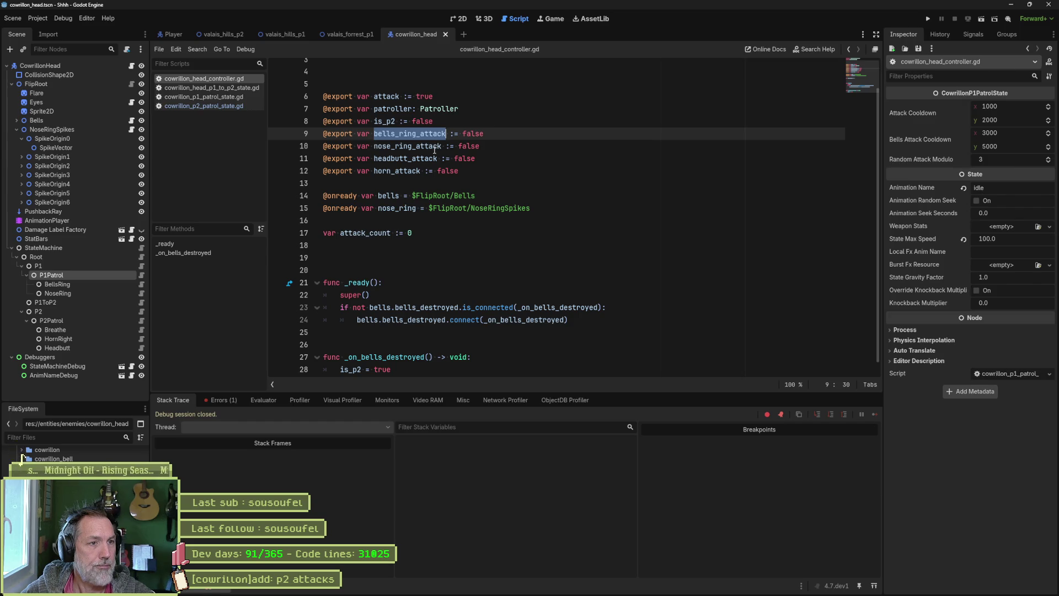
double_click(419, 158)
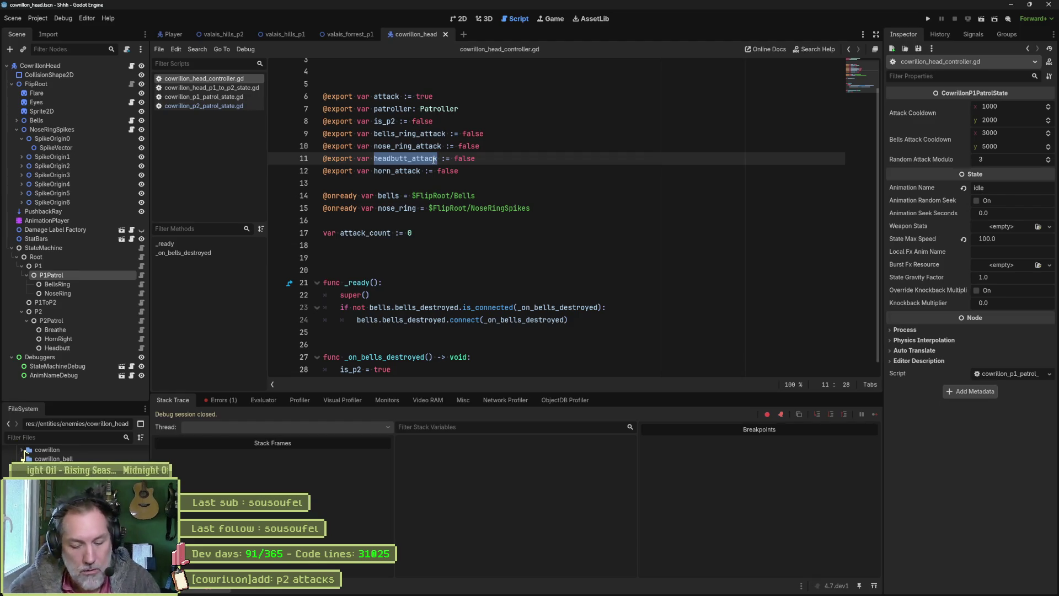
In the P2 patrol script, rename headbutt to headbutt_attack in the elif condition and on lines 47 and 50
click(230, 105)
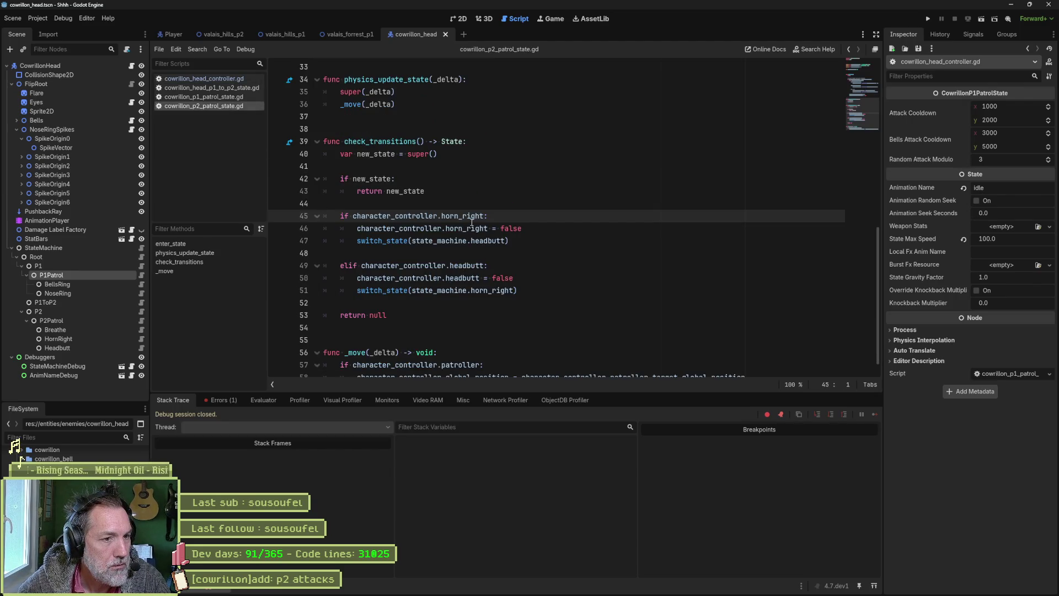
click(487, 266)
text(_attack)
click(512, 278)
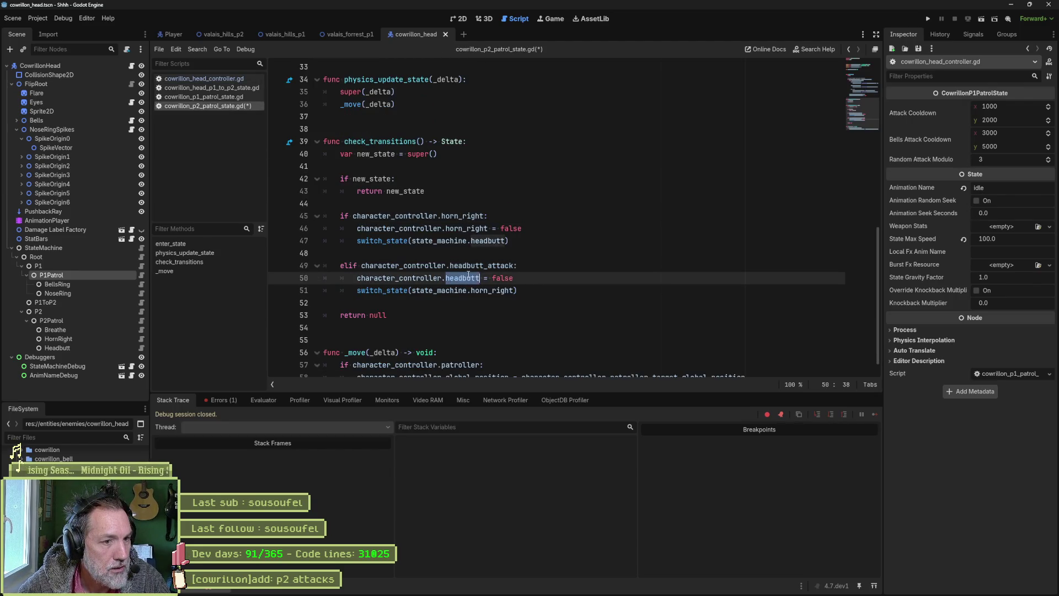
text(_attack)
double_click(485, 245)
key(ctrl+v)
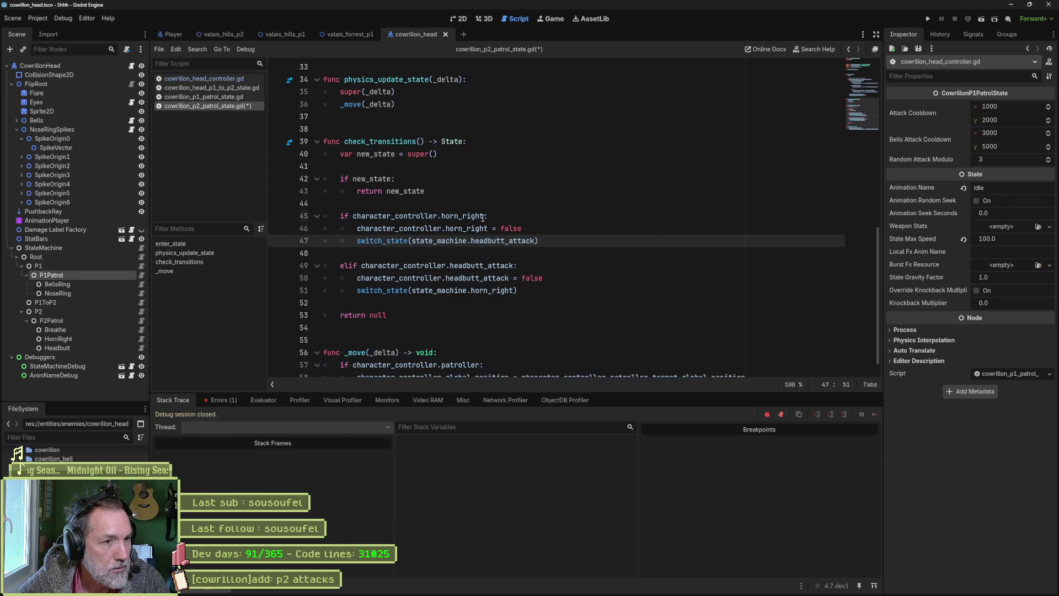
Replace horn_right with horn_attack on lines 46 and 51, save, and rerun the level
click(483, 216)
text(attack)
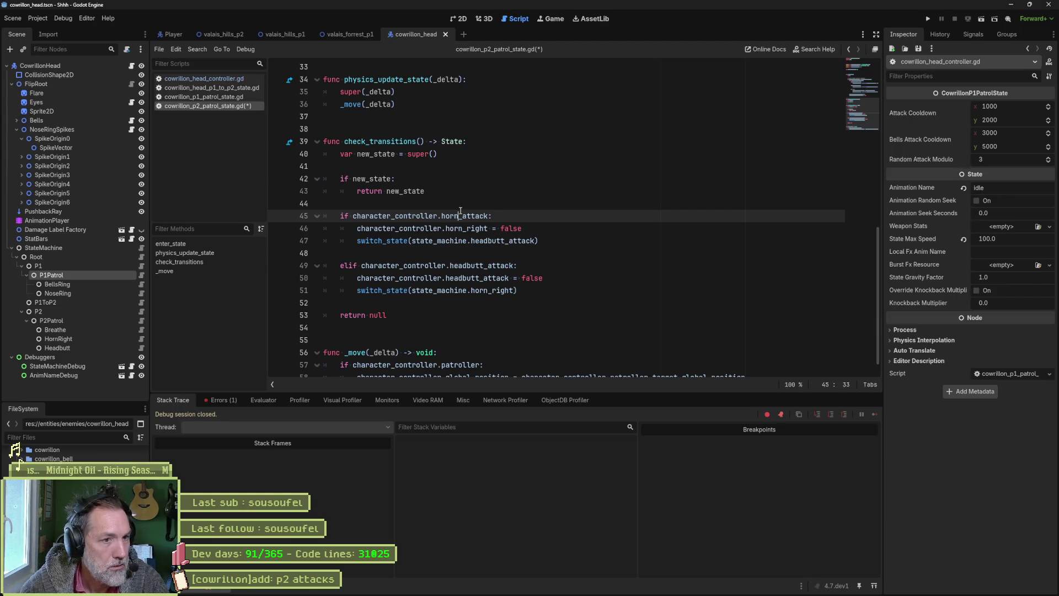
double_click(475, 228)
text(horn_attack)
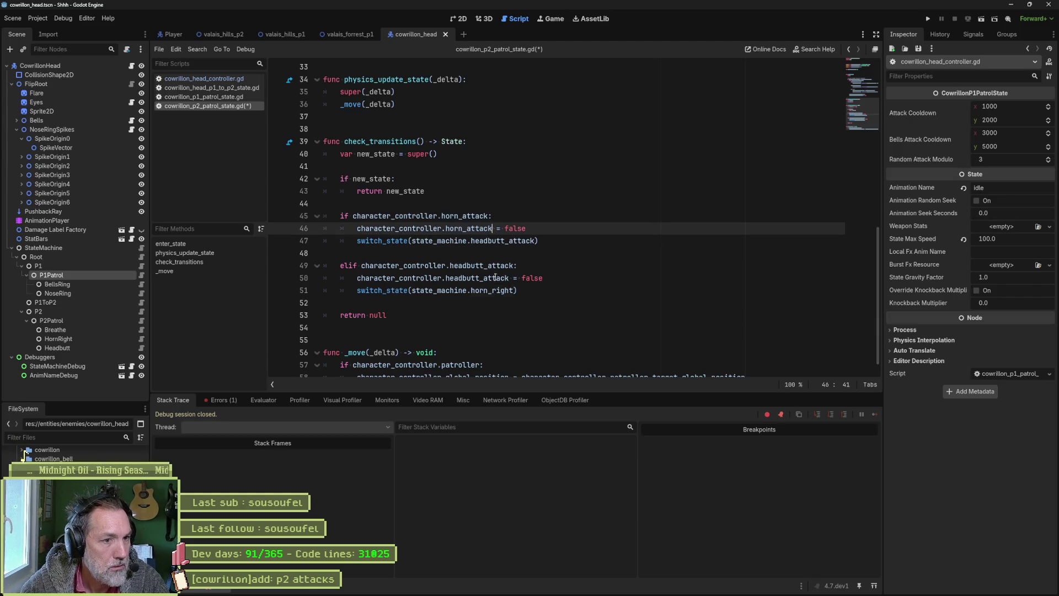
double_click(491, 290)
text(horn_attack)
key(ctrl+s)
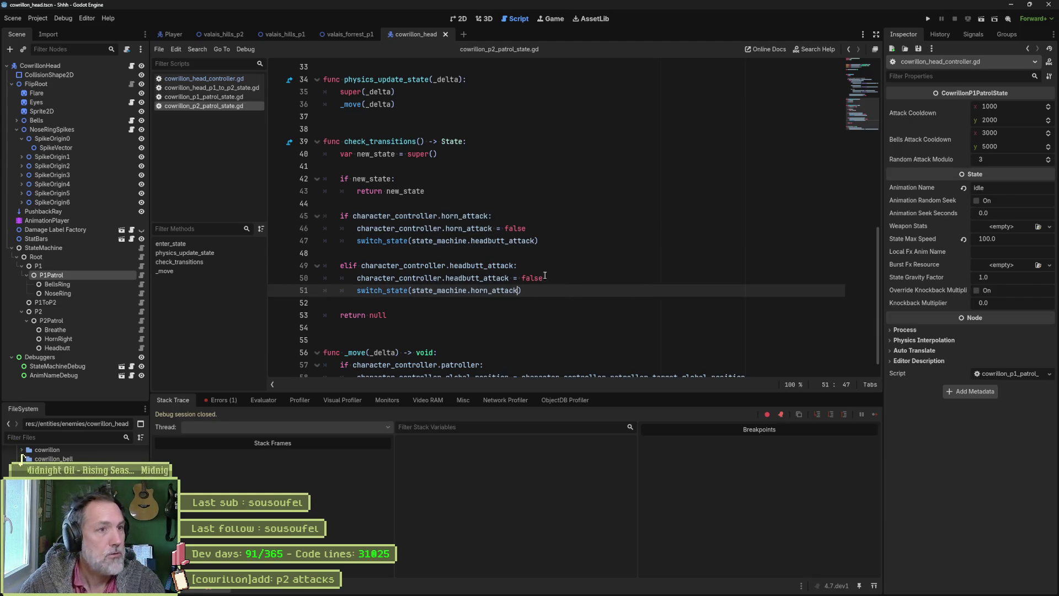
key(F5)
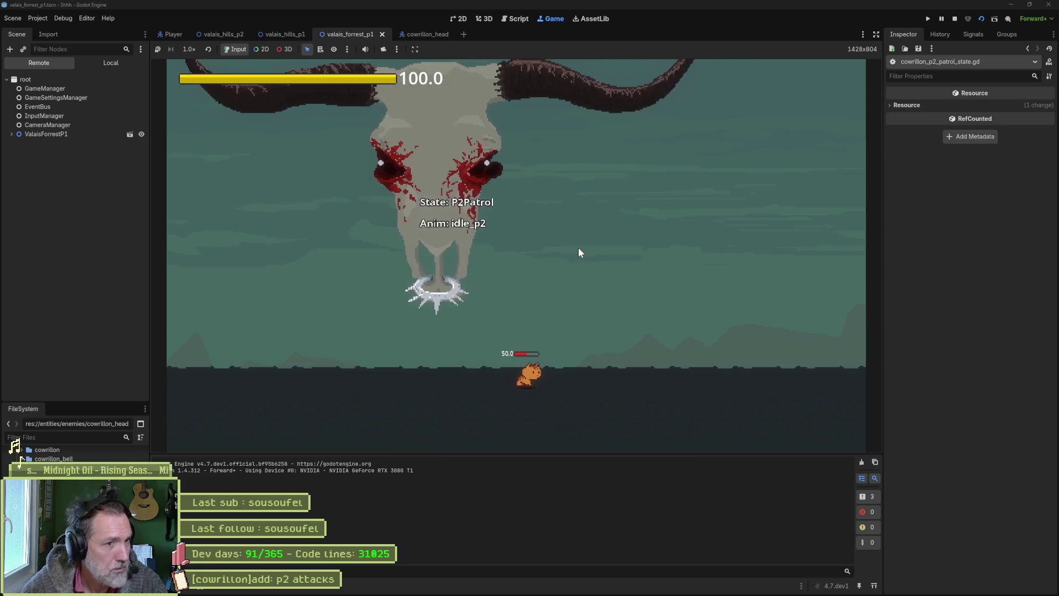
Expand Entities > CowrillonHead > StateMachine > Root > P2 remotely, confirm P2Patrol's Is Attacking is on, then return to the script
click(50, 134)
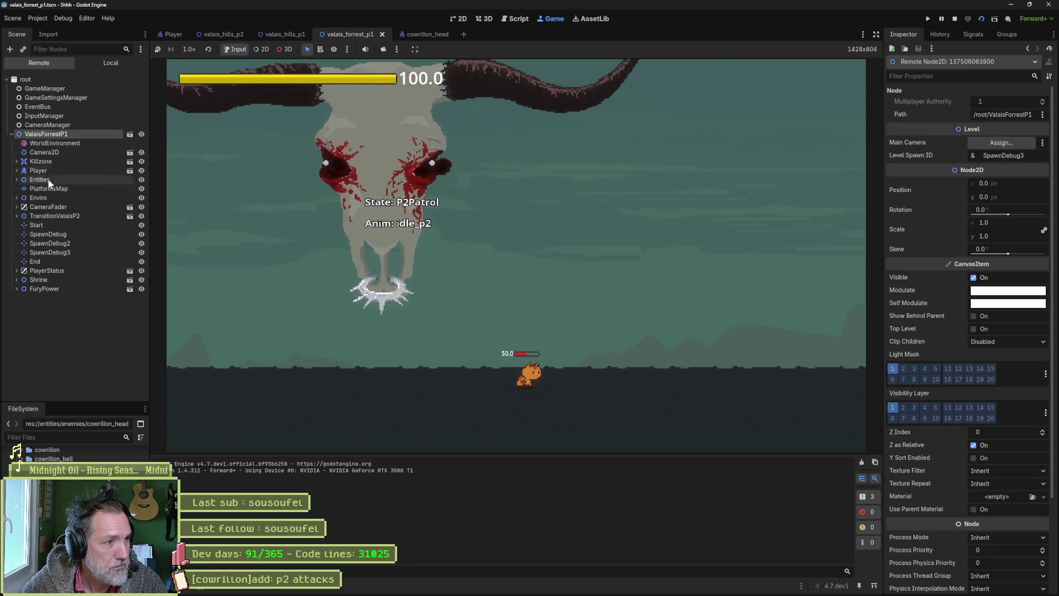
double_click(39, 181)
click(45, 188)
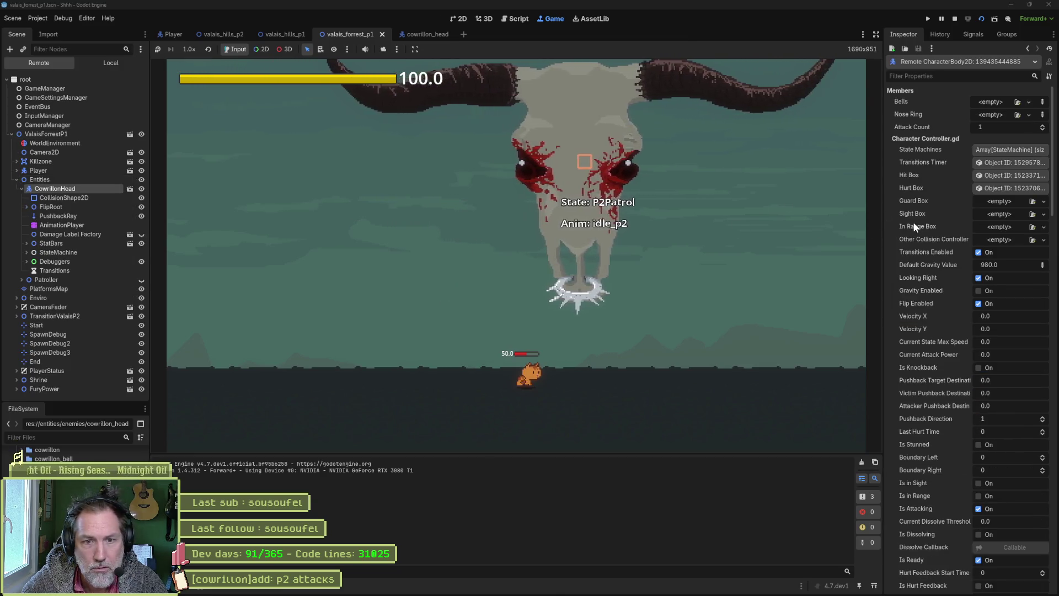
click(26, 252)
click(32, 261)
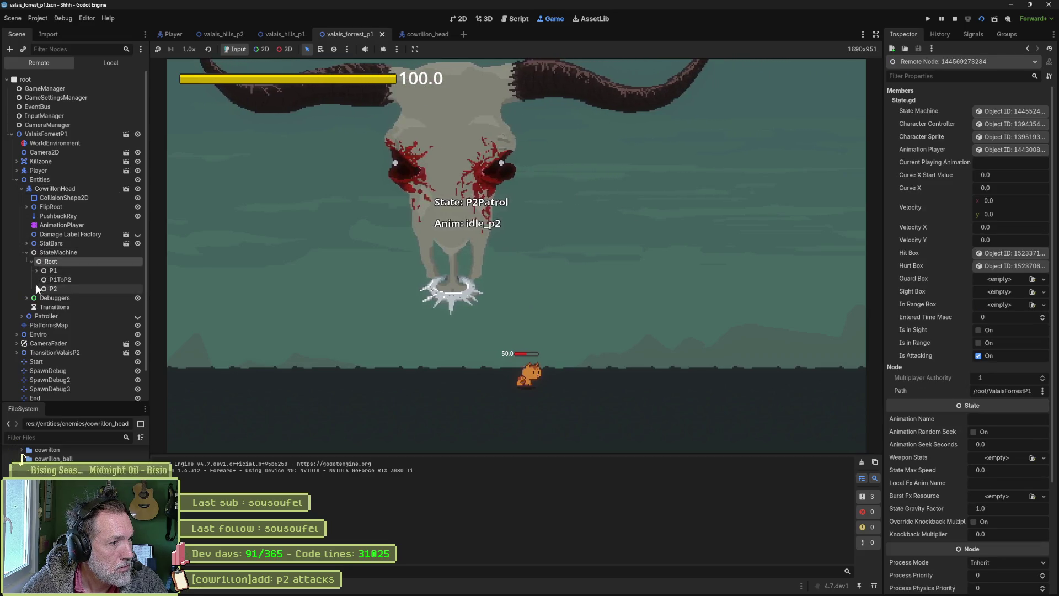
click(37, 288)
click(104, 298)
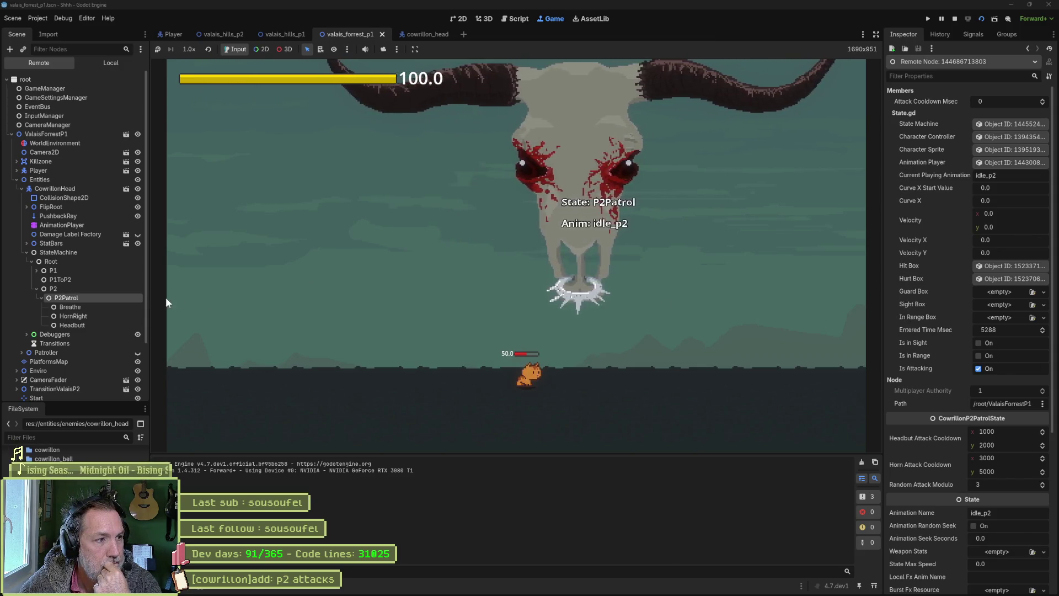
click(58, 252)
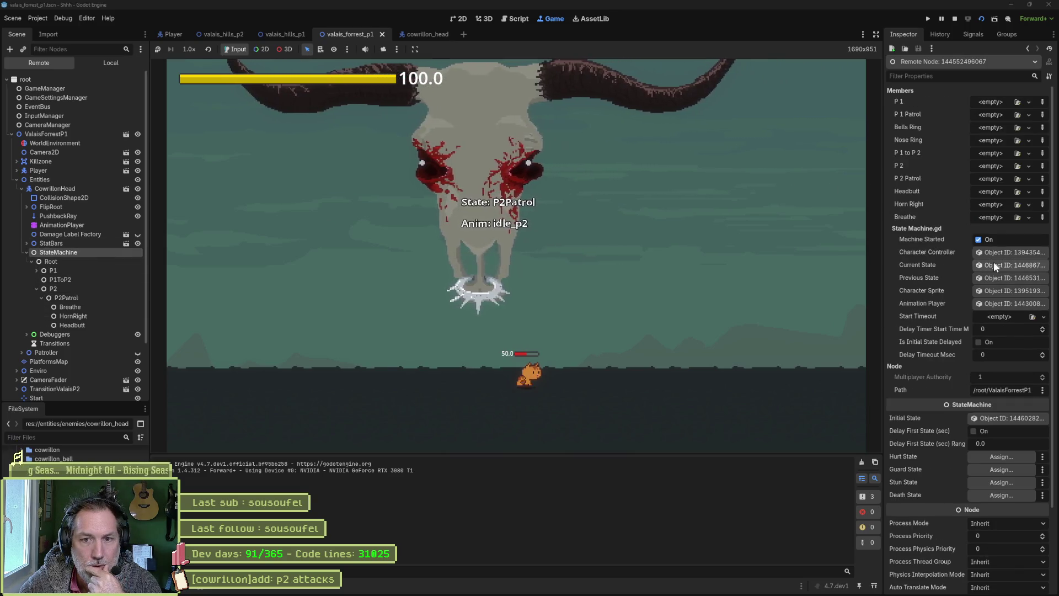
click(994, 263)
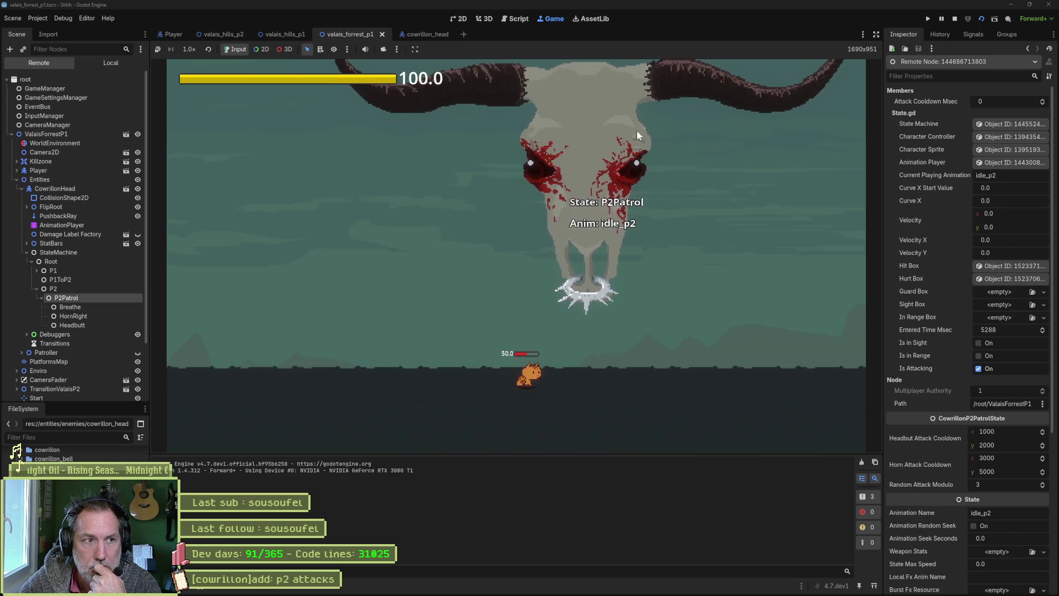
click(511, 19)
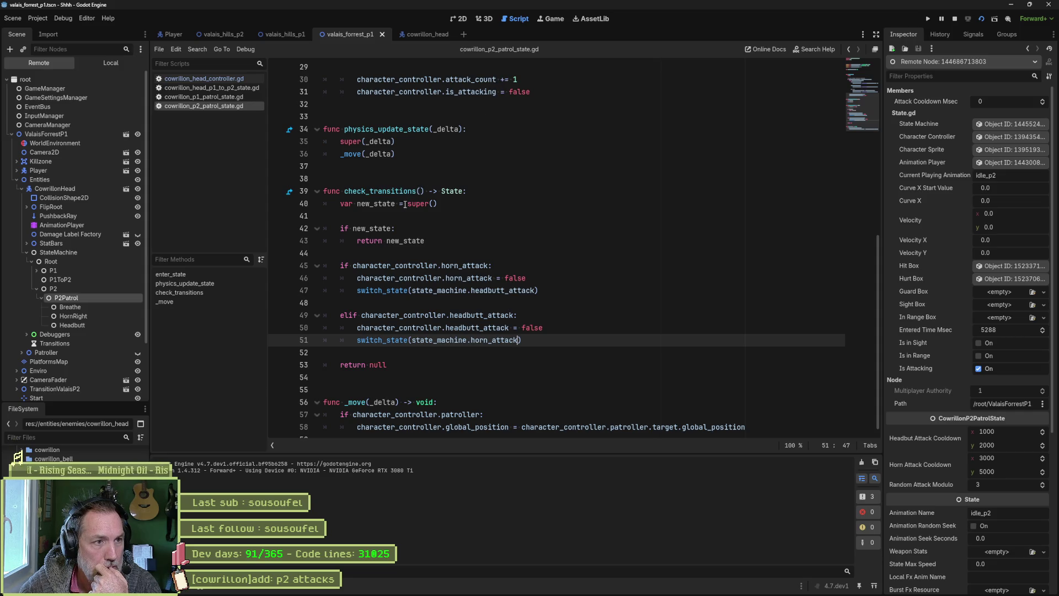
Copy the update_state function from the P1 patrol script into the P2 script below physics_update_state
scroll(385, 145, up, 3)
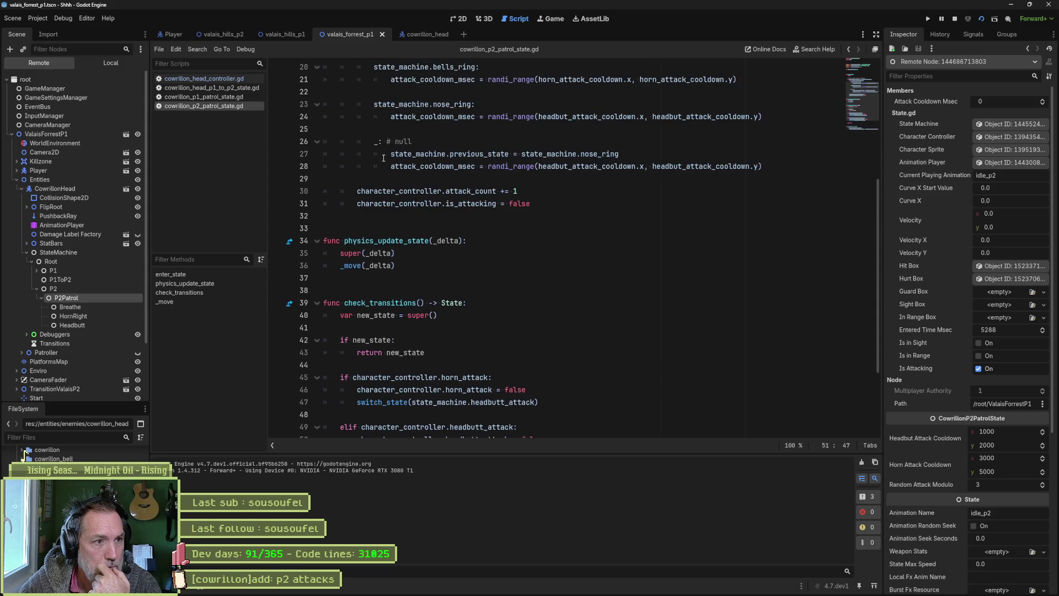
scroll(385, 144, up, 5)
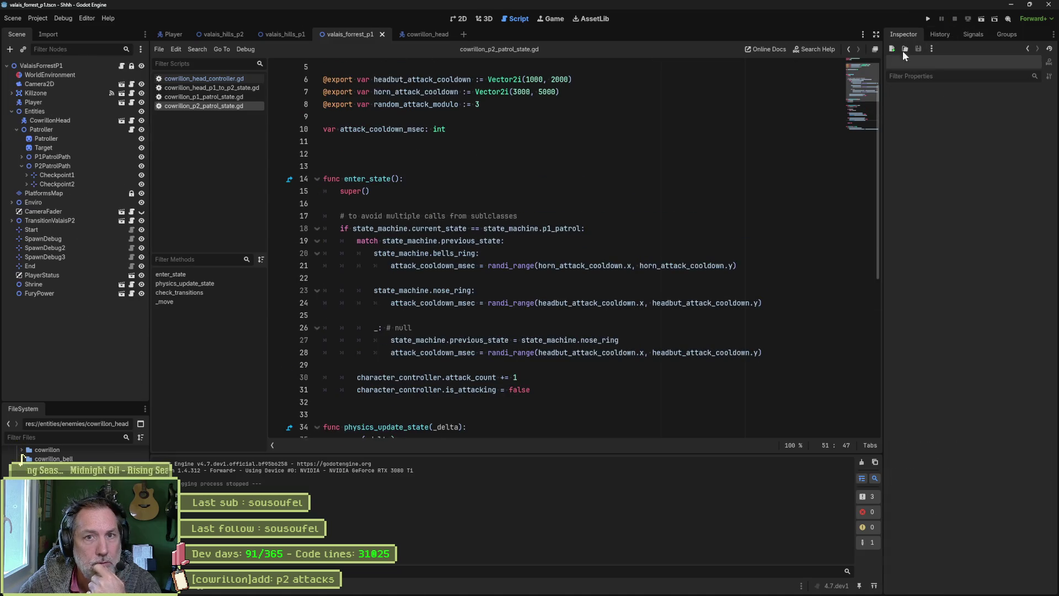
click(203, 96)
scroll(444, 304, down, 5)
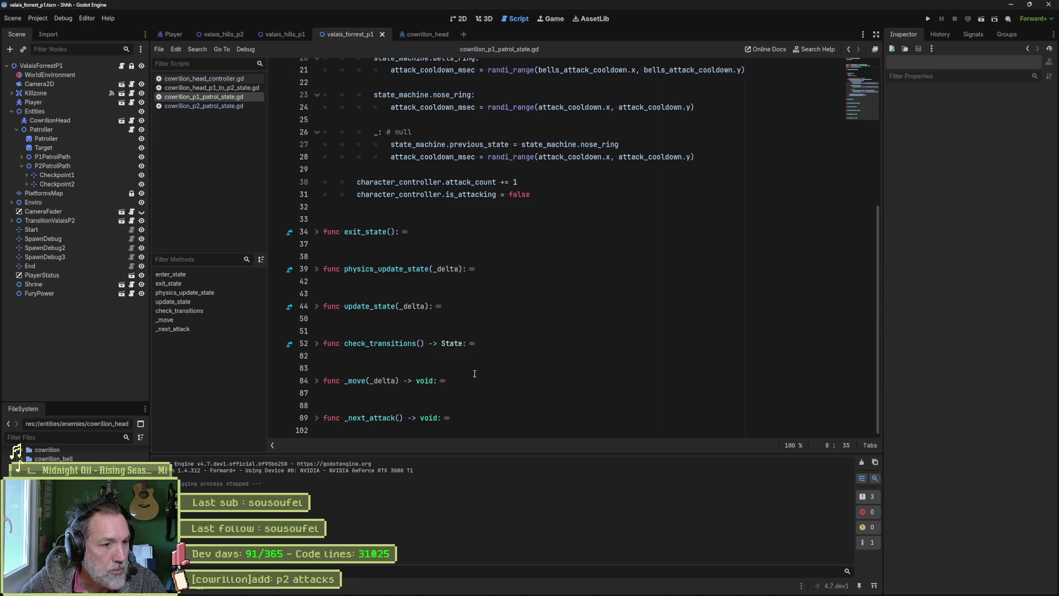
click(317, 306)
mouse_move(436, 369)
mouse_down()
mouse_move(475, 356)
mouse_move(513, 287)
mouse_up()
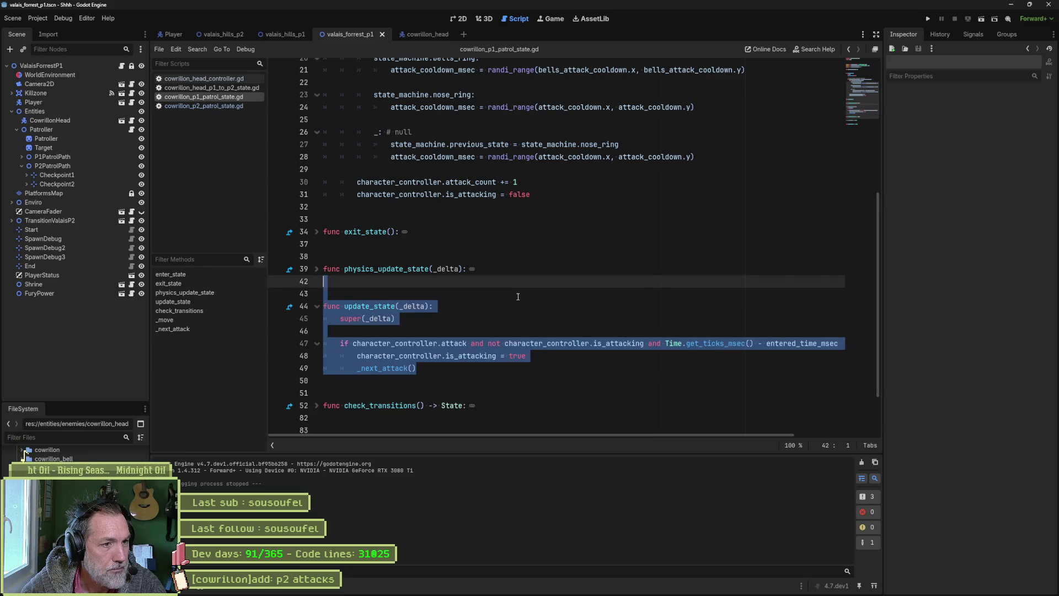
click(204, 106)
scroll(374, 313, down, 6)
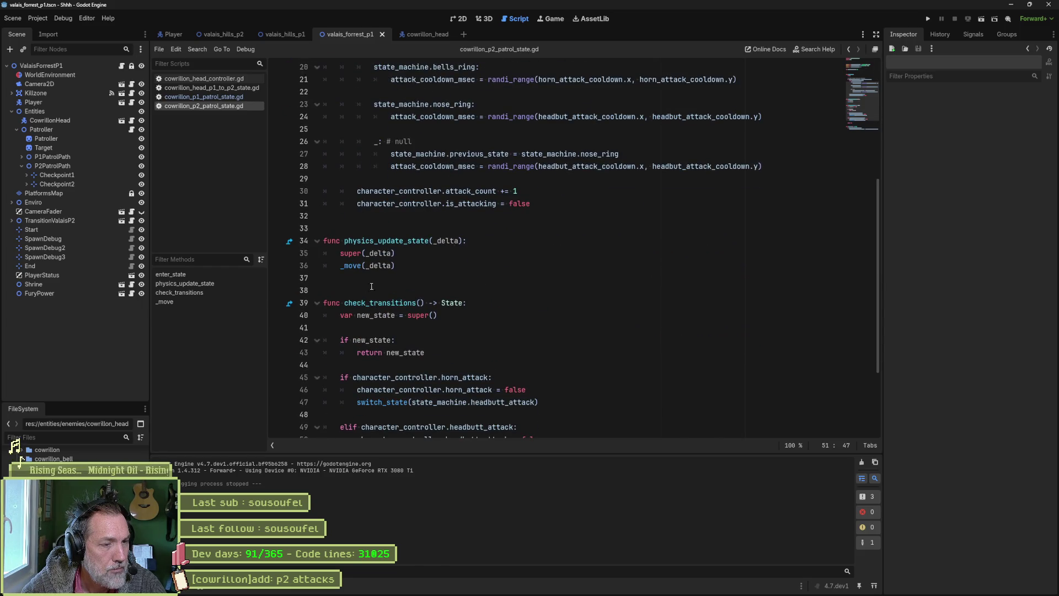
click(372, 282)
key(ctrl+v)
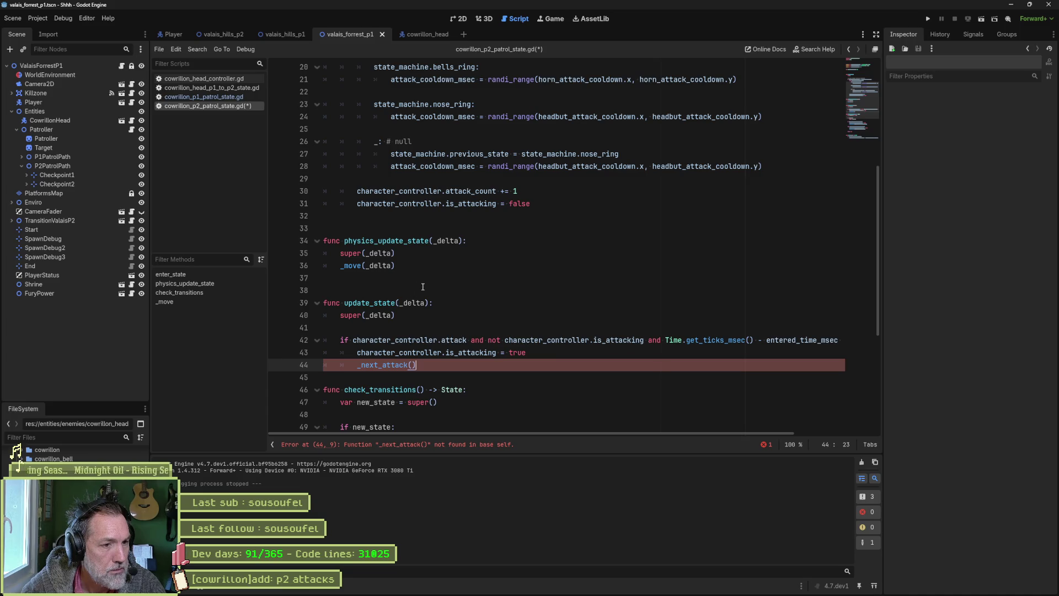
key(Return)
scroll(394, 267, down, 3)
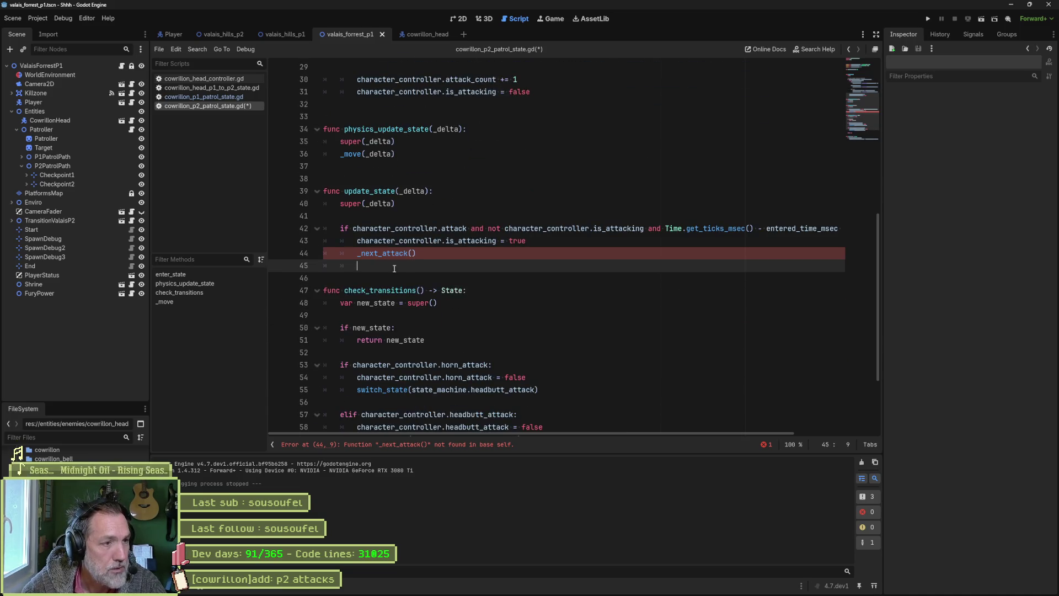
Copy the _next_attack function from the P1 script and paste it below _move in the P2 script
click(204, 96)
click(404, 328)
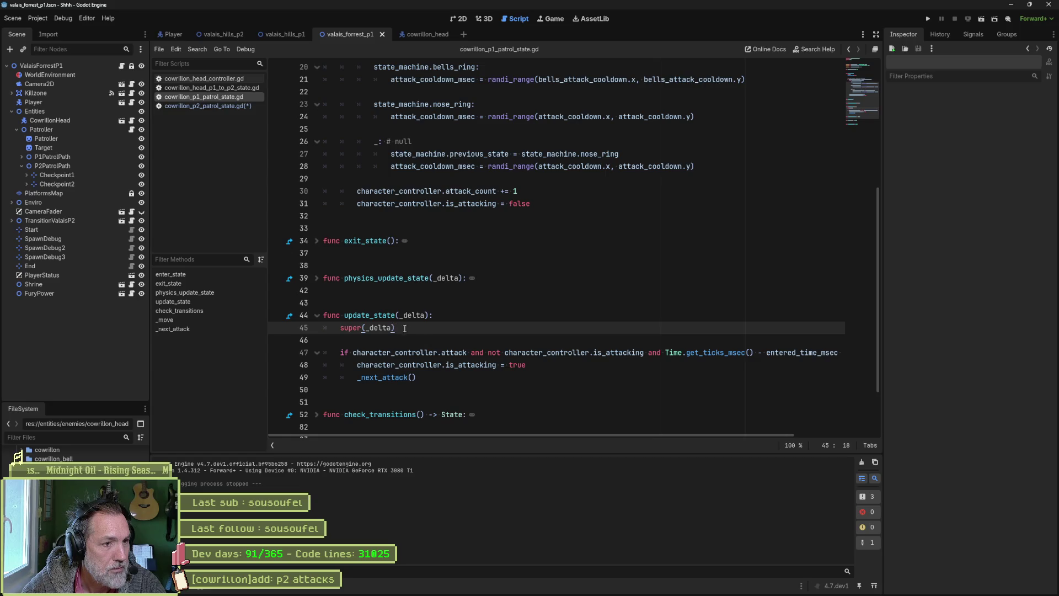
ctrl+click(381, 378)
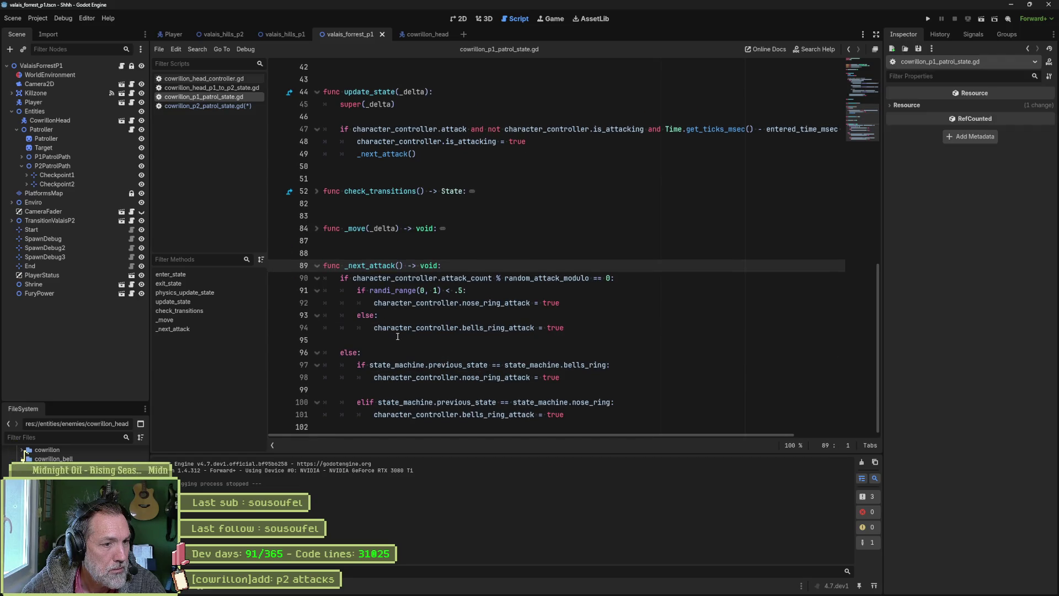
drag(598, 414, 565, 244)
key(ctrl+c)
key(alt+Left)
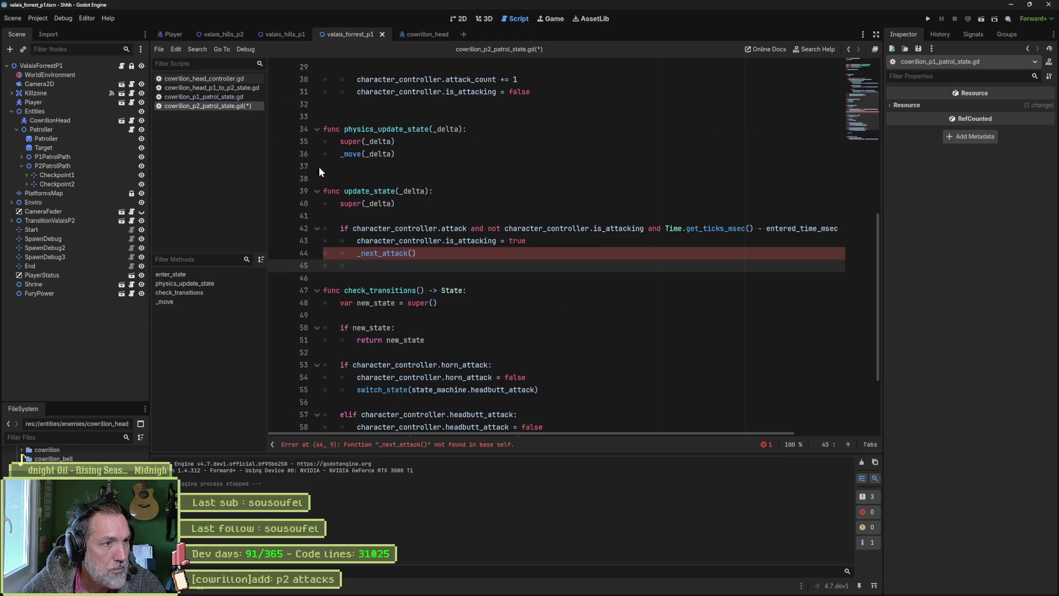
scroll(319, 166, down, 5)
click(483, 422)
key(ctrl+v)
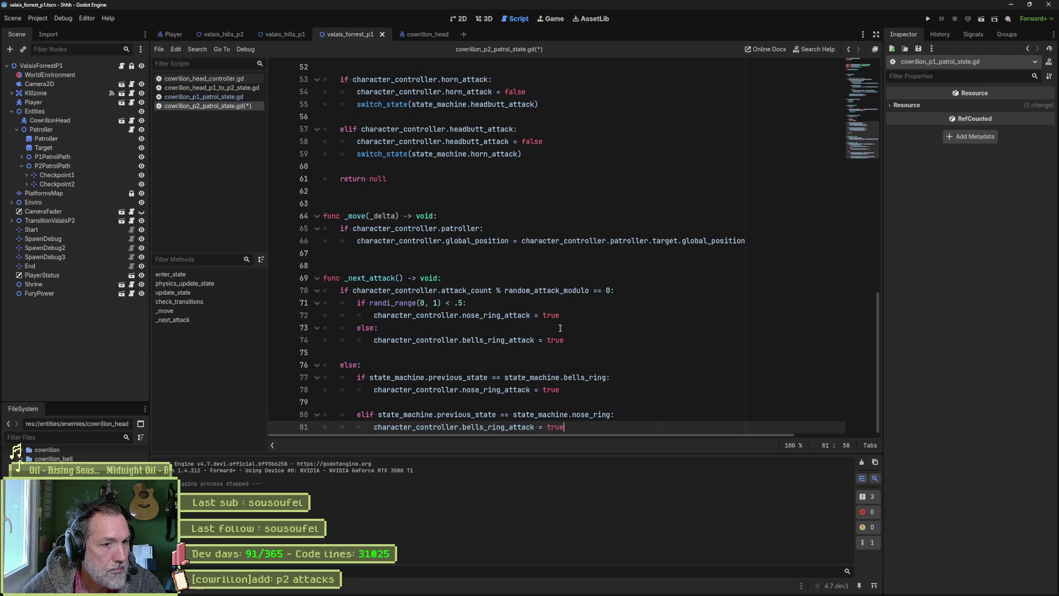
Change the random branch on lines 72 and 74 from nose_ring/bells_ring to headbutt_attack and horn_attack
click(501, 315)
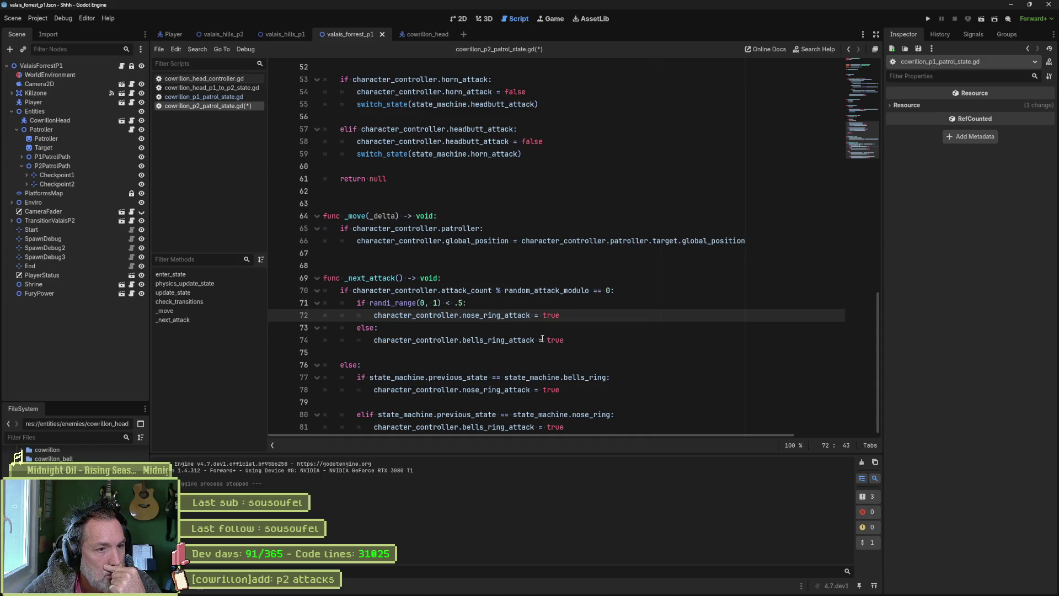
drag(606, 303, 507, 355)
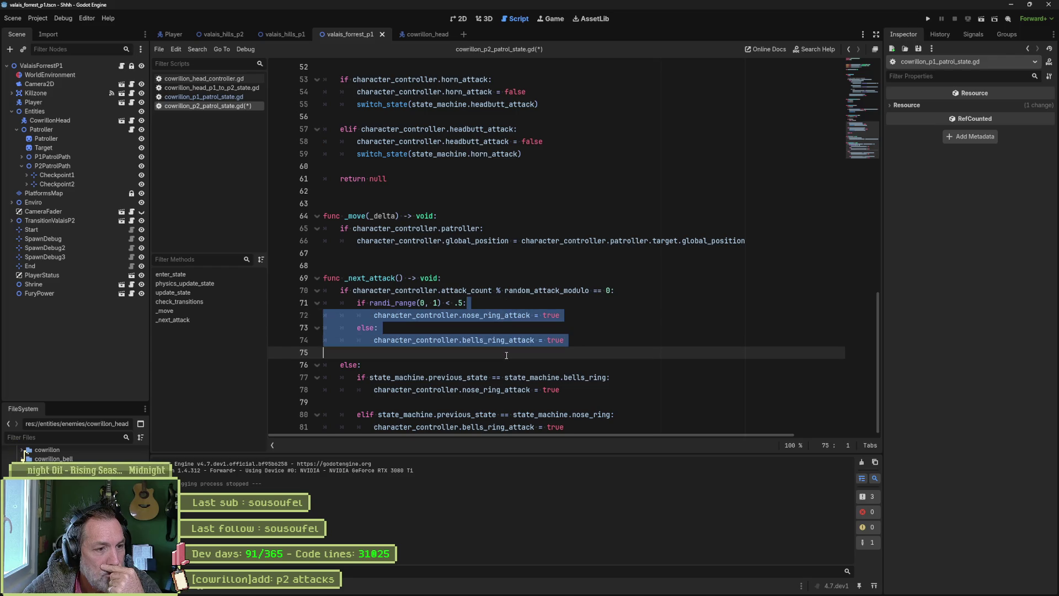
click(506, 378)
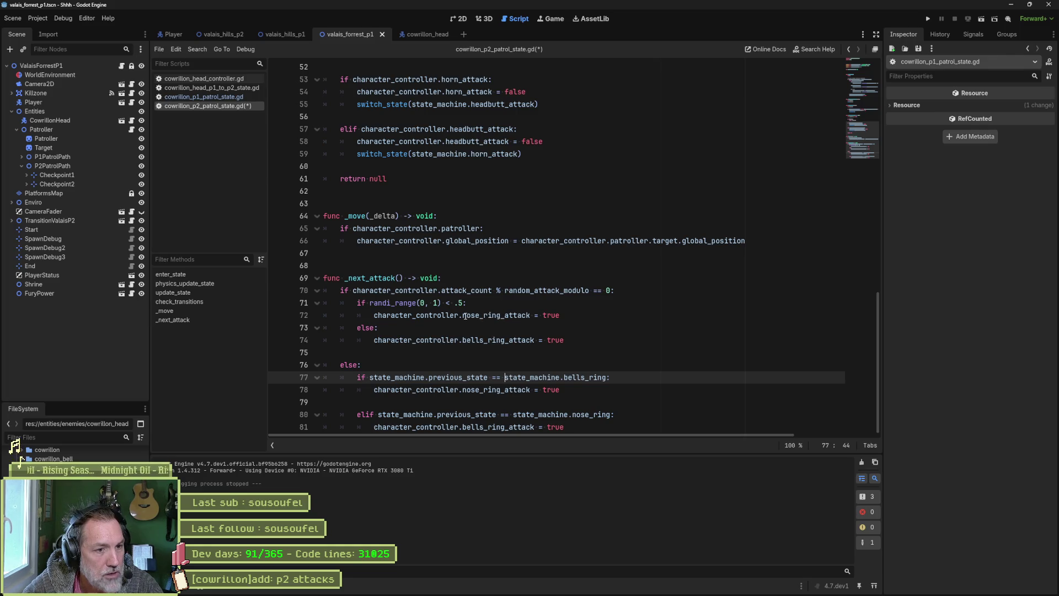
drag(463, 314, 500, 315)
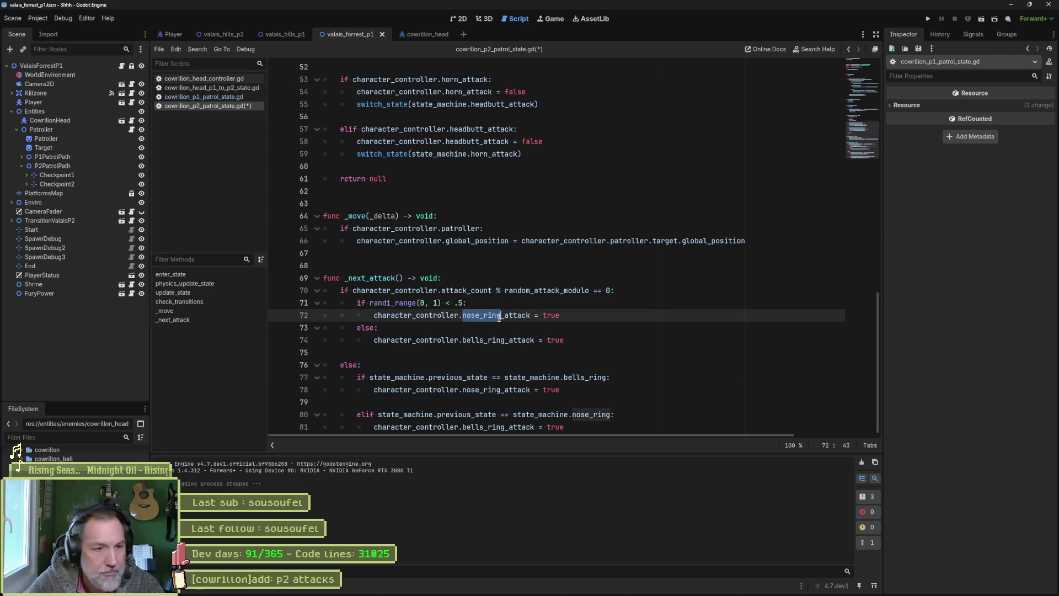
text(headbutt)
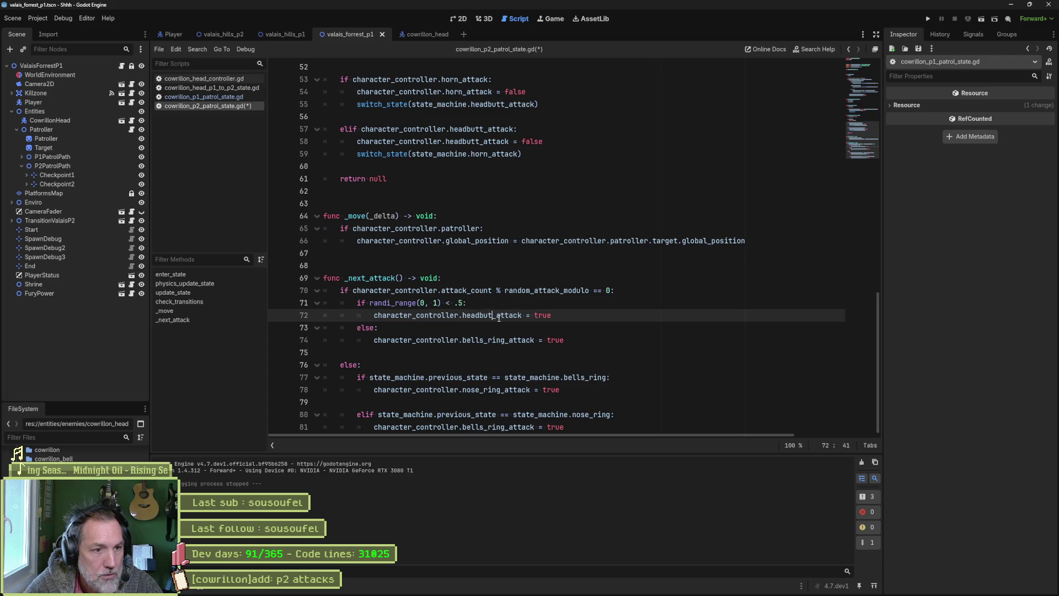
key(ctrl+shift+Left)
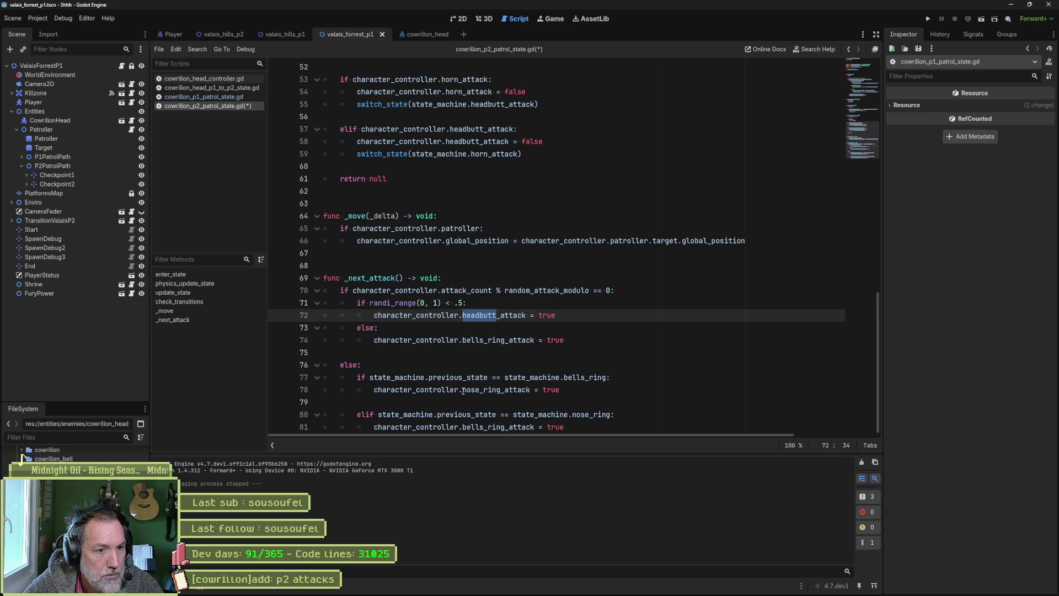
drag(463, 390, 501, 390)
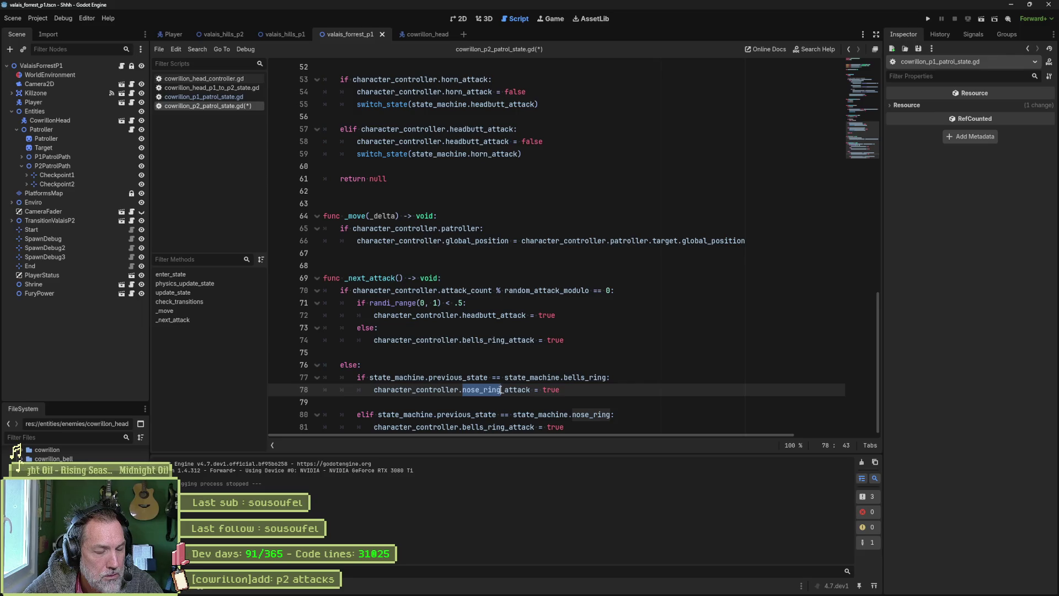
drag(462, 340, 505, 340)
text(horn)
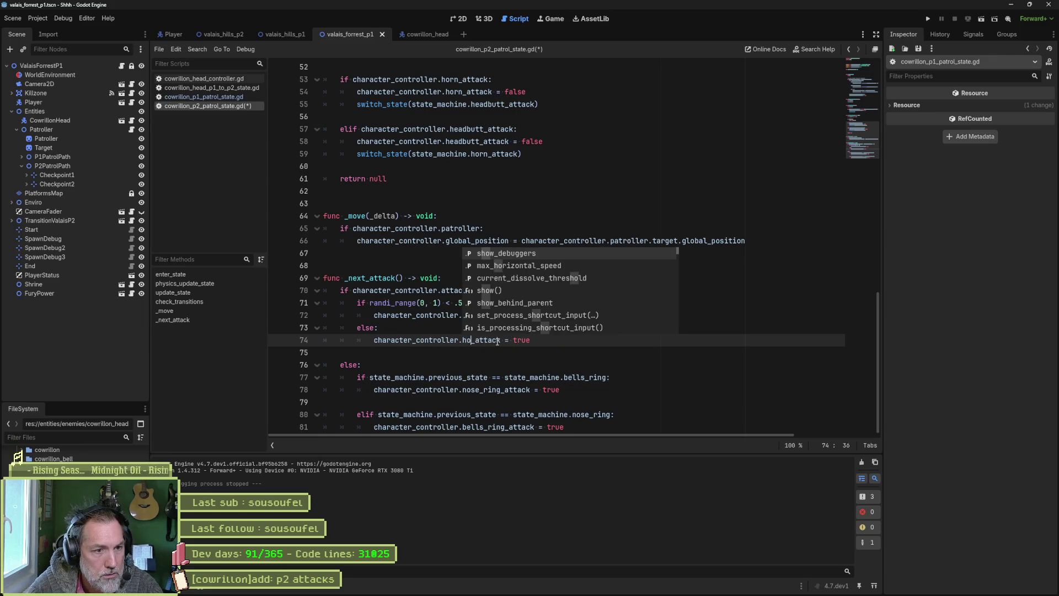
click(502, 353)
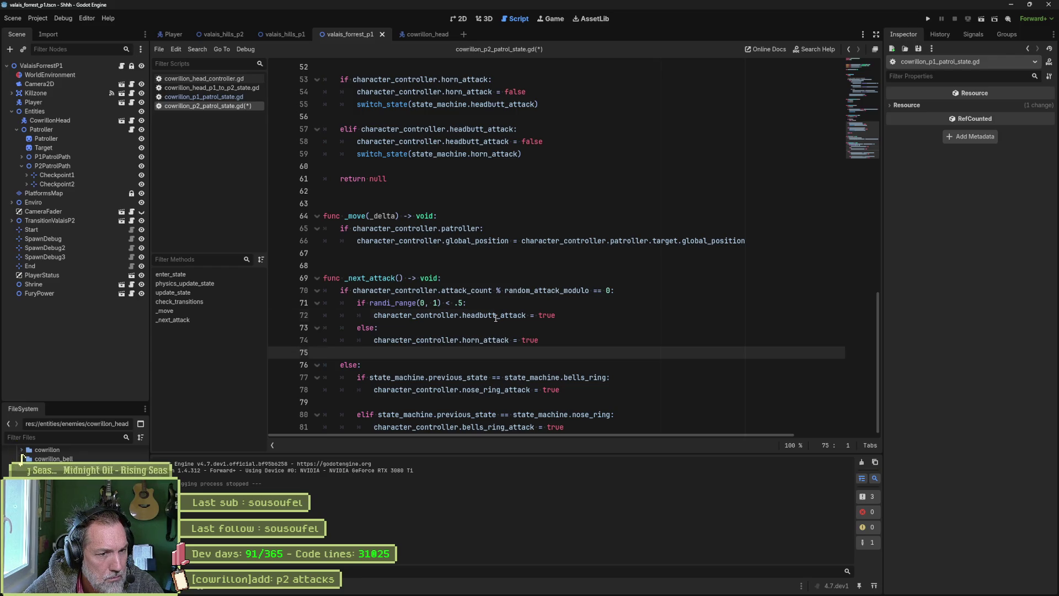
Use headbutt_attack on lines 77 and 81 and horn_attack on lines 78 and 80, then save and run
double_click(495, 316)
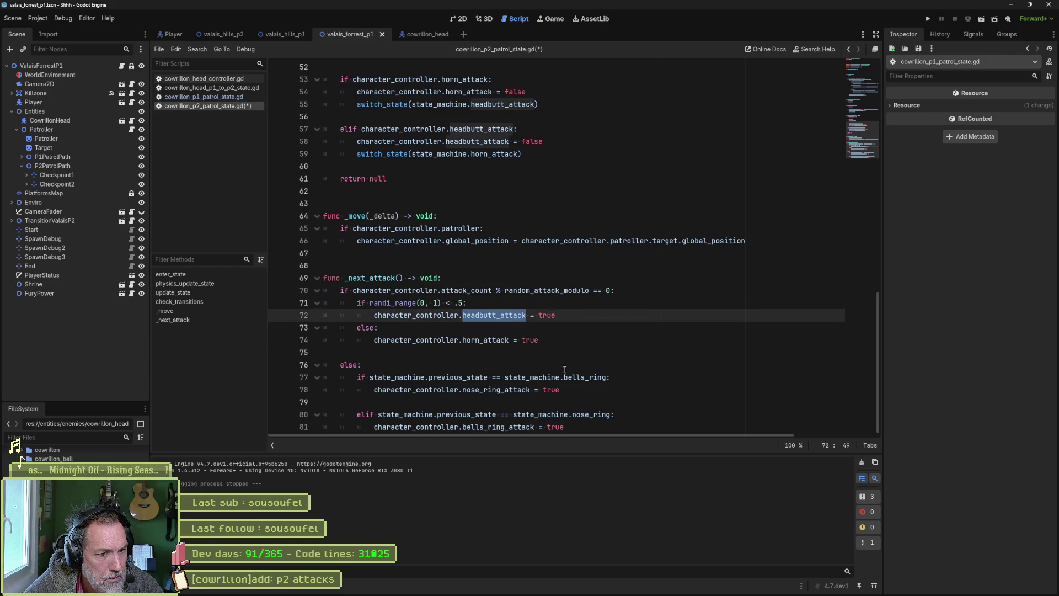
double_click(584, 378)
key(ctrl+v)
double_click(485, 339)
double_click(500, 388)
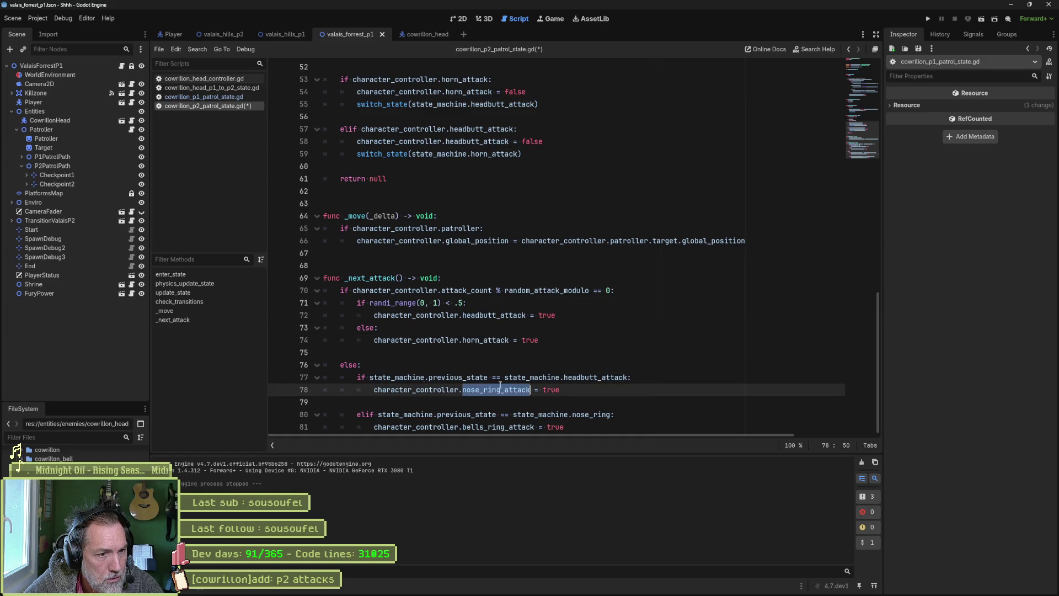
key(ctrl+v)
double_click(595, 377)
drag(564, 427, 502, 431)
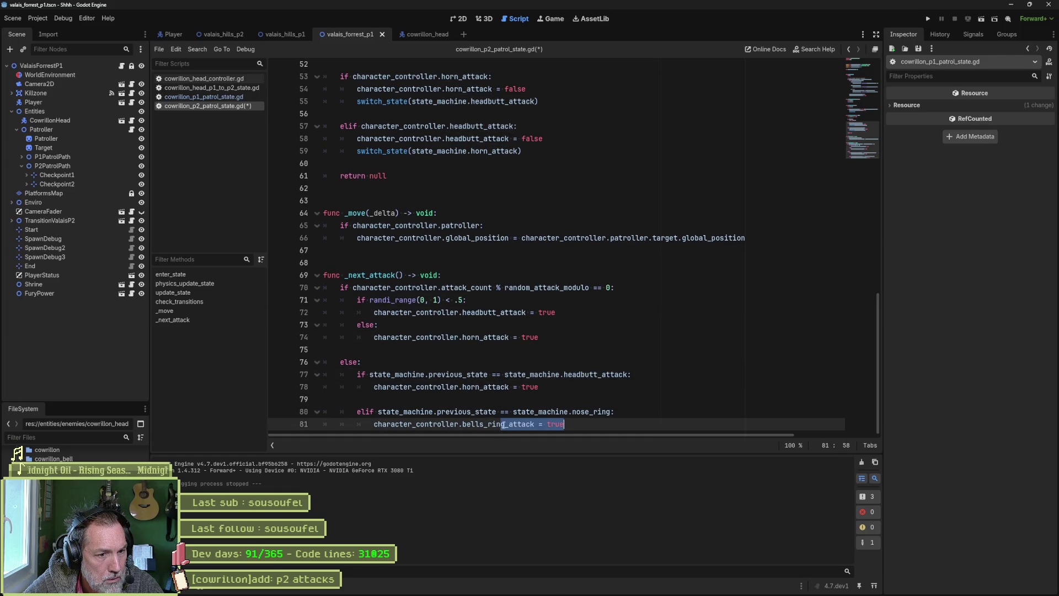
double_click(497, 424)
key(ctrl+v)
double_click(488, 386)
double_click(576, 411)
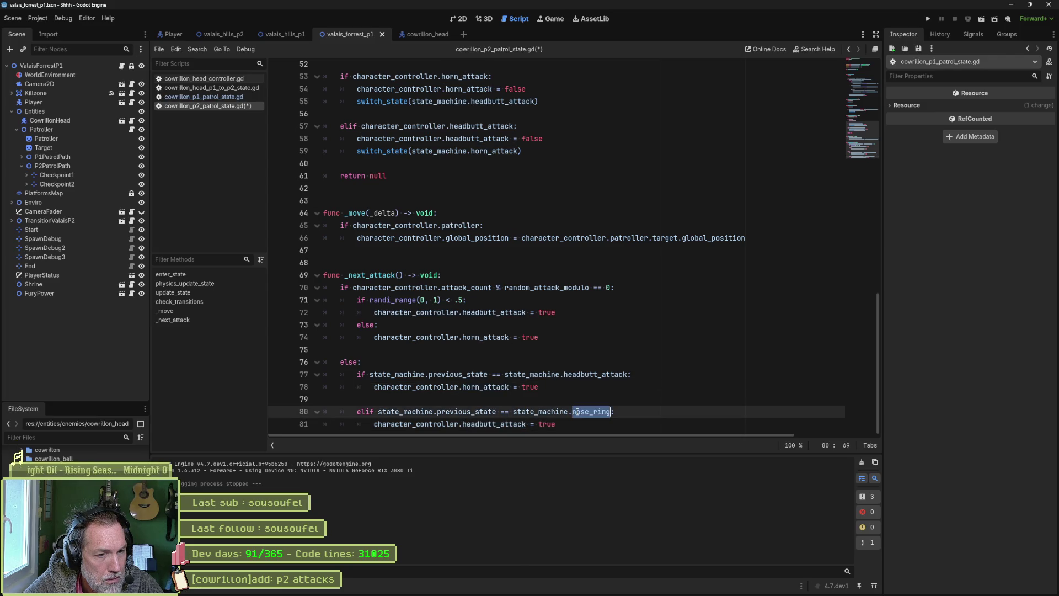
key(ctrl+v)
key(ctrl+s)
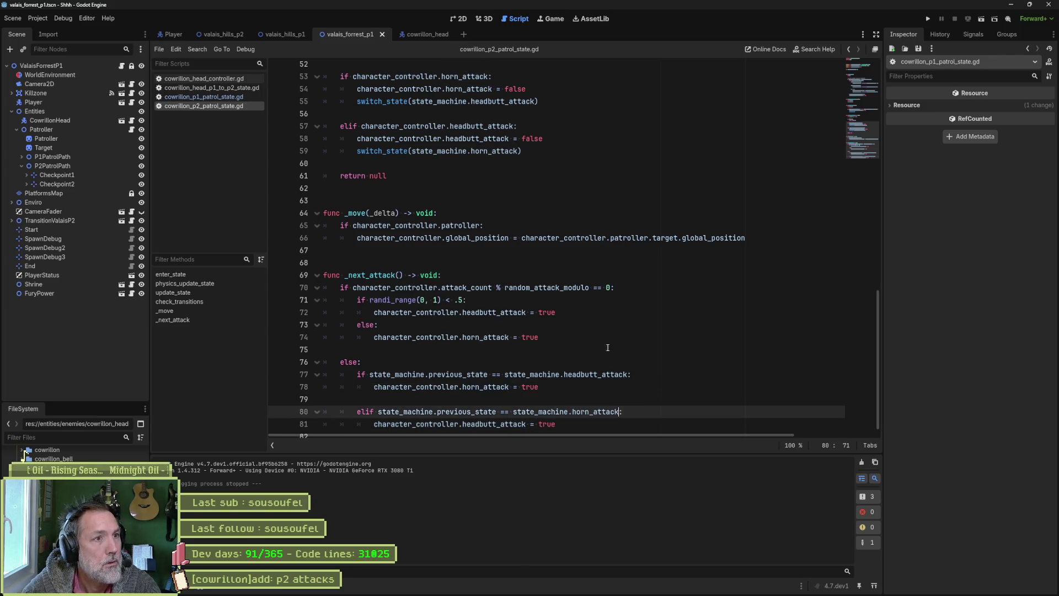
key(F6)
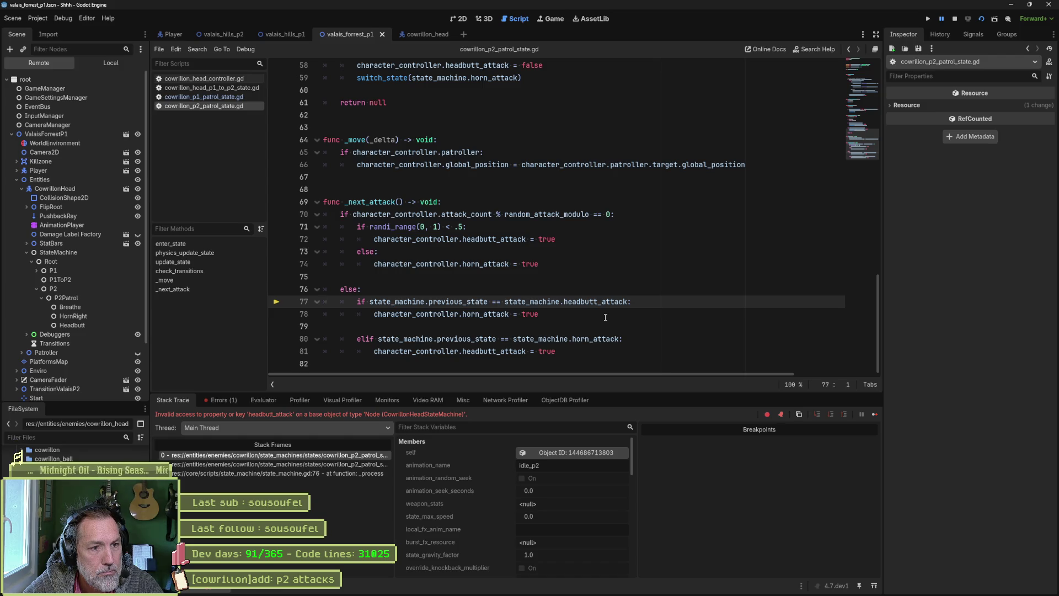
Stop the game after it crashes on the invalid state_machine.headbutt_attack access
key(F8)
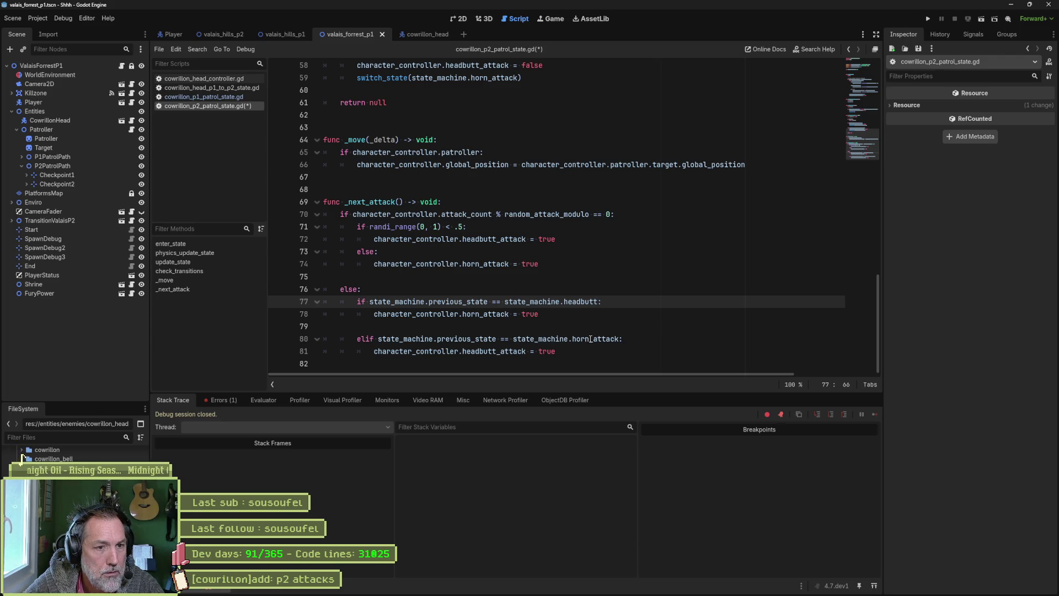
Trim _attack from headbutt on line 72 and copy the horn_right name from the state machine script
click(497, 239)
key(ctrl+Delete)
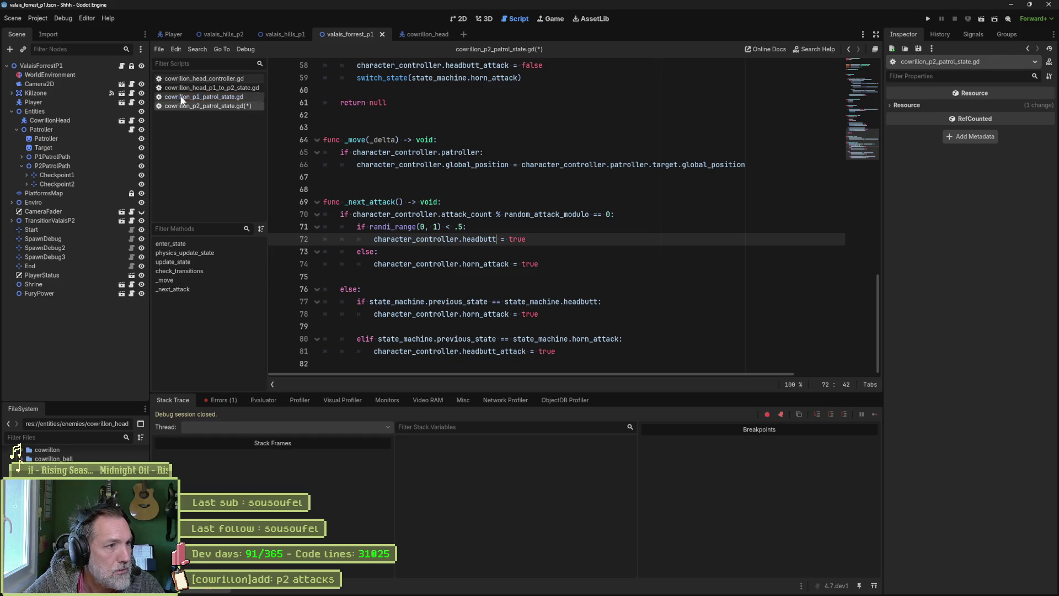
click(416, 34)
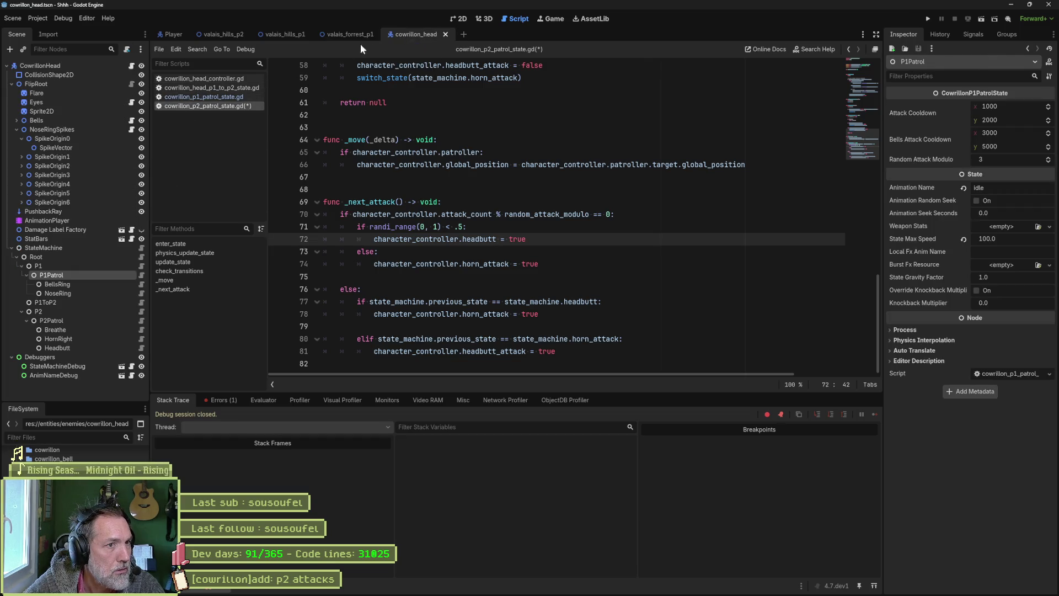
click(141, 257)
double_click(398, 228)
key(ctrl+c)
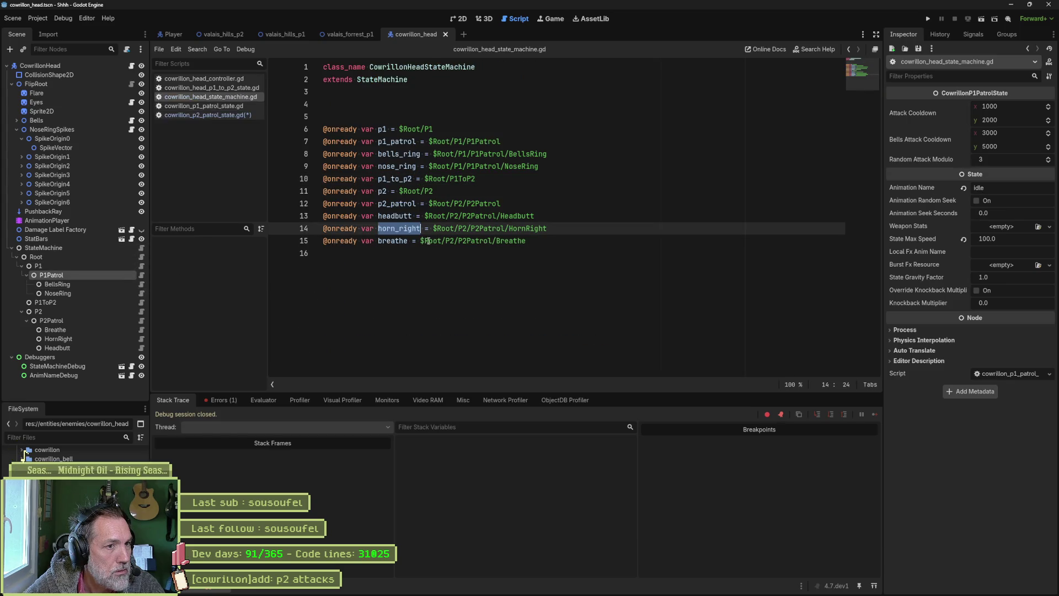
key(ctrl+w)
Replace horn_attack with horn_right on lines 74, 78 and 80
click(579, 303)
click(583, 339)
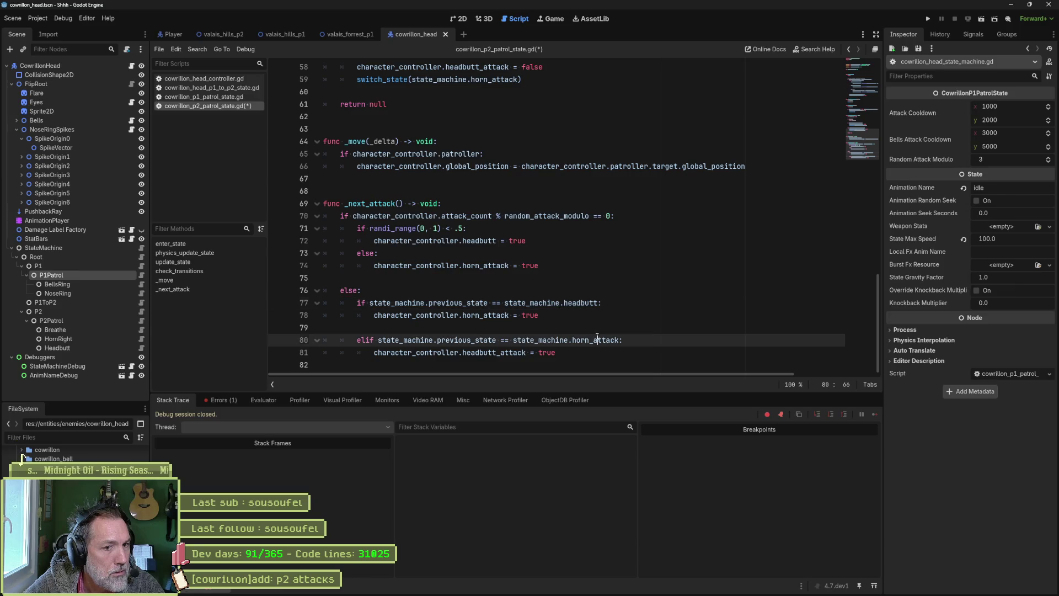
double_click(584, 340)
key(ctrl+v)
drag(508, 314, 492, 314)
key(ctrl+v)
double_click(485, 266)
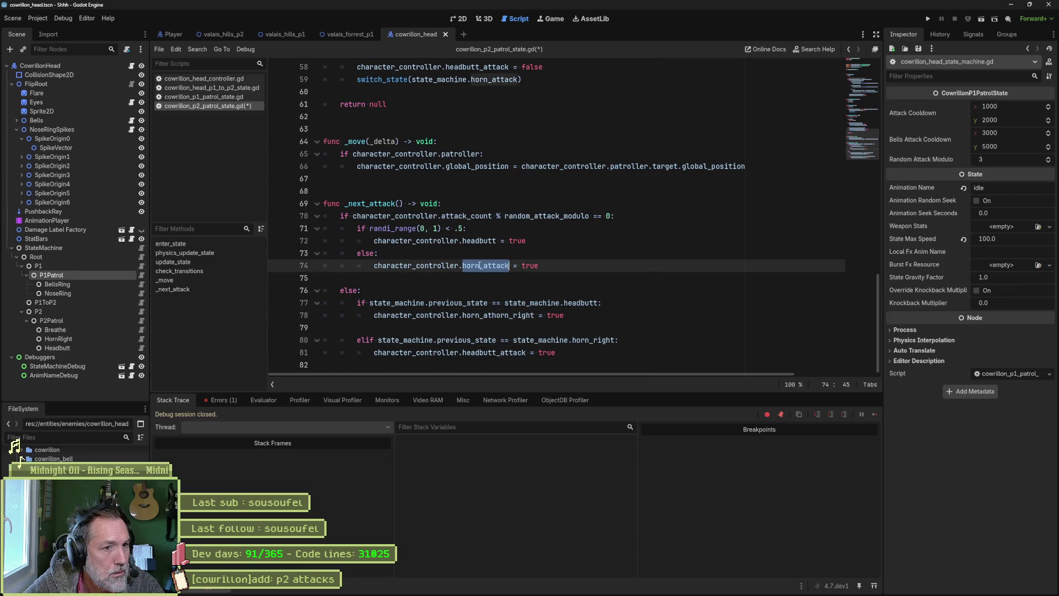
key(ctrl+v)
click(494, 315)
double_click(493, 315)
key(ctrl+v)
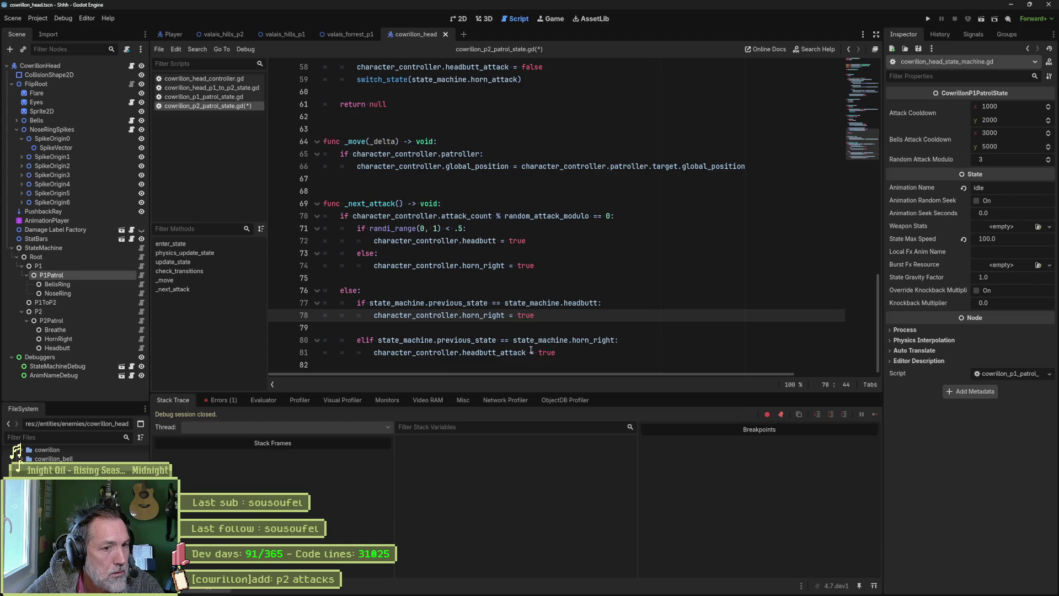
Trim headbutt_attack to headbutt on line 81, save, and run the valais_forrest_p1 scene
click(497, 353)
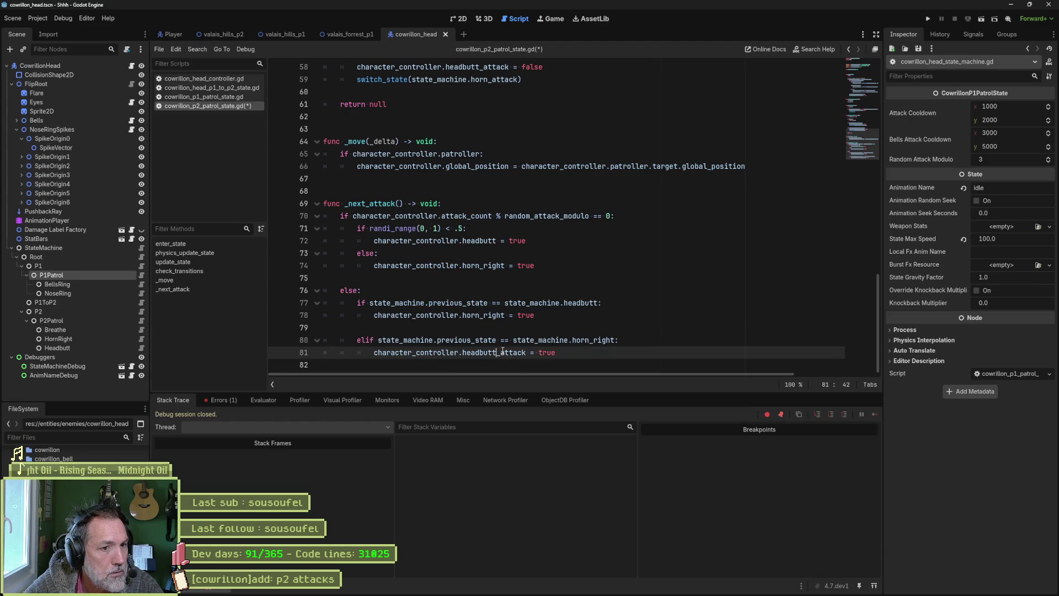
key(ctrl+Delete)
double_click(477, 352)
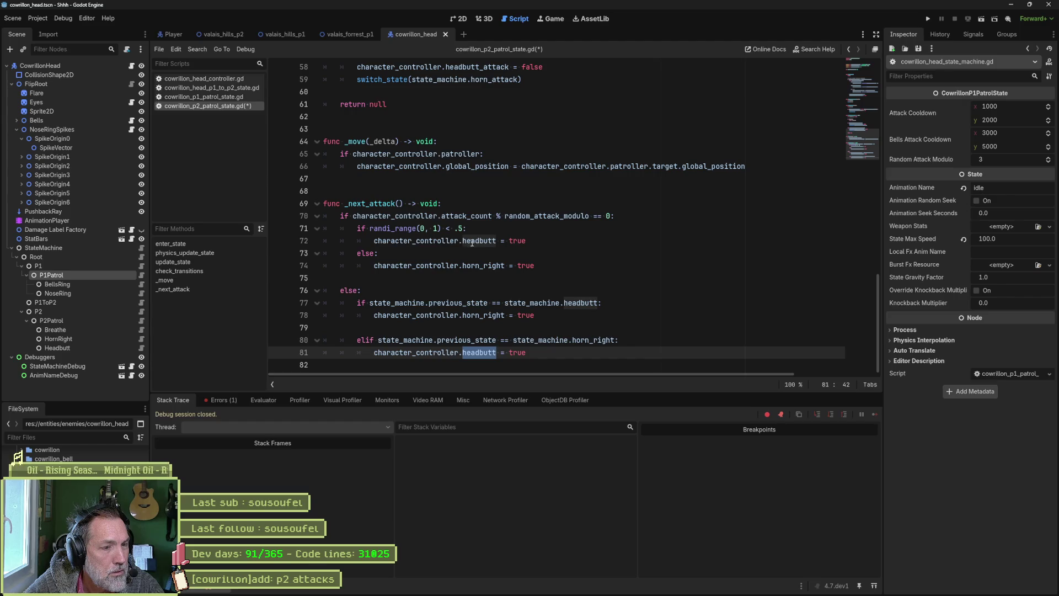
key(ctrl+s)
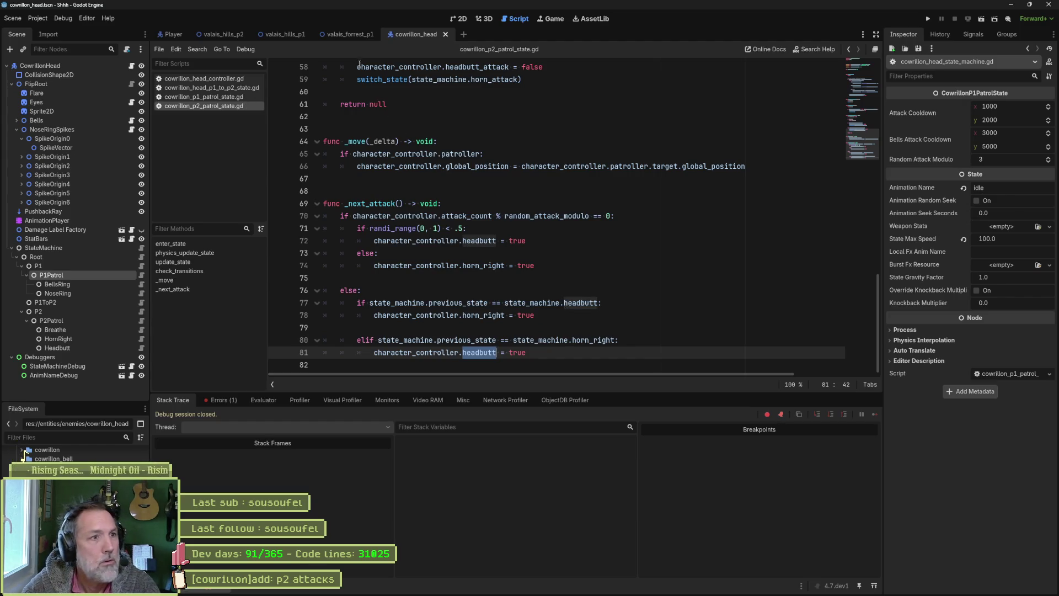
click(345, 34)
key(F6)
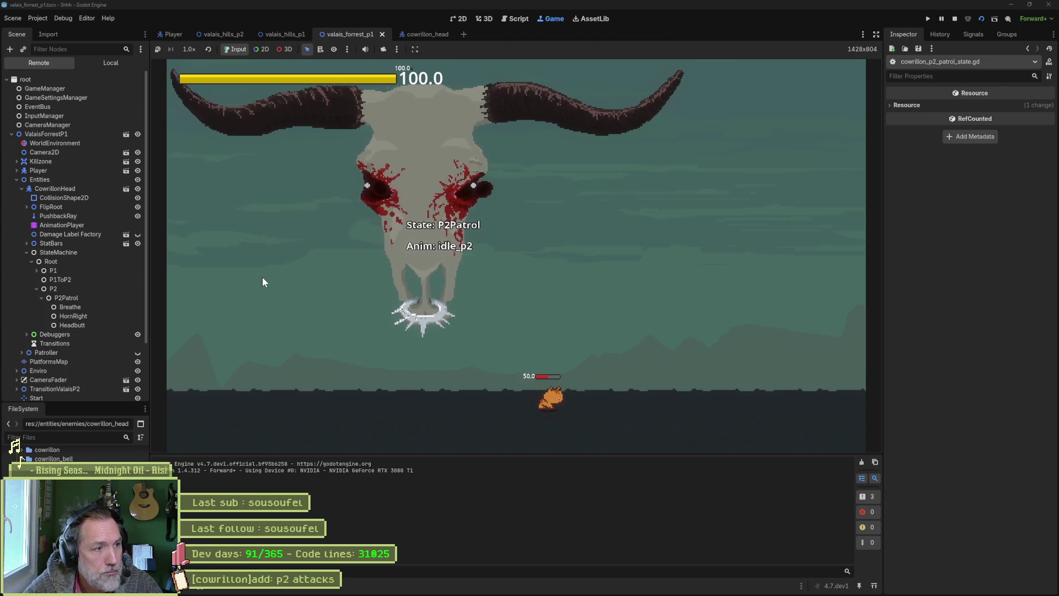
Check the live StateMachine and P2Patrol nodes showing Is Attacking on, then return to the patrol script
click(68, 252)
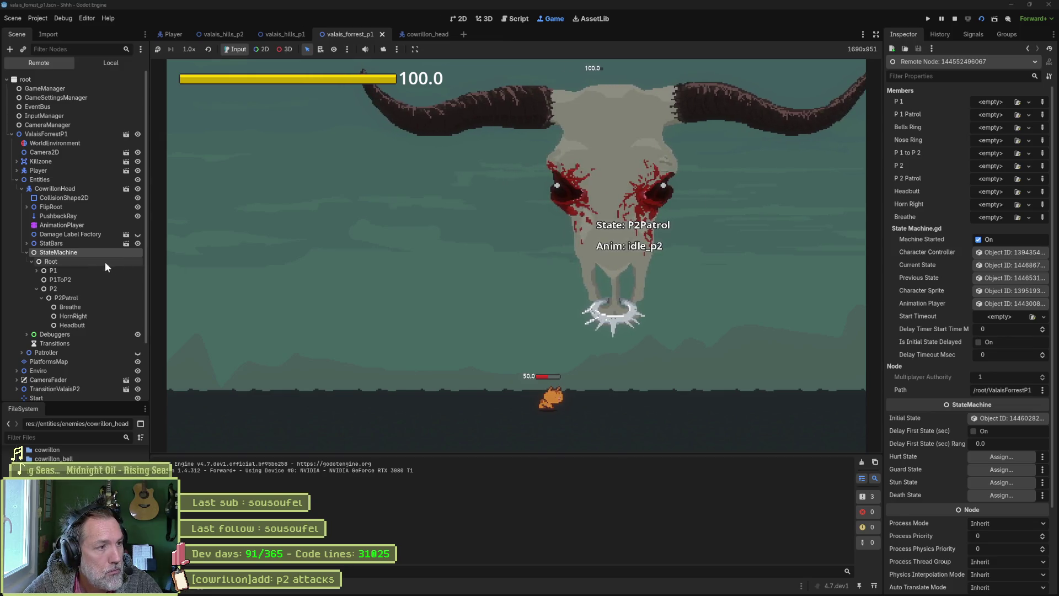
click(69, 297)
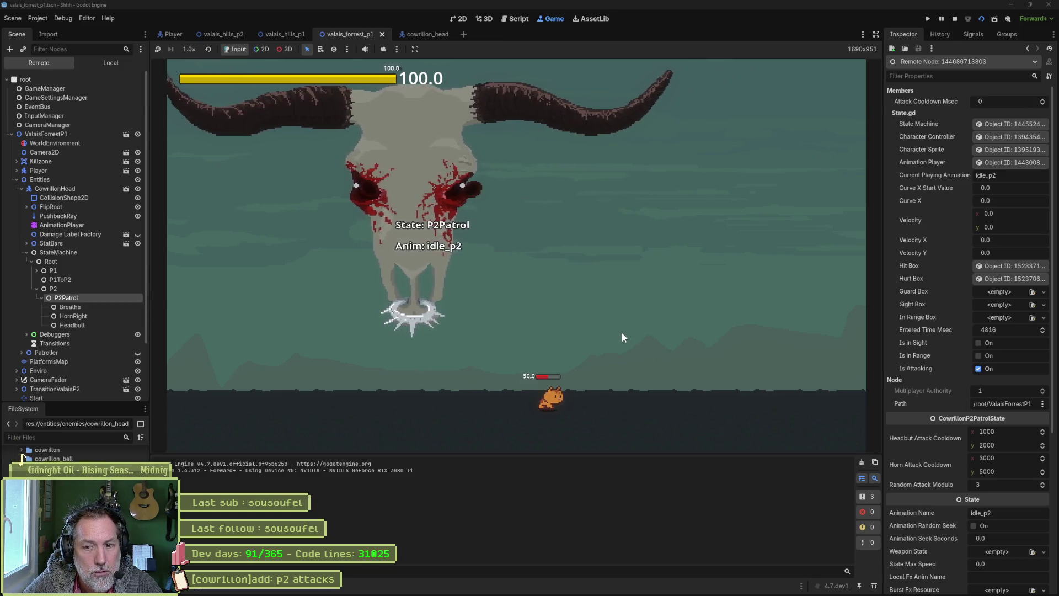
click(515, 19)
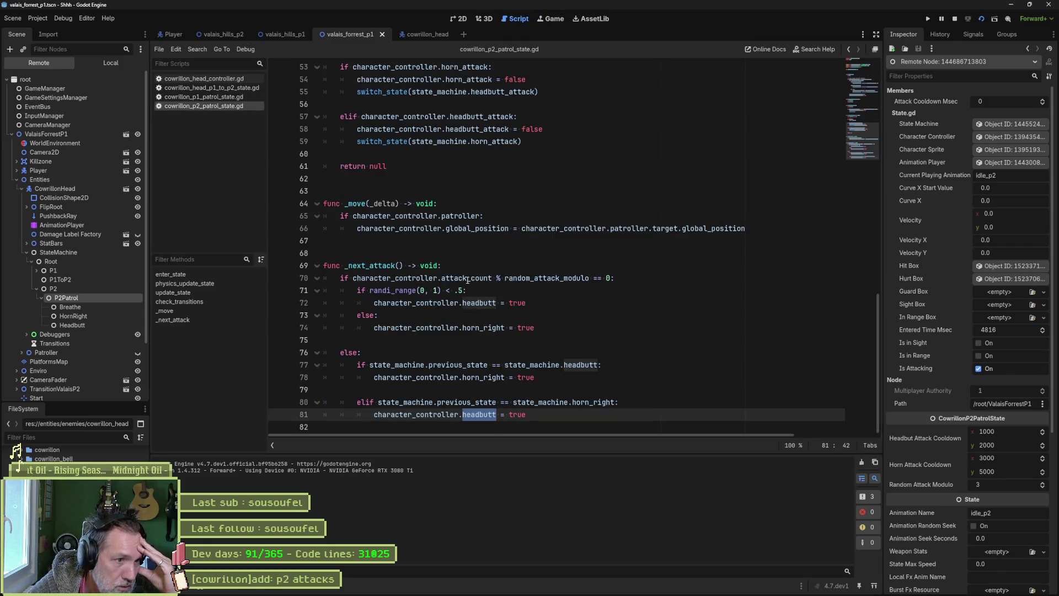
Check the live CowrillonHead's Attack and Is Attacking flags in the Game view, then stop the run
scroll(436, 298, up, 8)
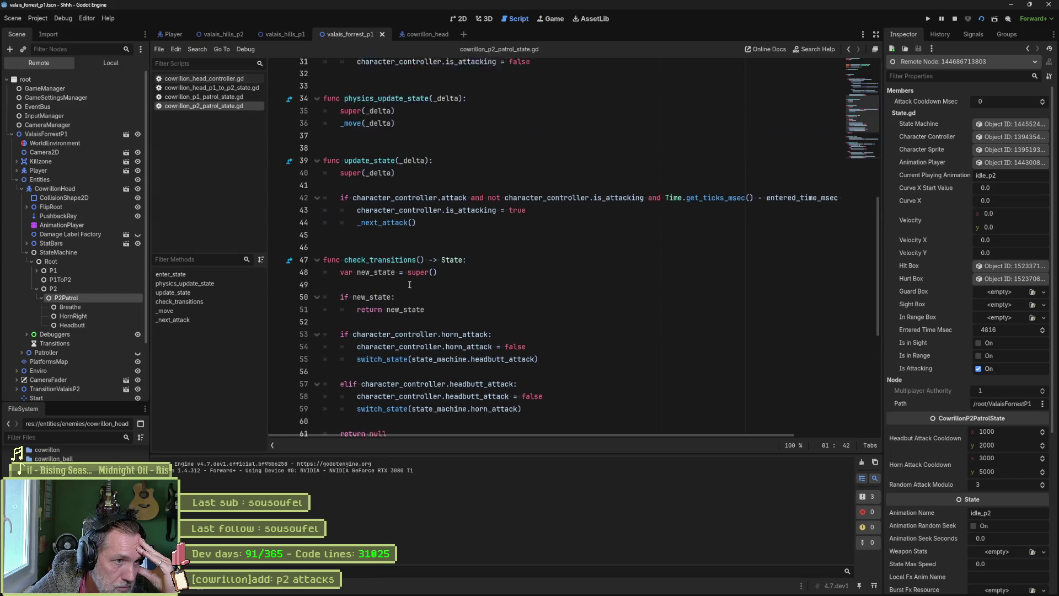
click(368, 191)
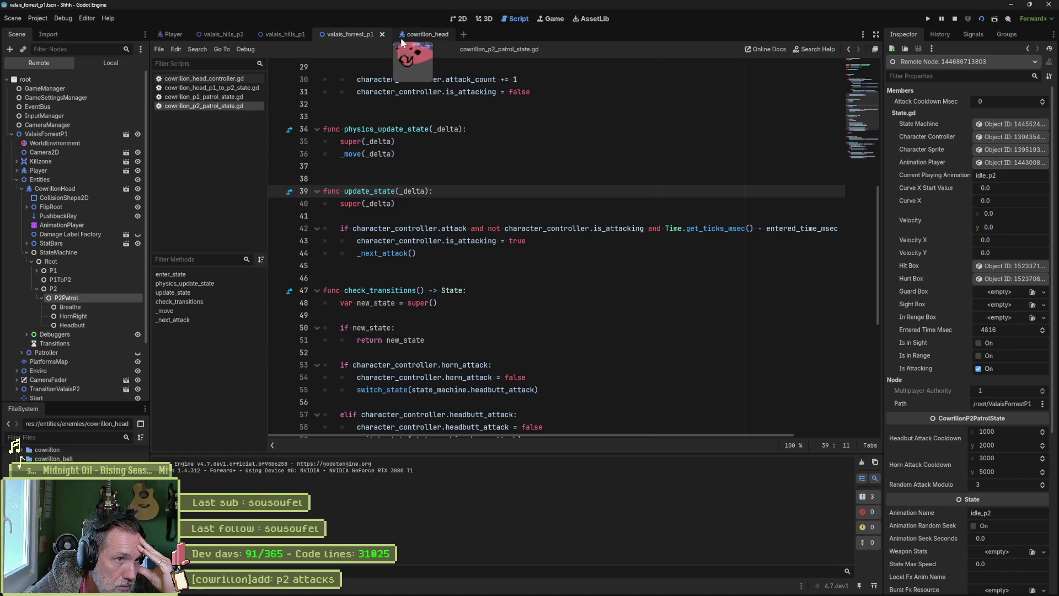
click(550, 19)
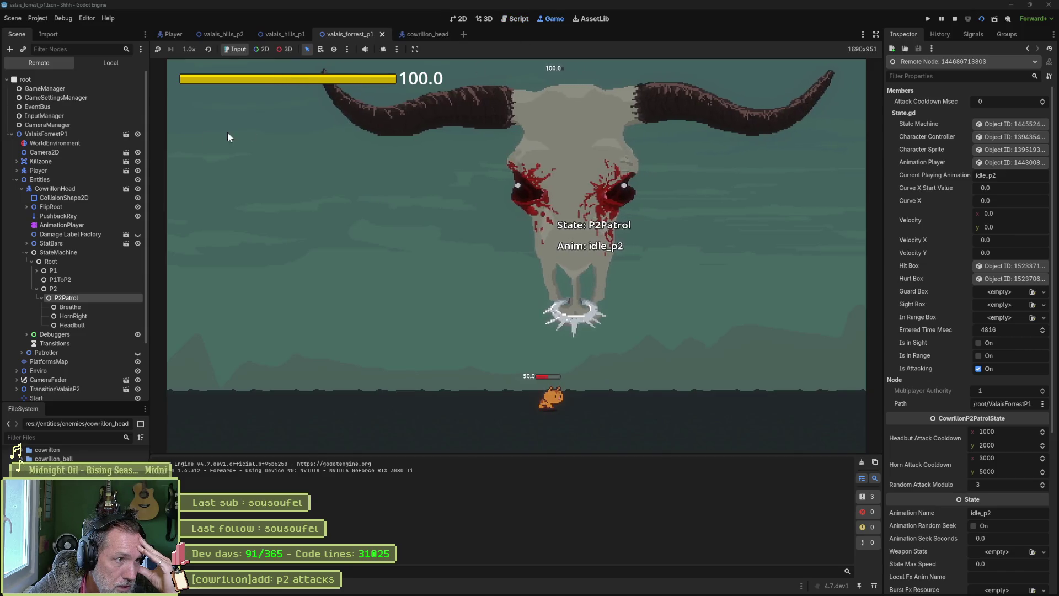
click(52, 186)
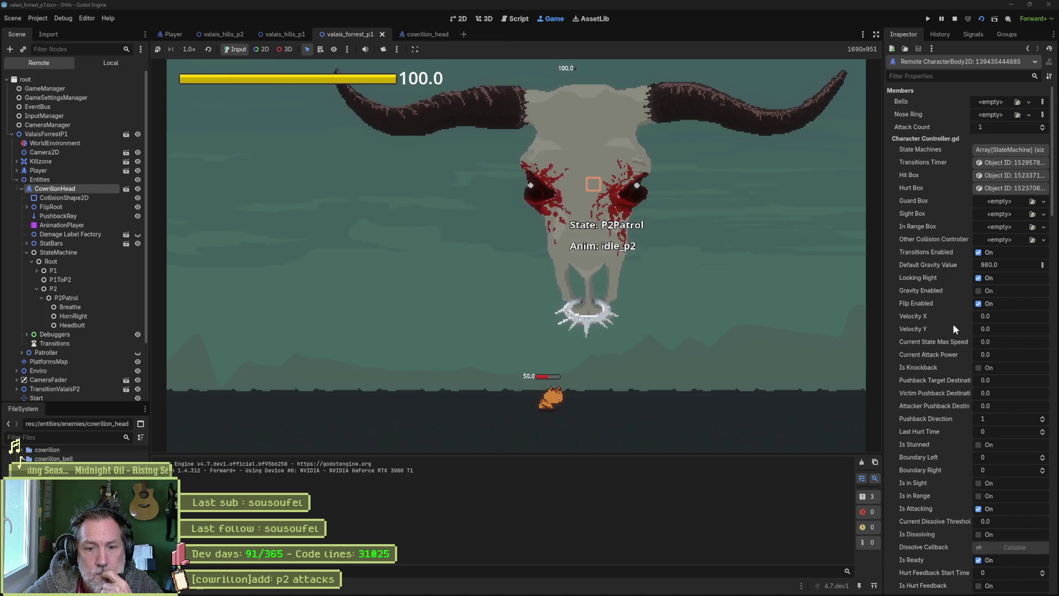
scroll(951, 323, down, 10)
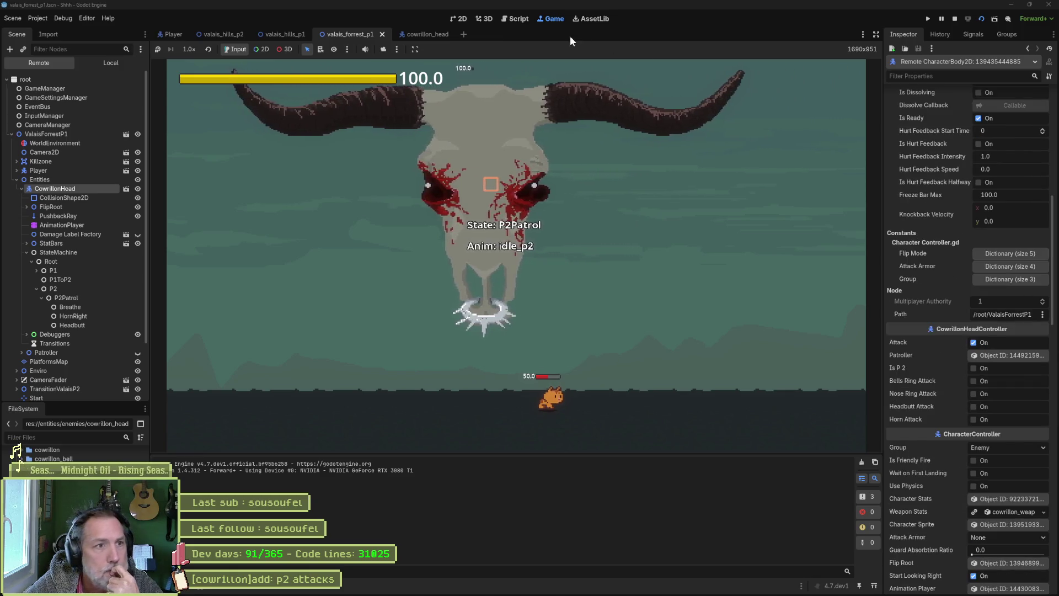
click(515, 20)
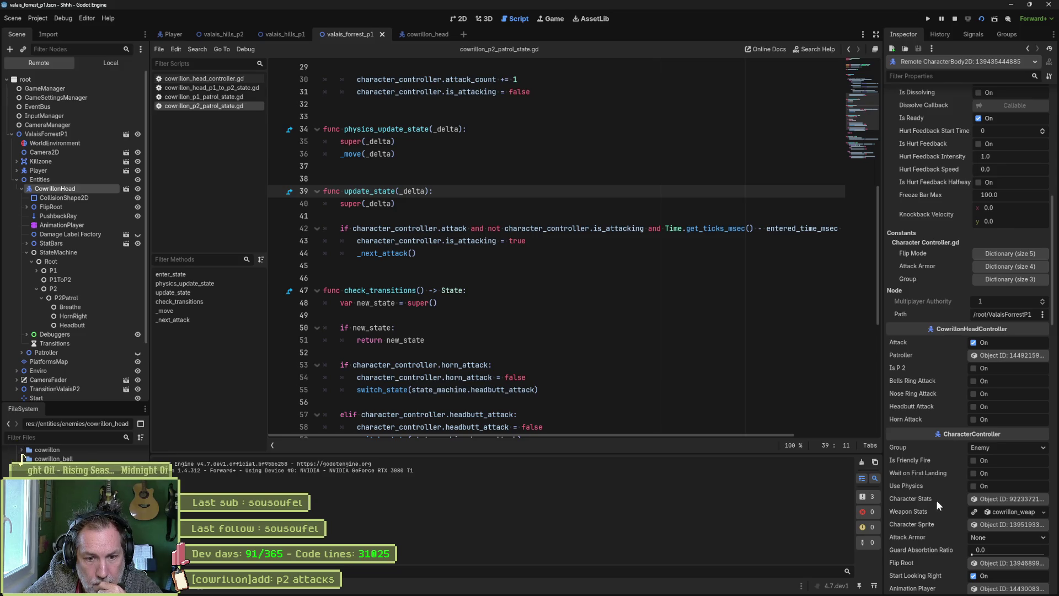
scroll(940, 237, up, 6)
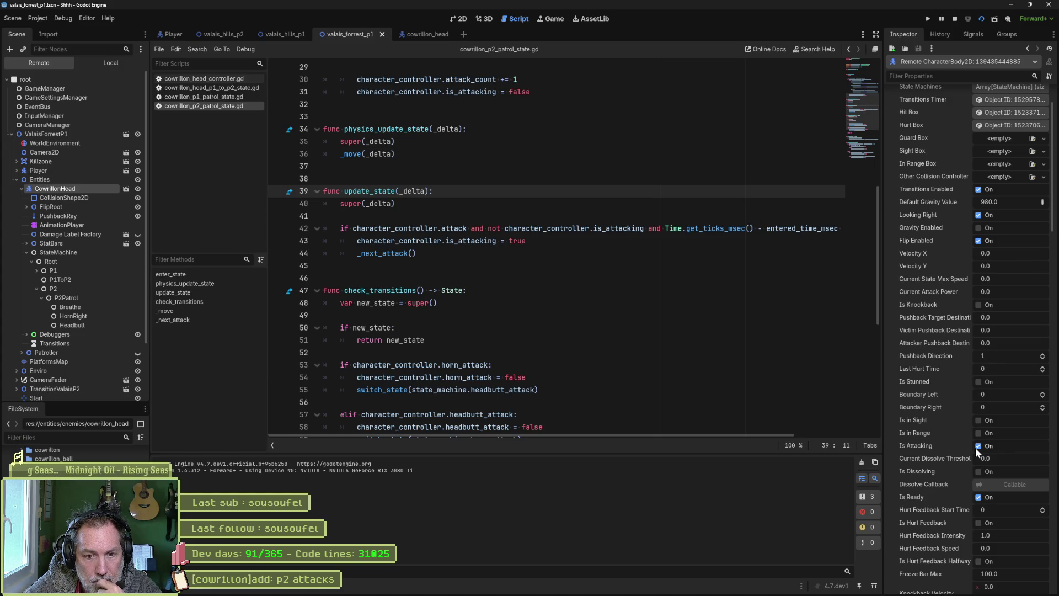
click(955, 19)
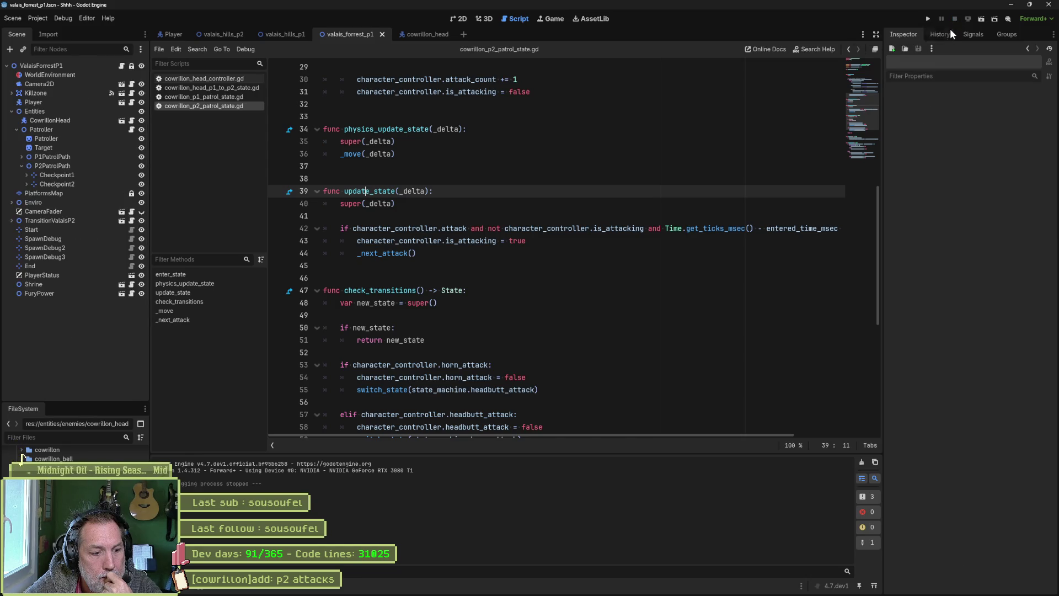
scroll(470, 220, up, 6)
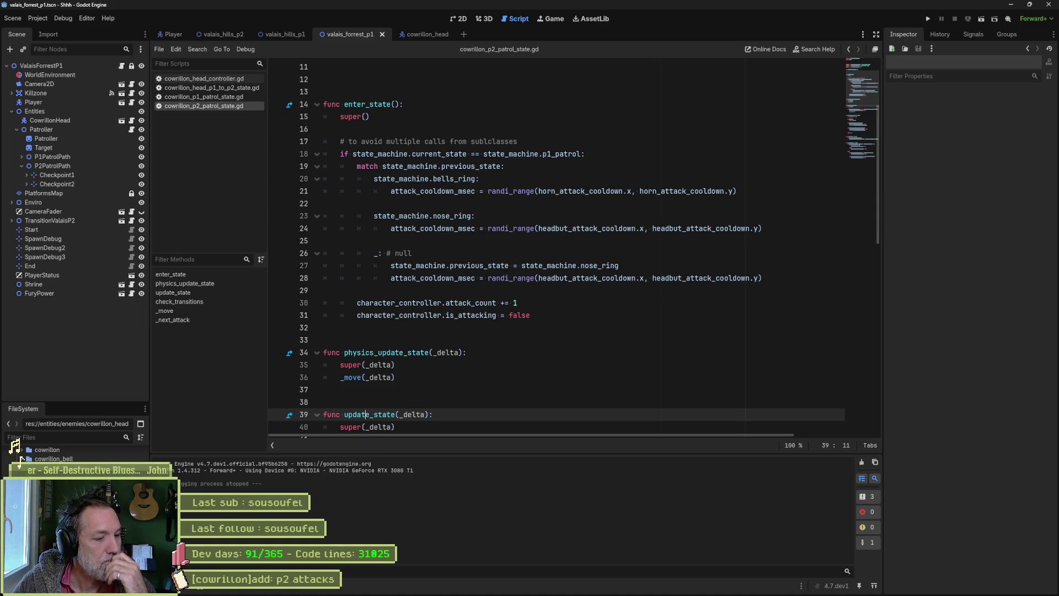
mouse_move(772, 594)
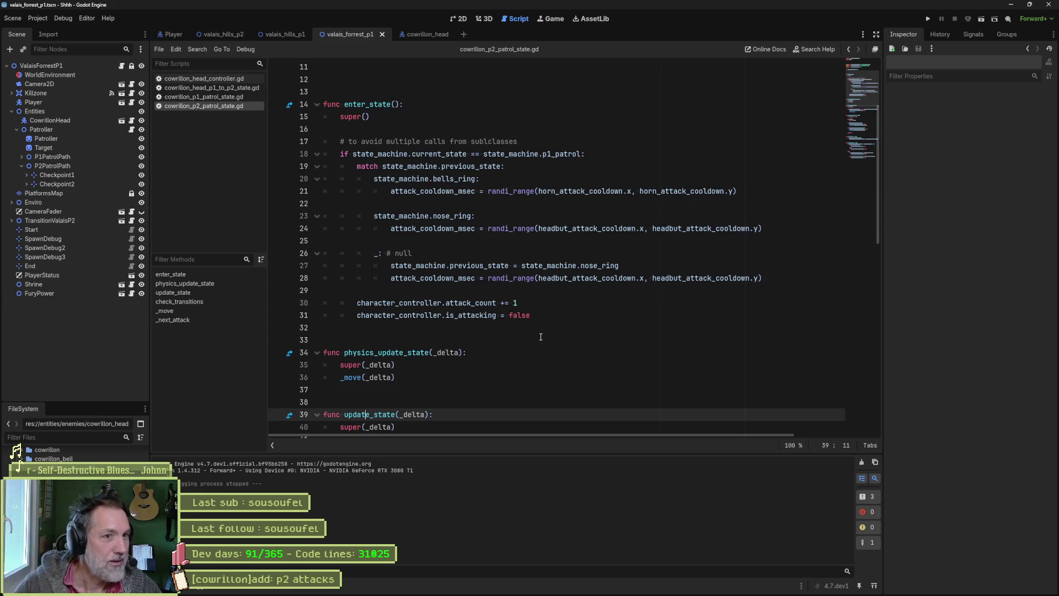
Change line 18's enter_state check from state_machine.p1_patrol to state_machine.p2_patrol
click(546, 154)
key(BackSpace)
text(2)
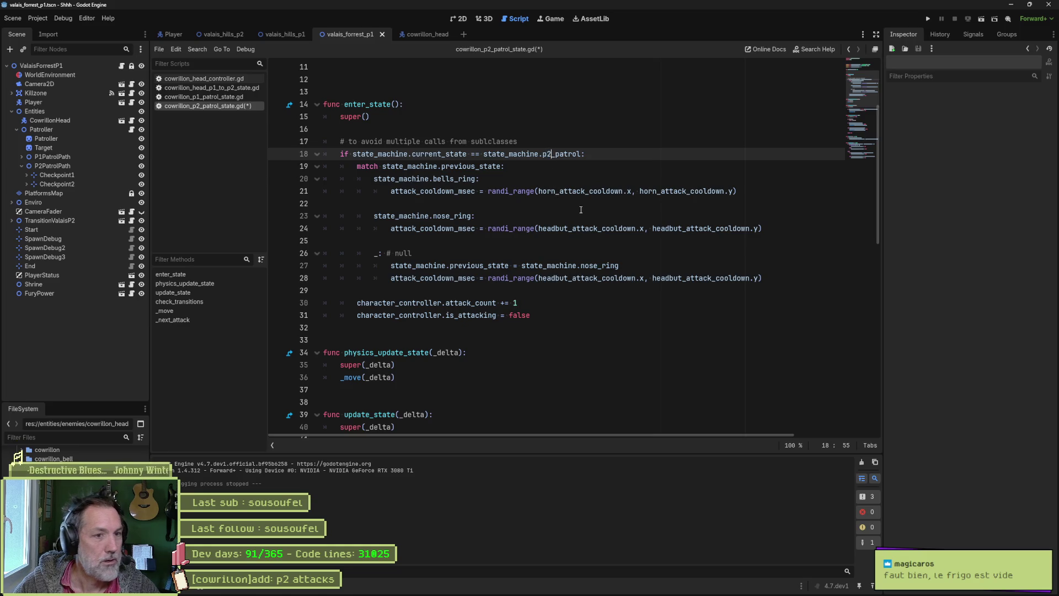
key(ctrl+z)
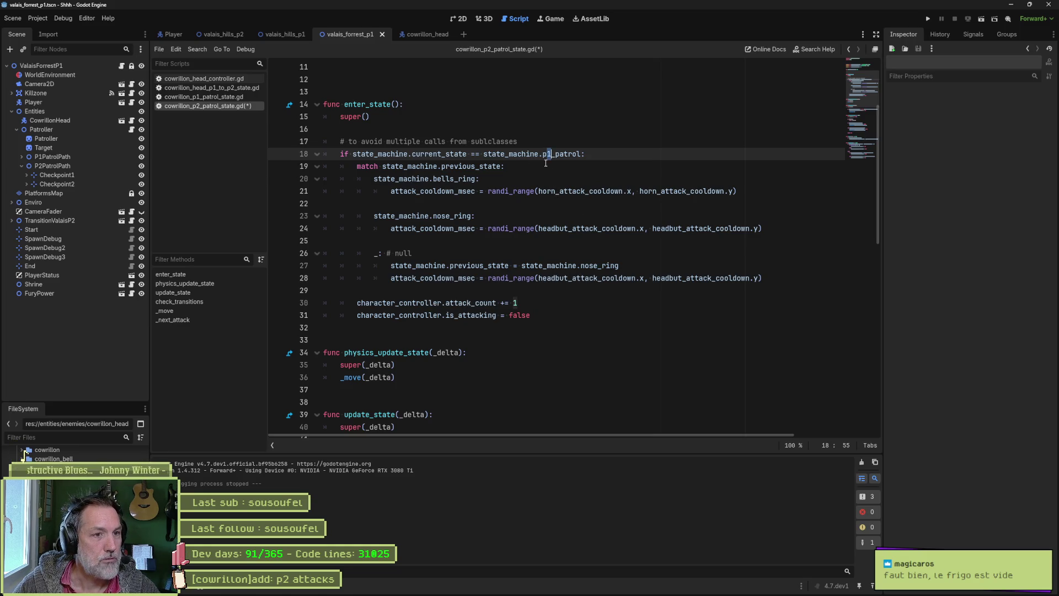
double_click(552, 154)
scroll(573, 224, down, 5)
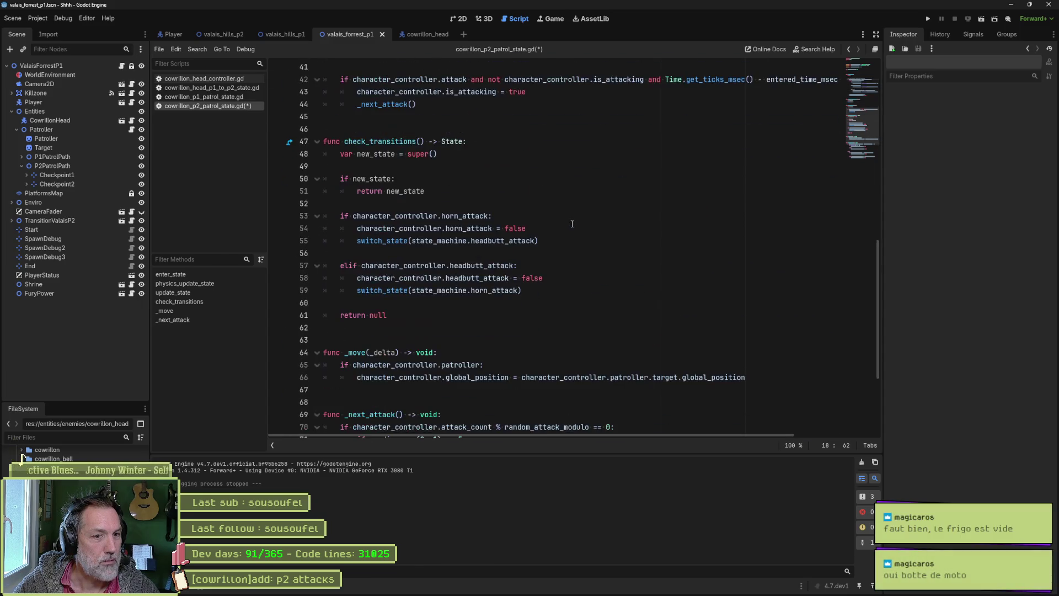
scroll(572, 224, down, 4)
scroll(572, 228, up, 17)
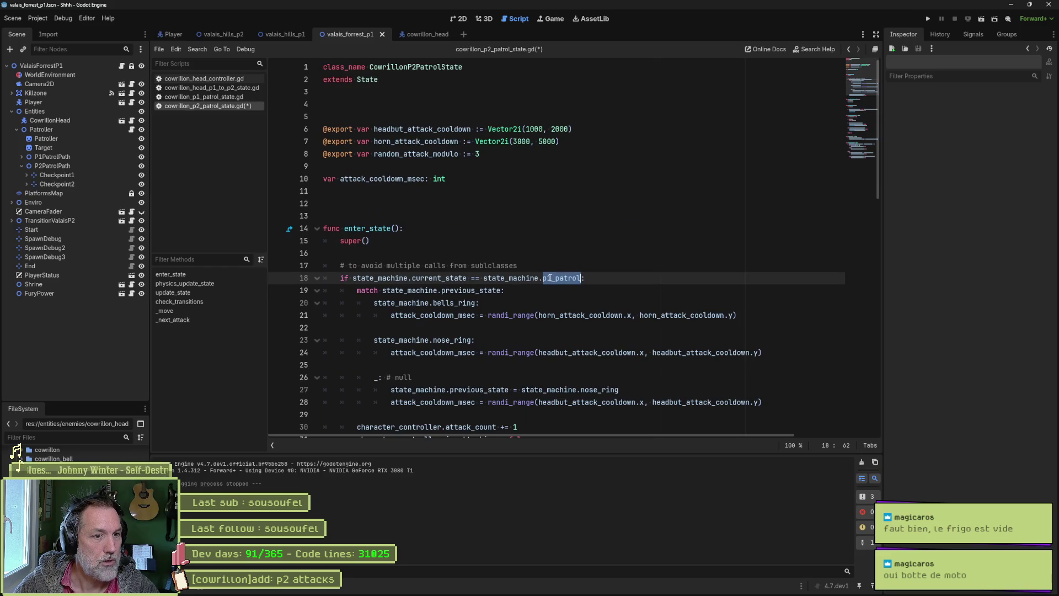
Save the script and test-run the scene until P2Patrol plays idle_p2, then stop it
key(ctrl+s)
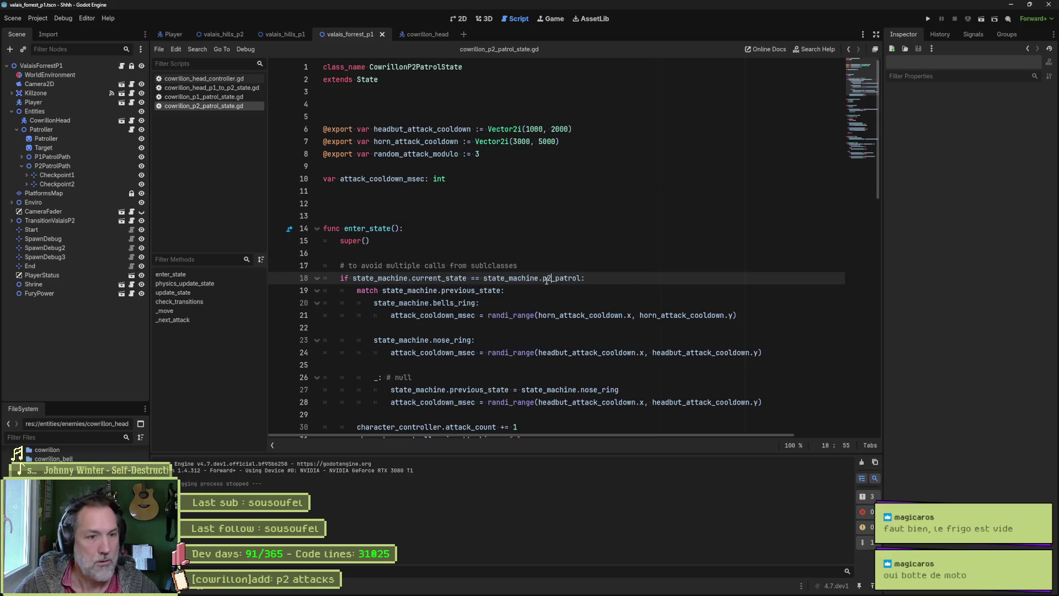
key(F6)
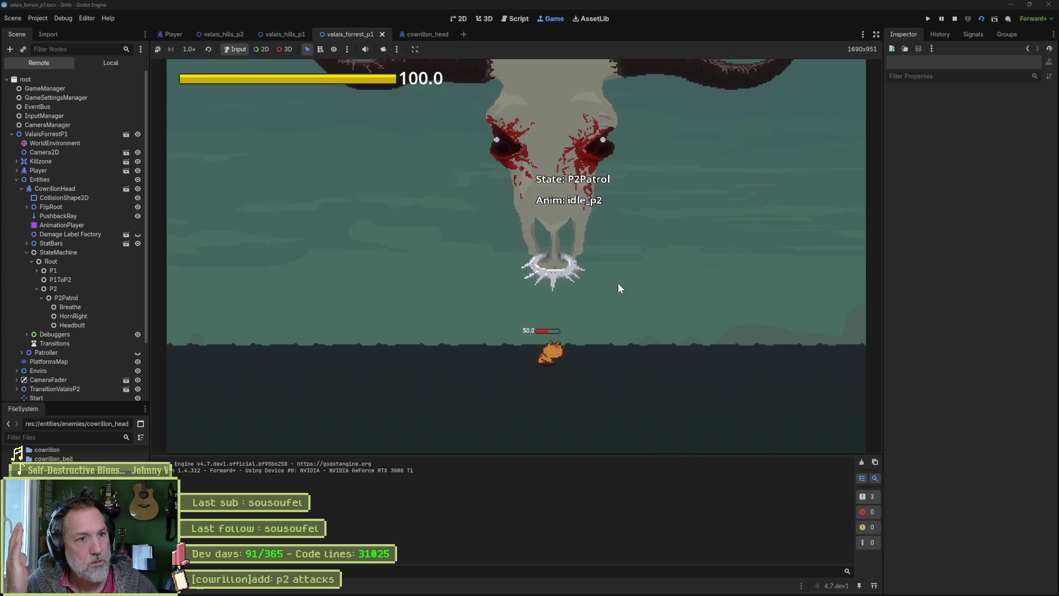
key(F8)
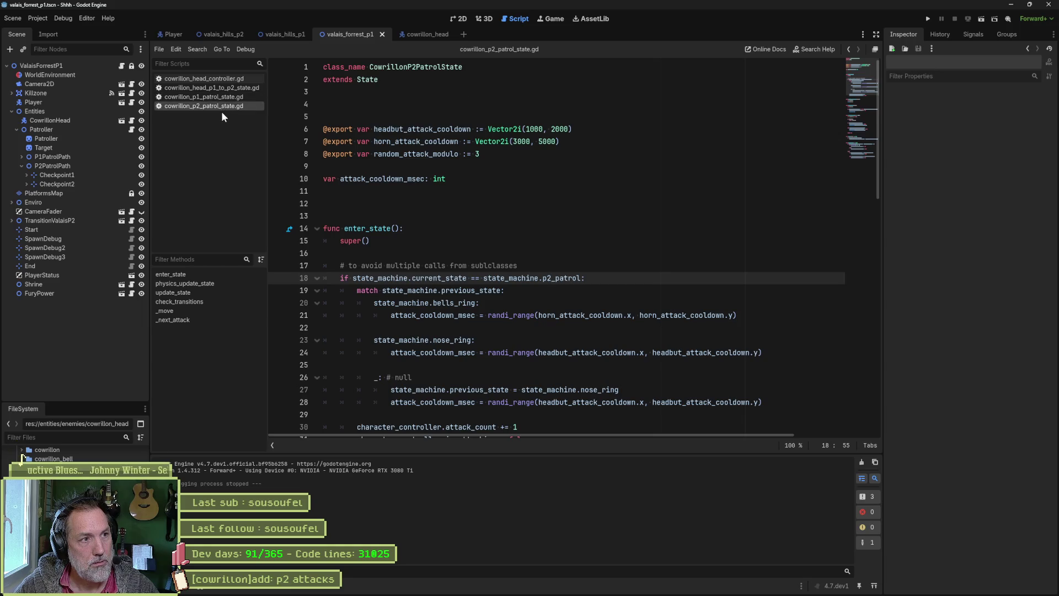
In cowrillon_head_p1_to_p2_state.gd, add an enter_state function calling super() above exit_state
click(237, 87)
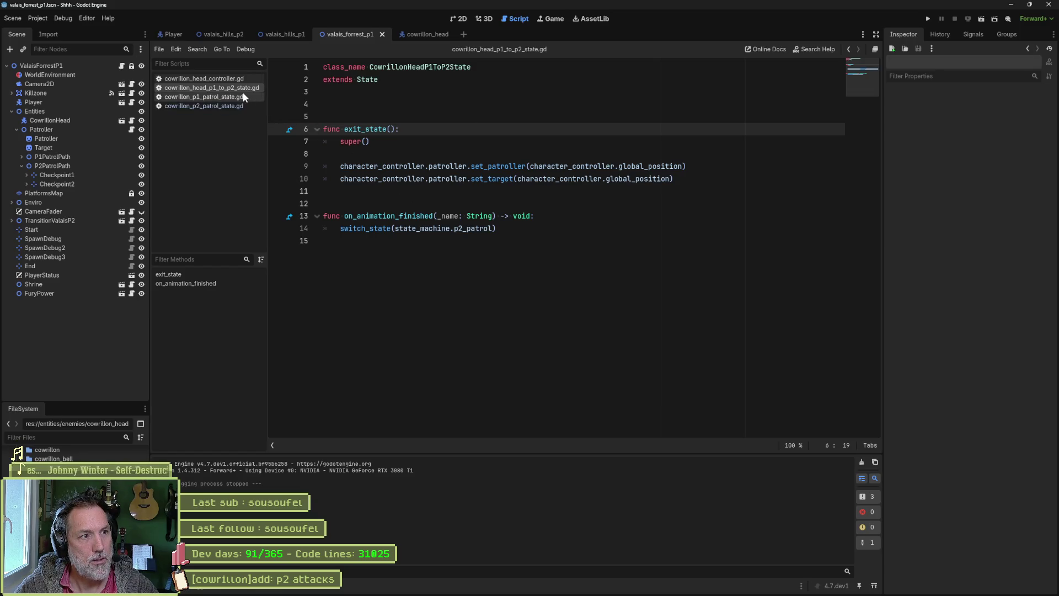
click(390, 122)
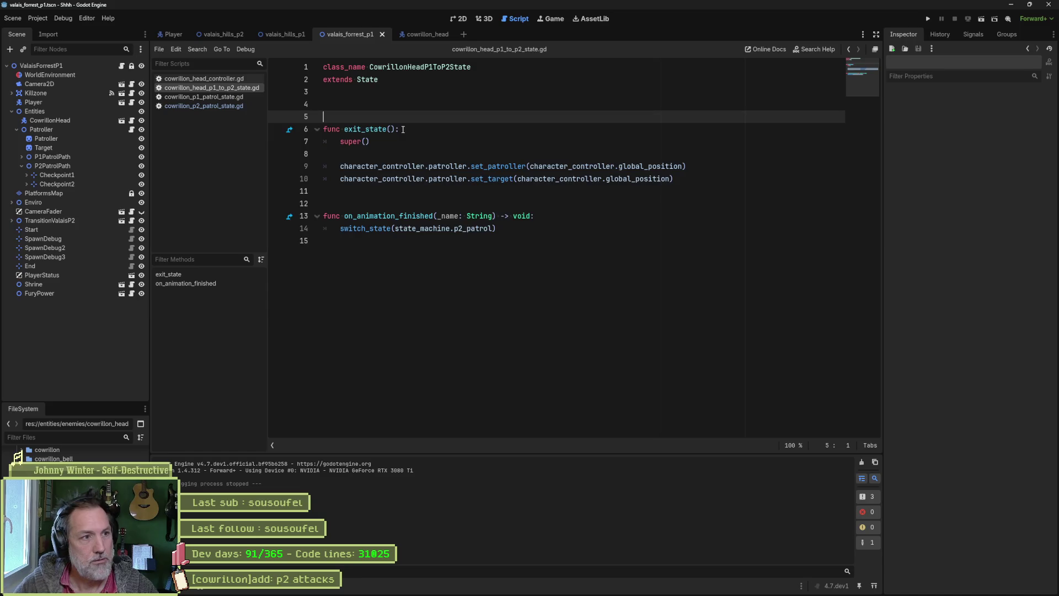
key(Return)
key(Return)
key(Return)
click(403, 129)
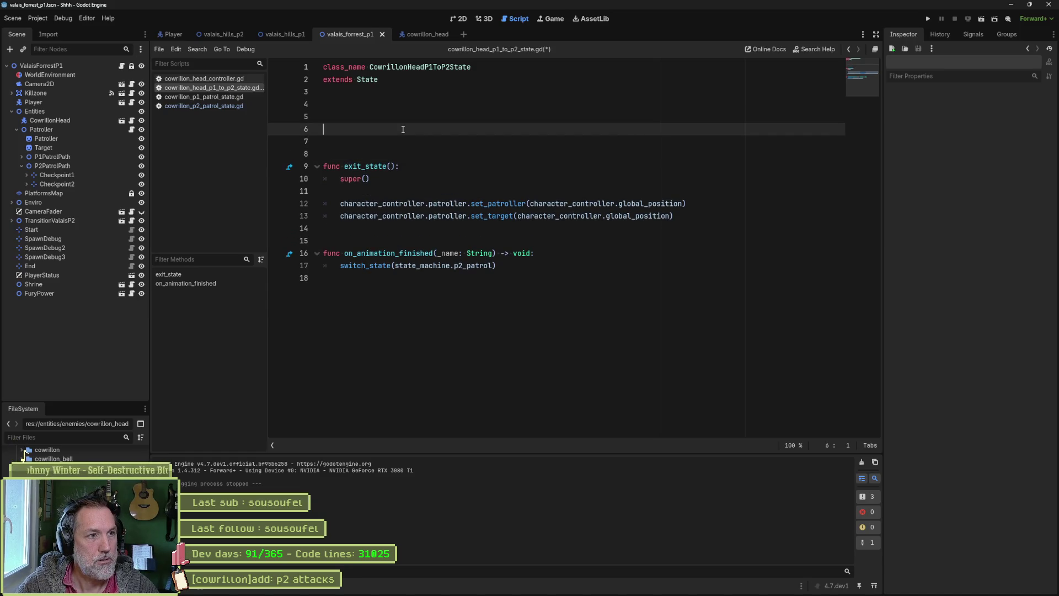
text(func ent)
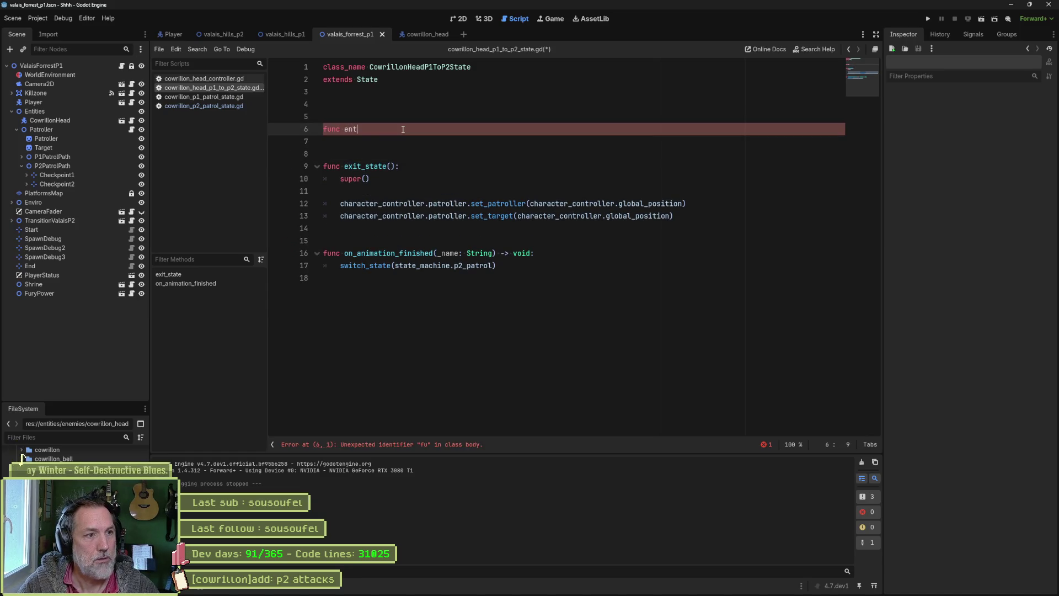
key(Return)
key(Return)
text(state():)
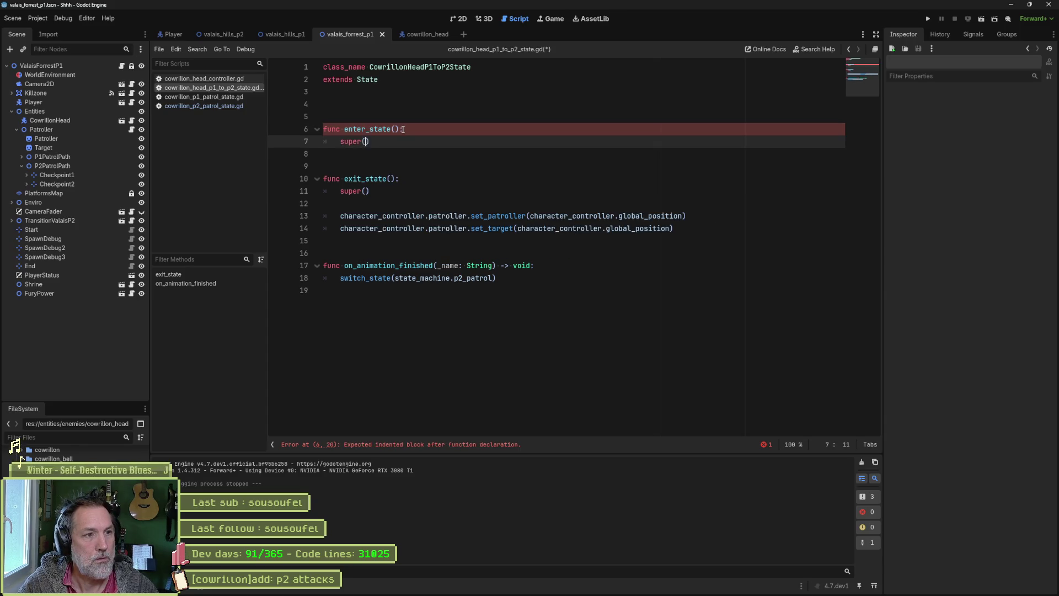
text())
key(Return)
Set is_attacking = false in the new function's body, save, and run the scene
text(cha)
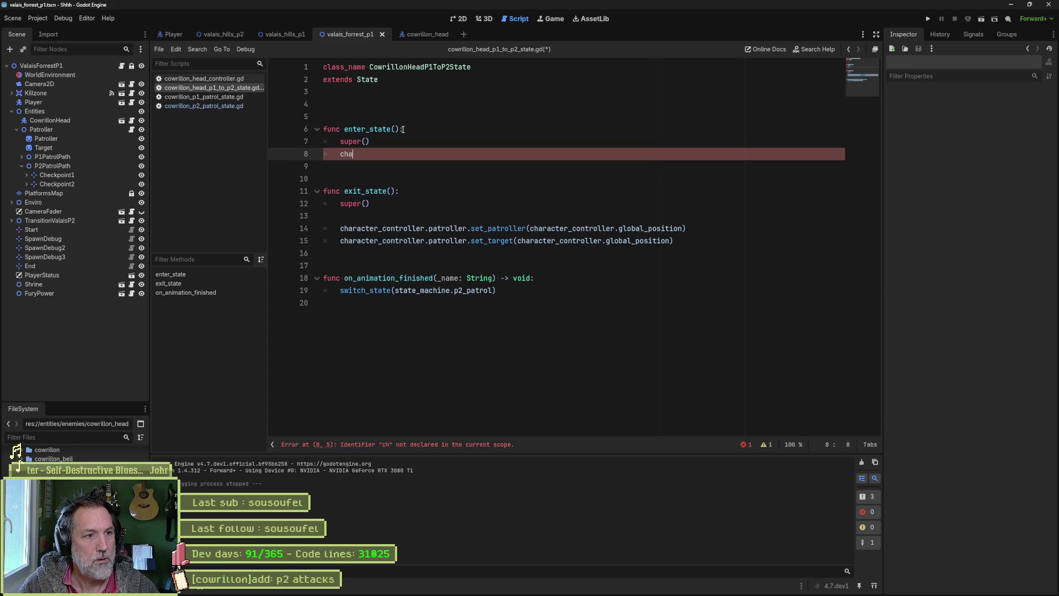
key(BackSpace)
key(BackSpace)
key(BackSpace)
text(is)
key(Return)
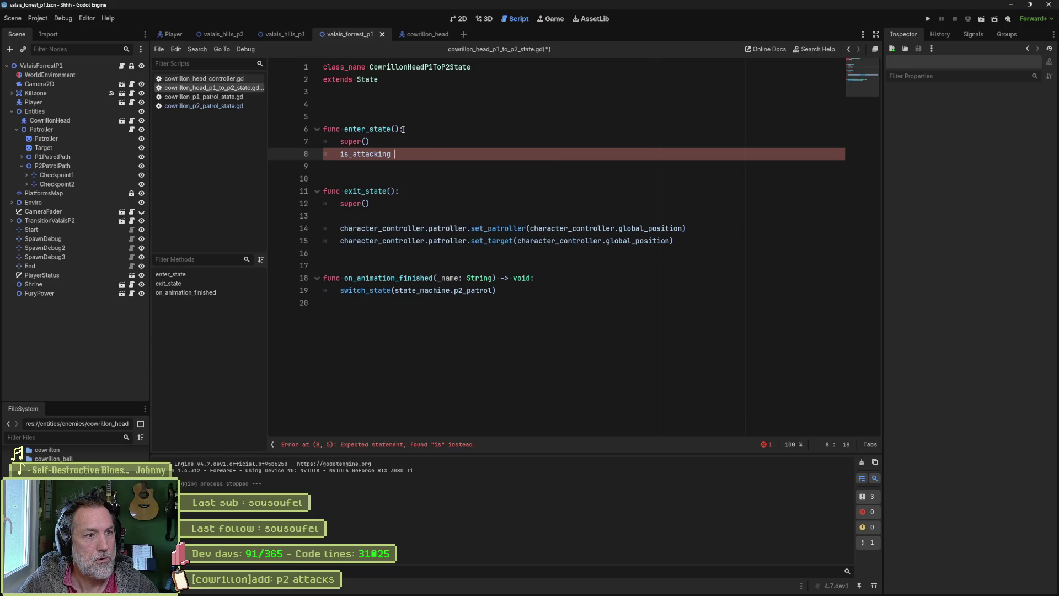
text(= false)
key(ctrl+s)
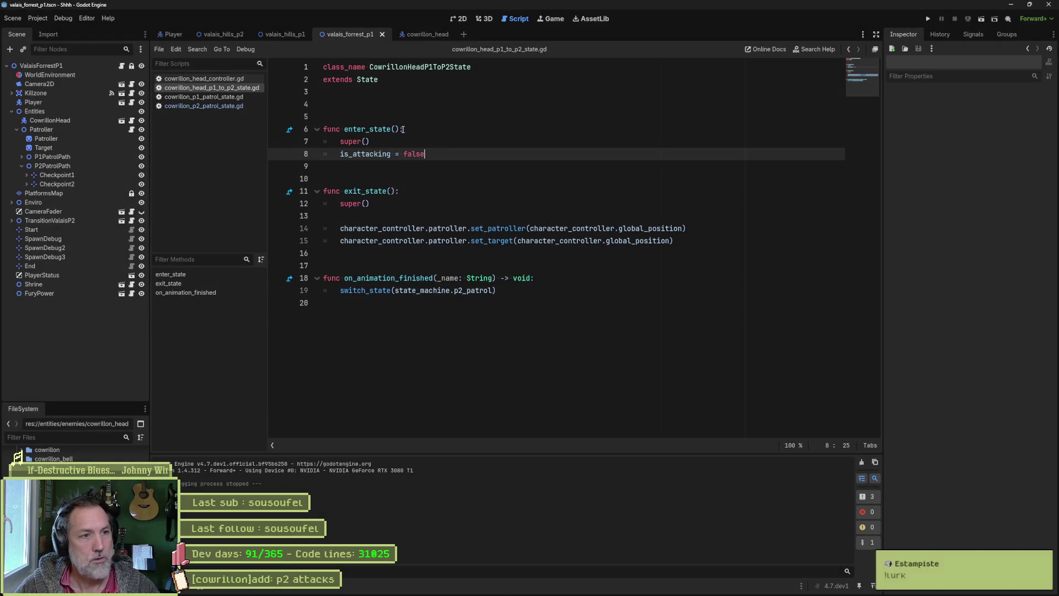
key(Up)
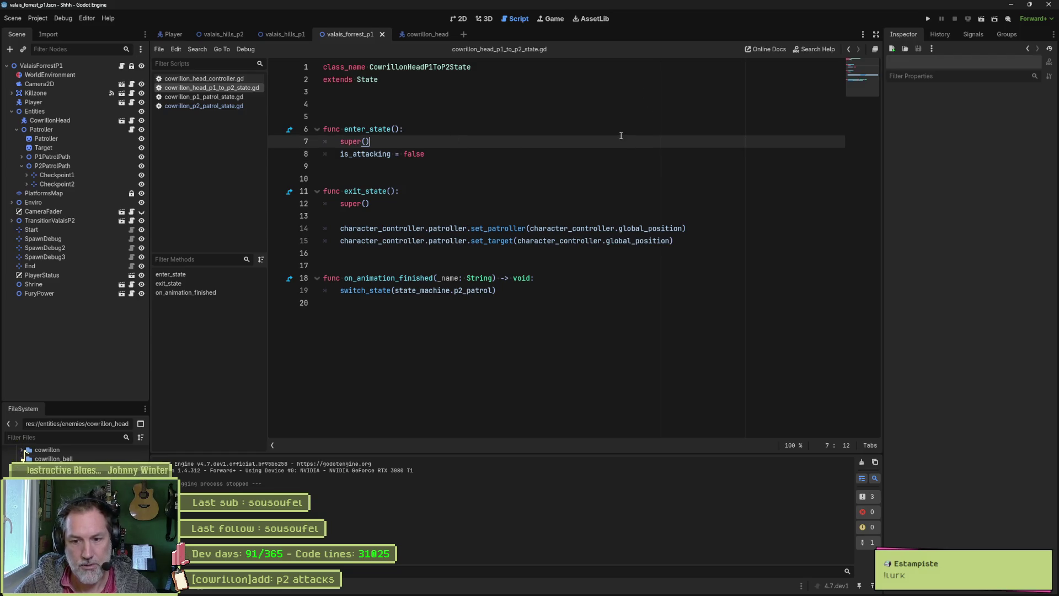
key(F6)
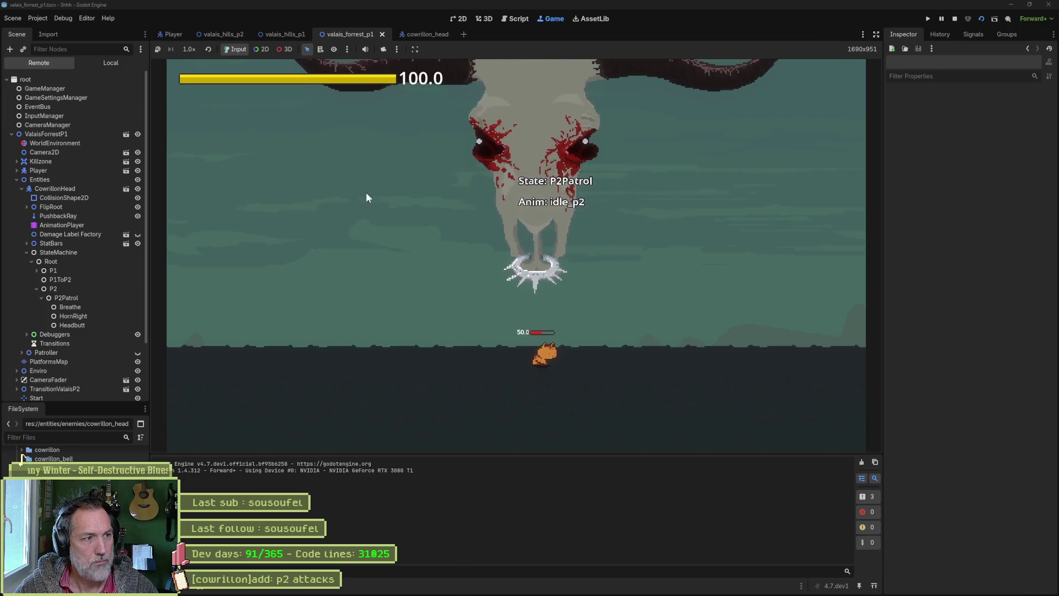
Select P2 and then CowrillonHead in the Remote tree to view the head's live properties
click(65, 285)
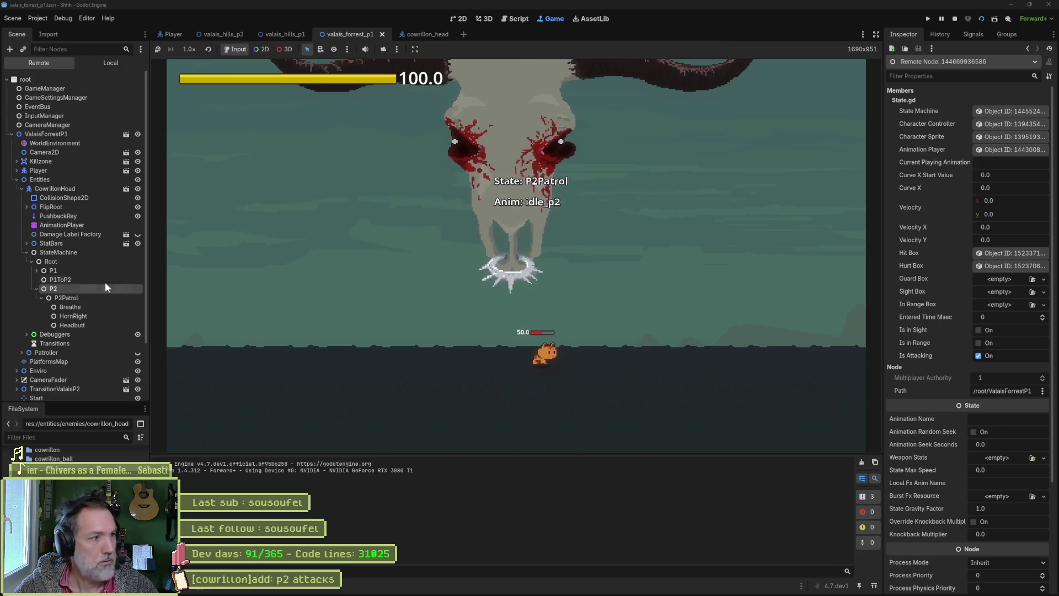
click(71, 188)
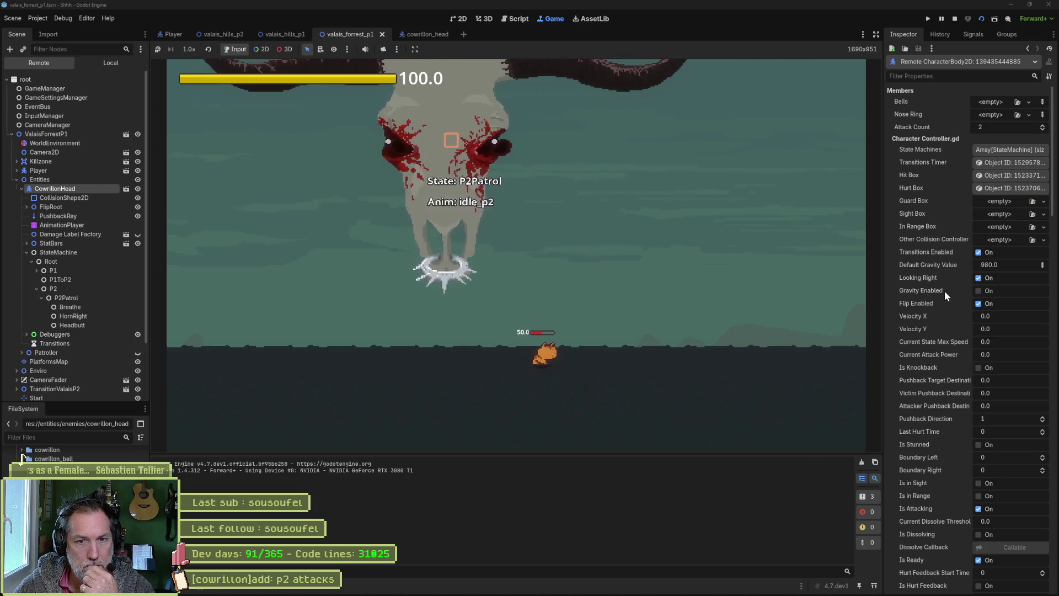
scroll(943, 295, down, 3)
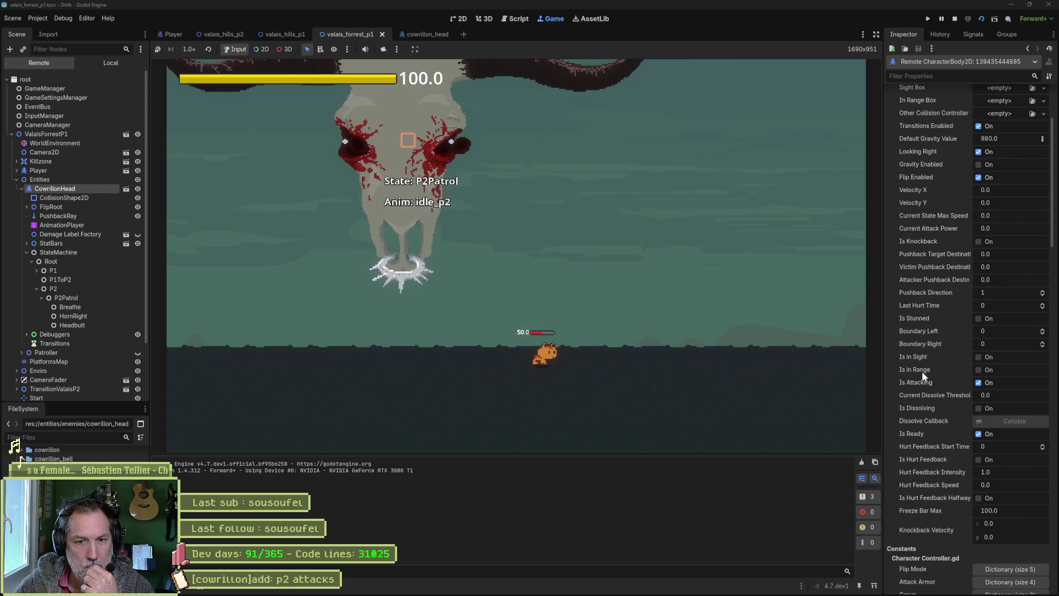
Try switching off the head's Is Attacking checkbox several times, then stop the game
click(978, 383)
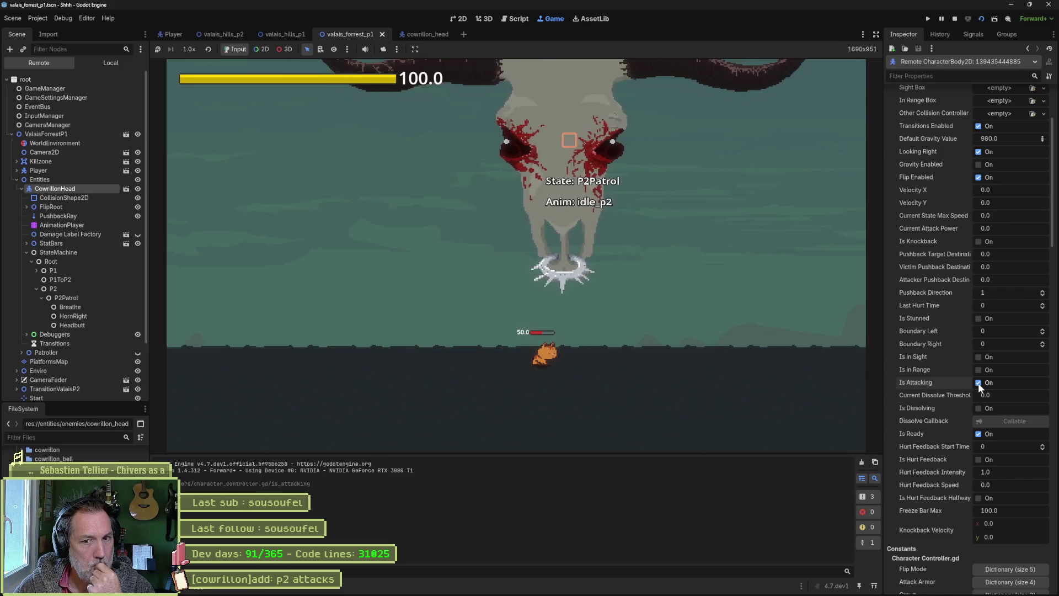
click(978, 383)
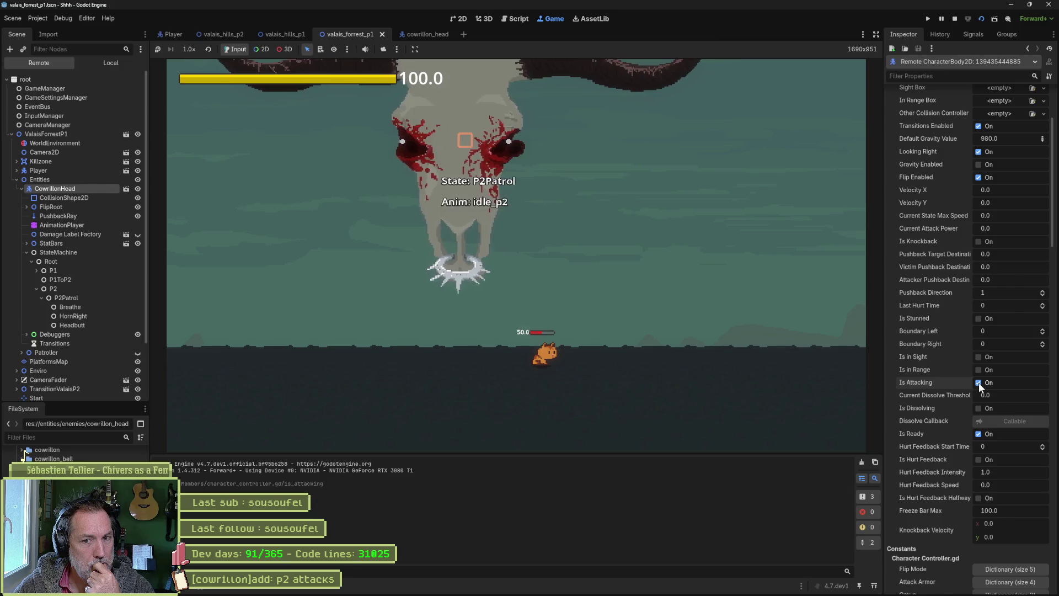
click(978, 382)
click(978, 382)
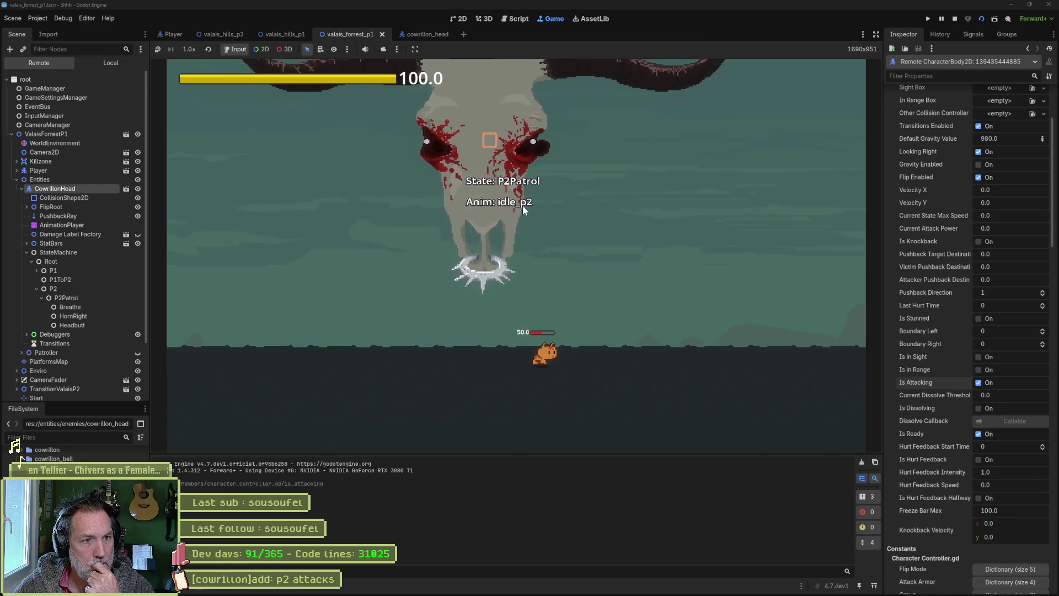
click(955, 20)
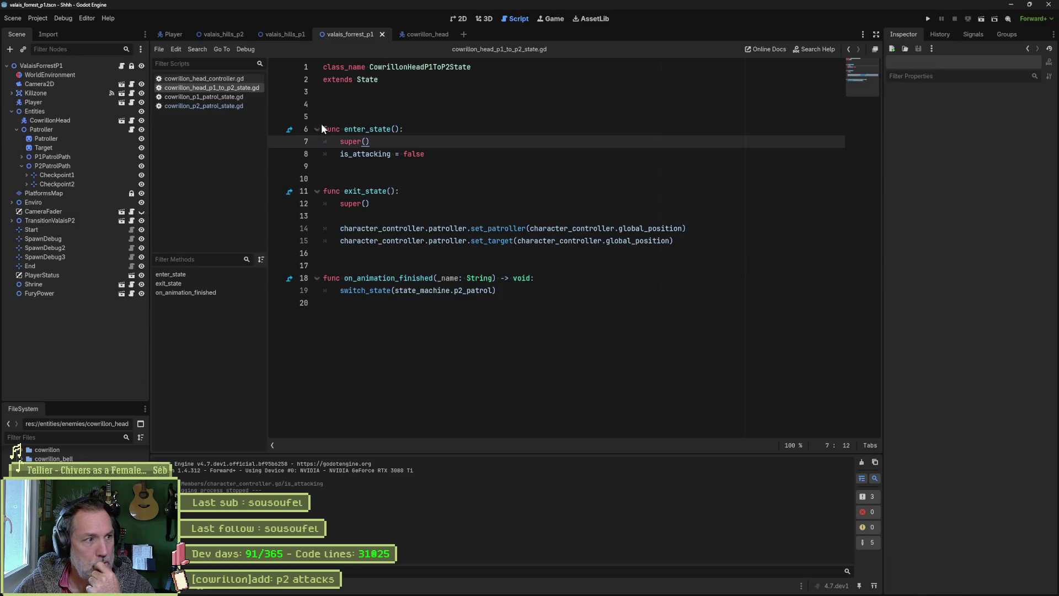
Open the P2Patrol state's script from the cowrillon_head scene tree
click(416, 34)
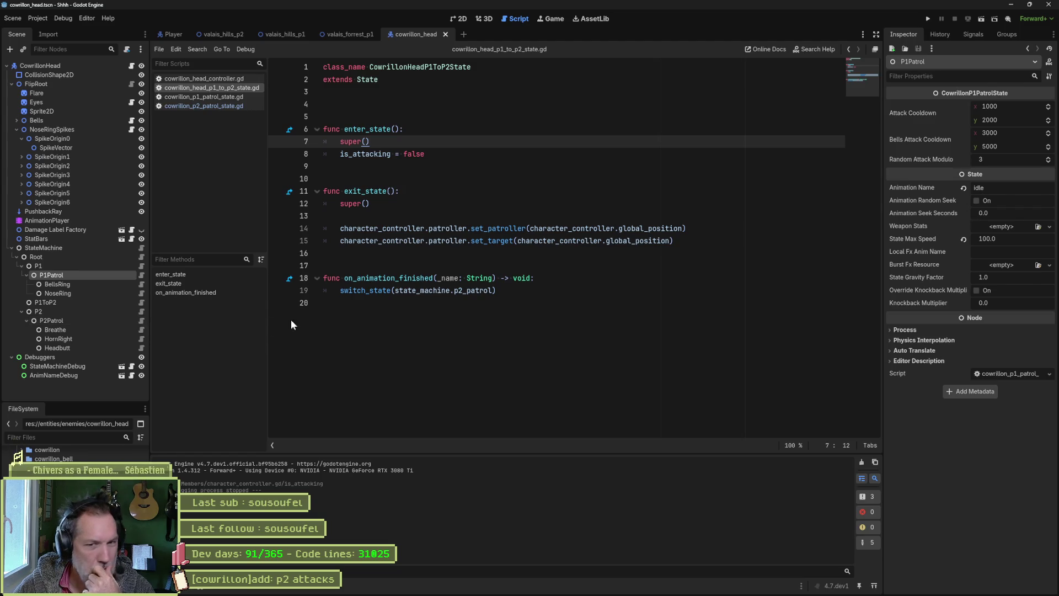
click(87, 329)
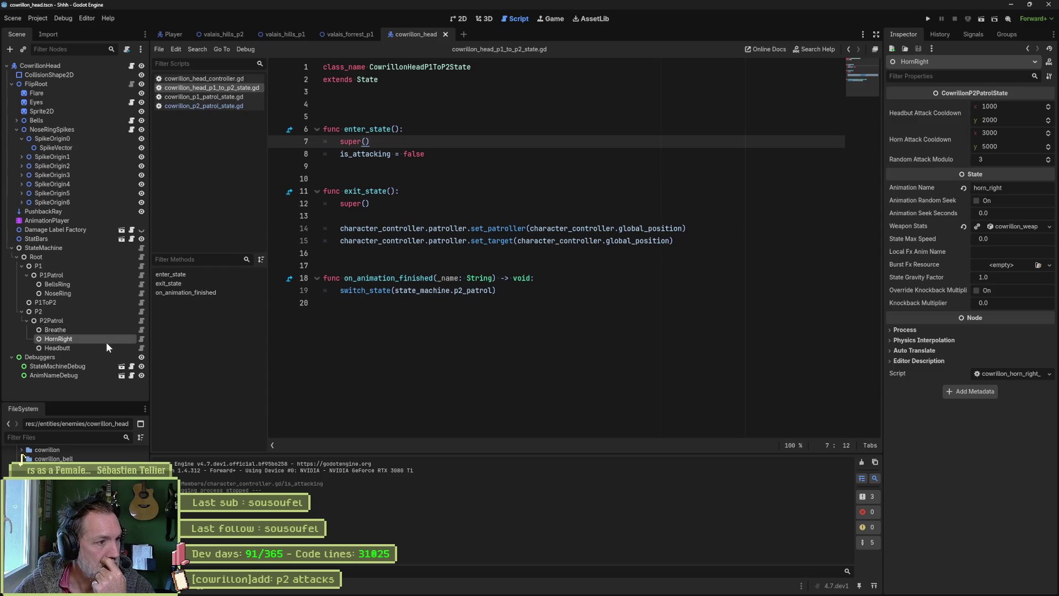
click(112, 321)
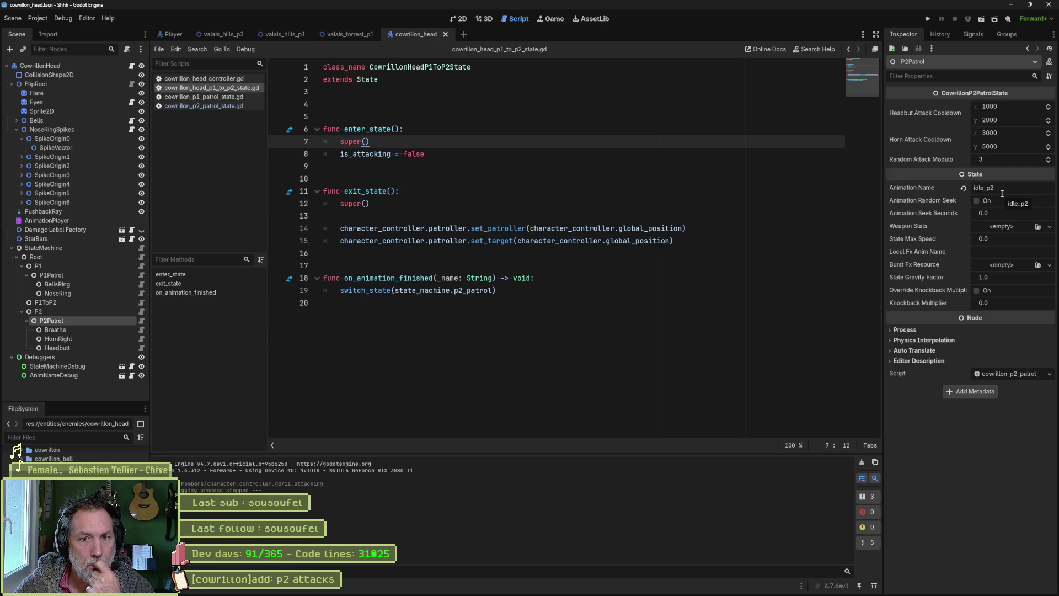
click(141, 322)
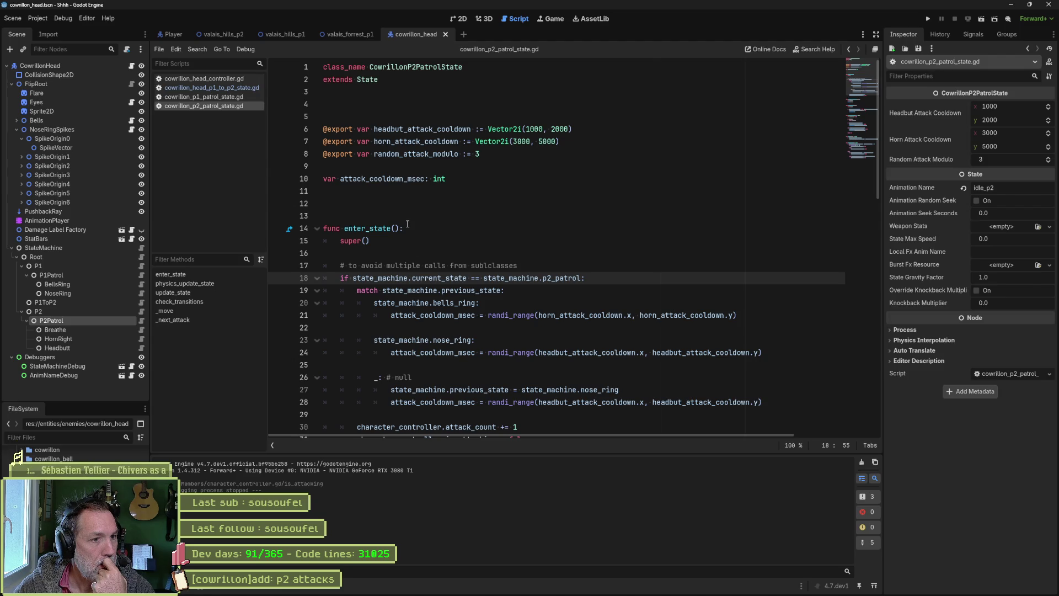
Add 'is_attacking = false' under super() in enter_state, save, and run the valais_forrest_p1 scene
scroll(408, 224, down, 3)
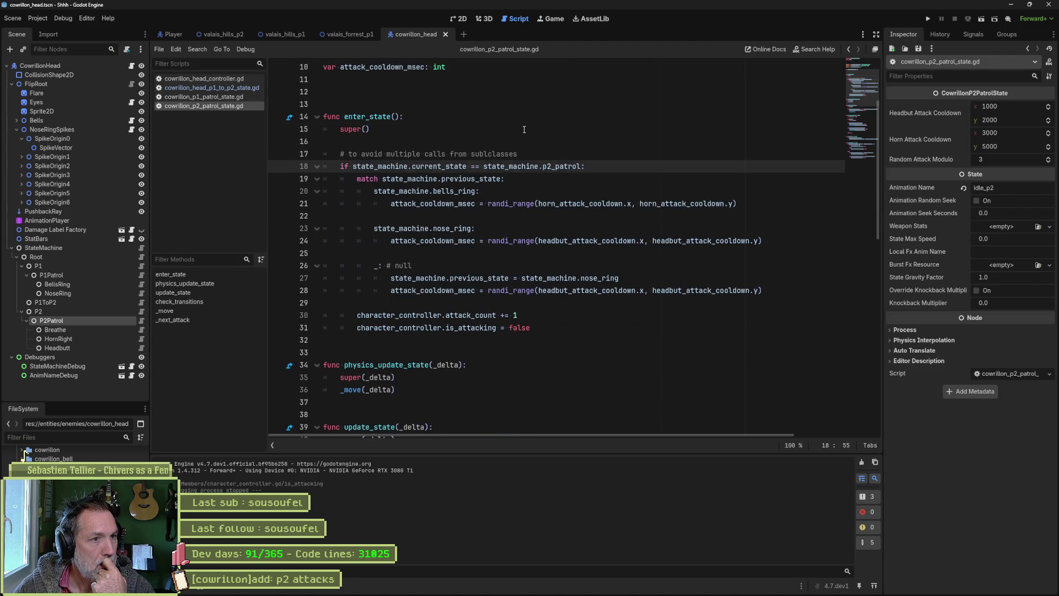
key(Up)
key(Up)
key(Up)
key(Return)
key(Return)
text(is_)
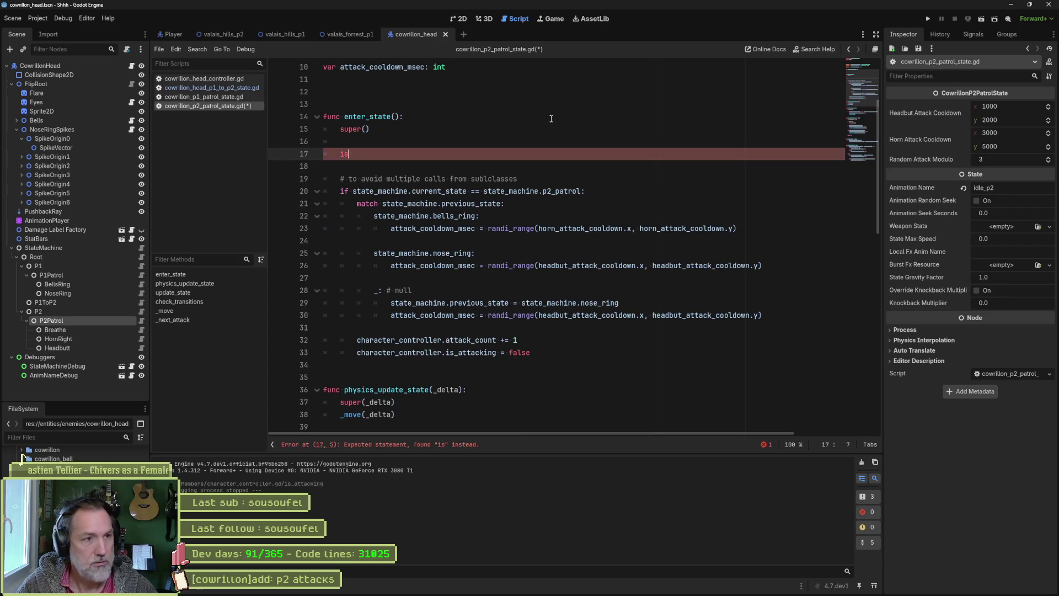
key(Return)
text(= false)
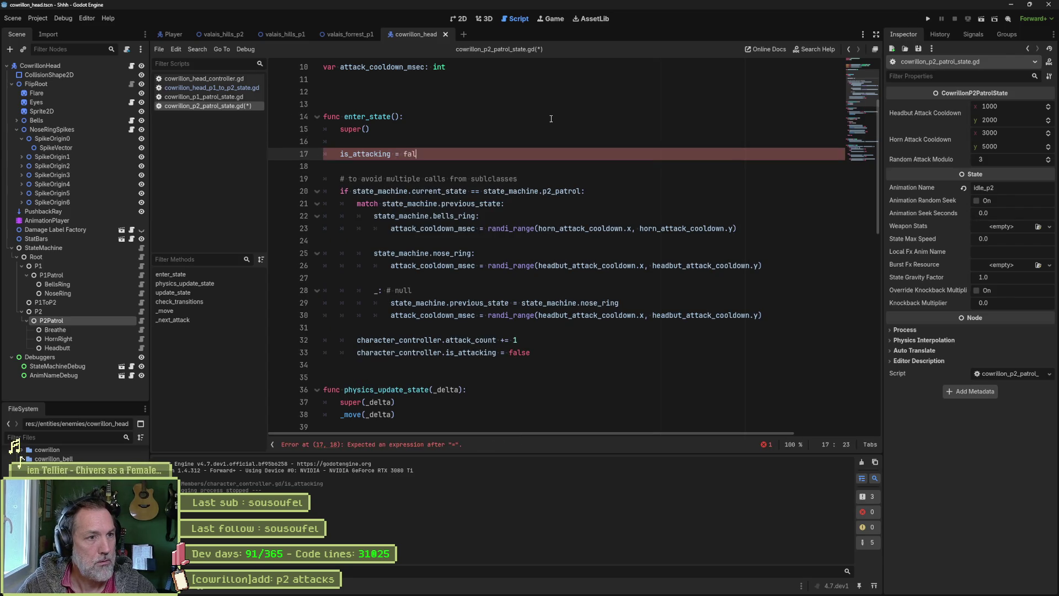
key(ctrl+s)
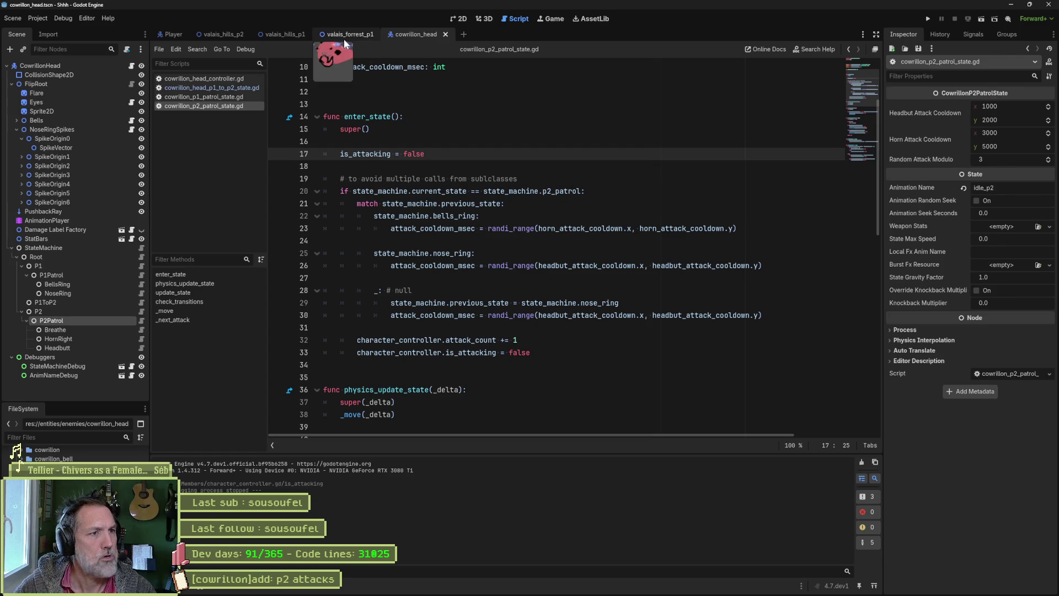
click(348, 38)
key(F6)
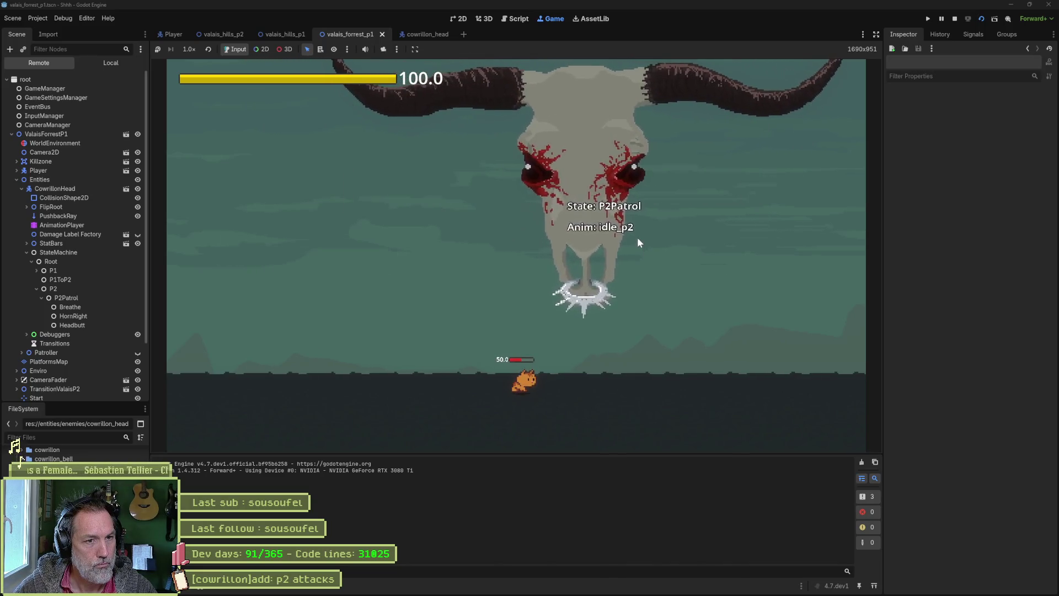
click(70, 190)
scroll(942, 281, down, 5)
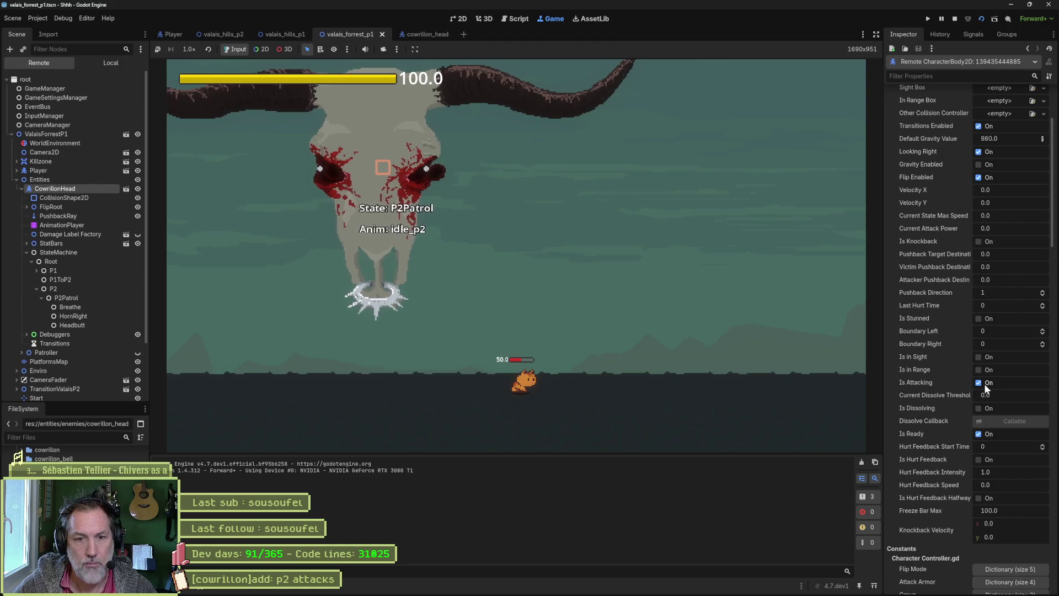
scroll(981, 382, down, 7)
scroll(964, 392, down, 2)
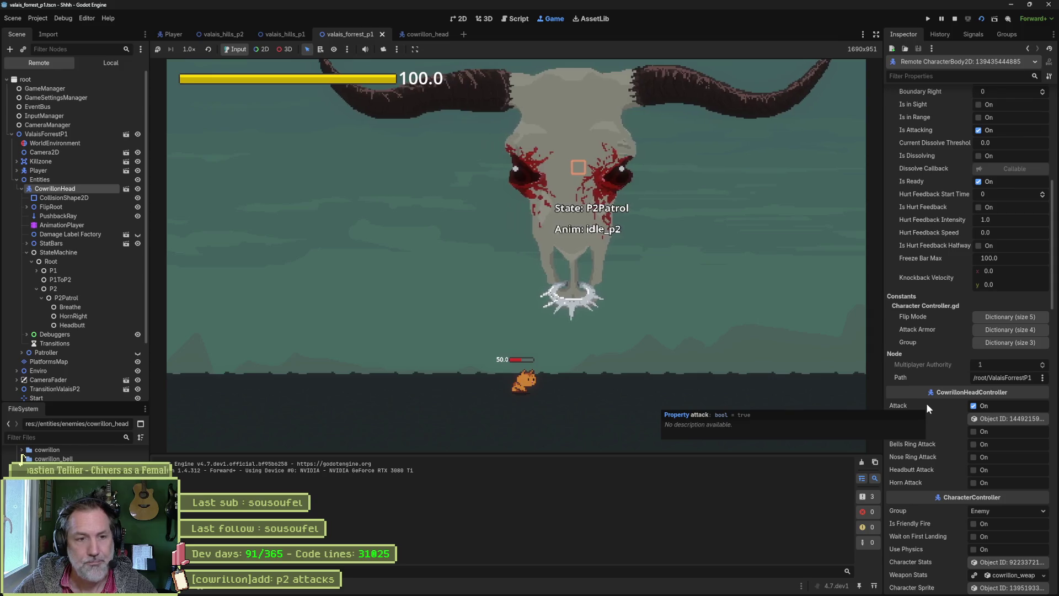
key(F8)
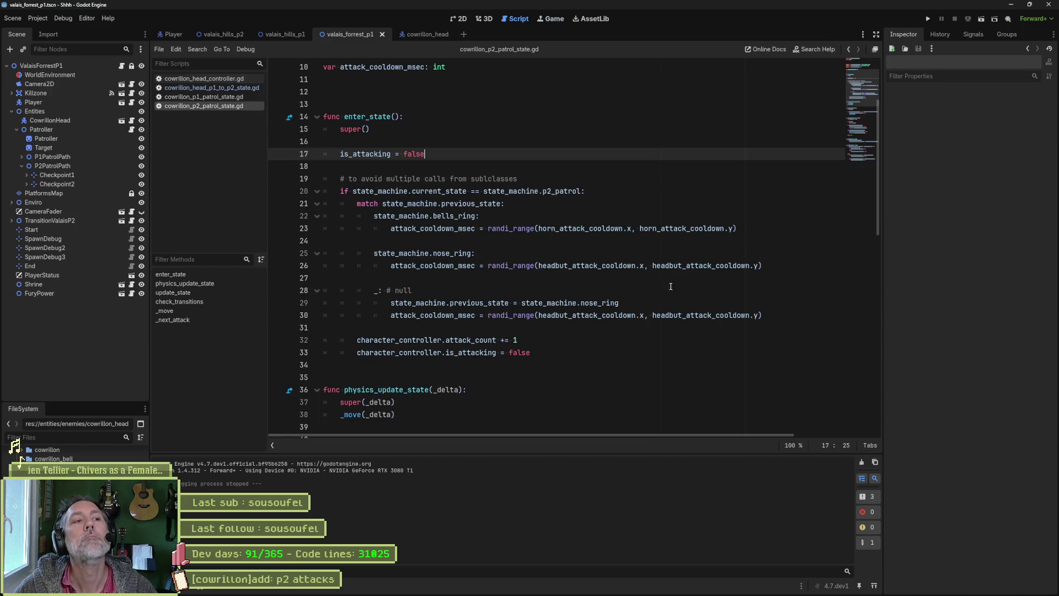
Copy the 'character_controller.' prefix from the is_attacking definition in state.gd
ctrl+click(375, 156)
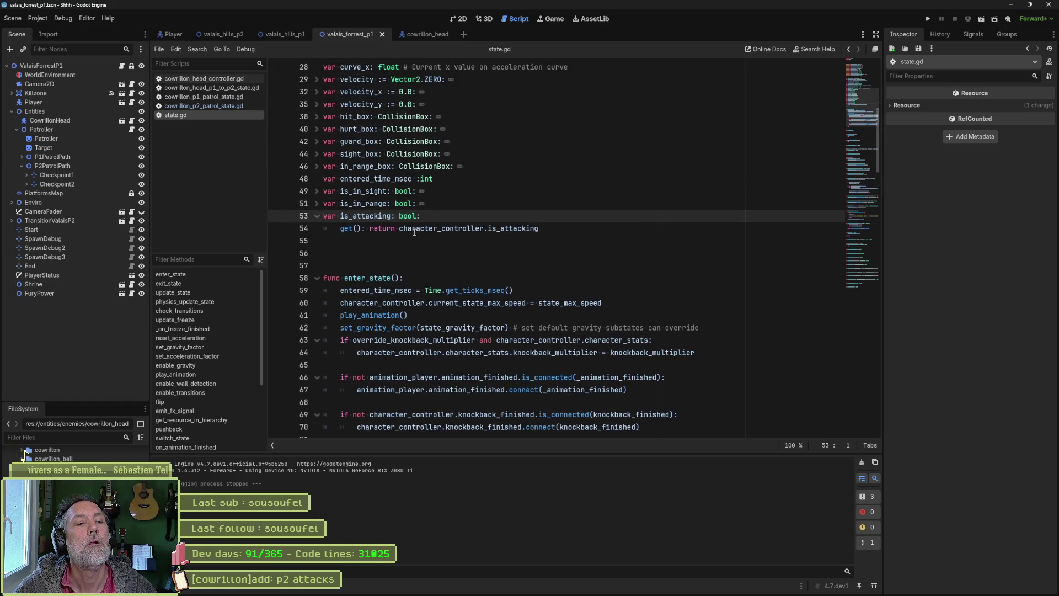
mouse_move(506, 228)
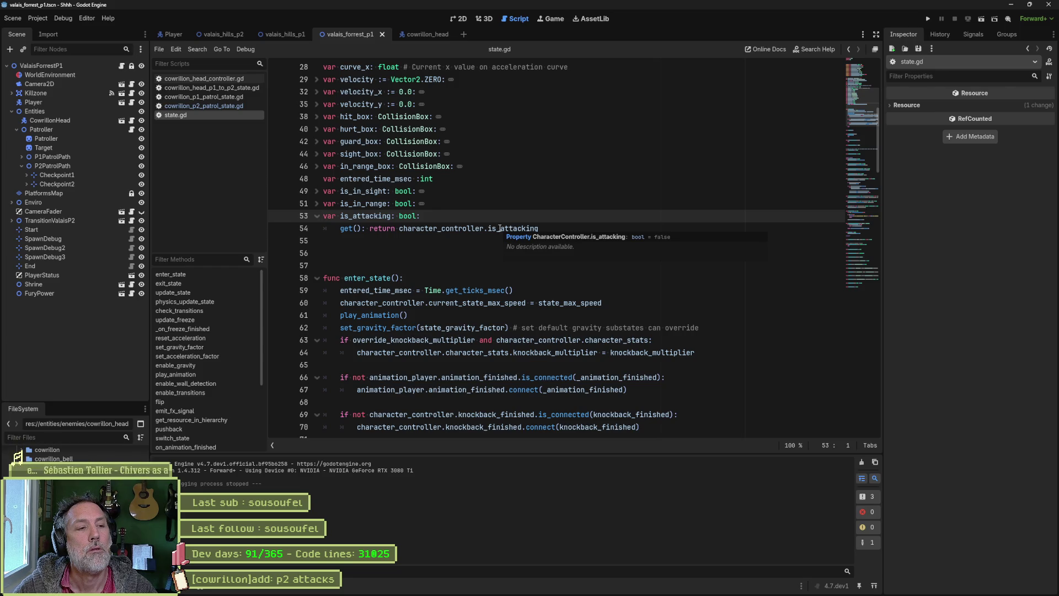
drag(398, 229, 490, 232)
key(ctrl+c)
key(alt+Left)
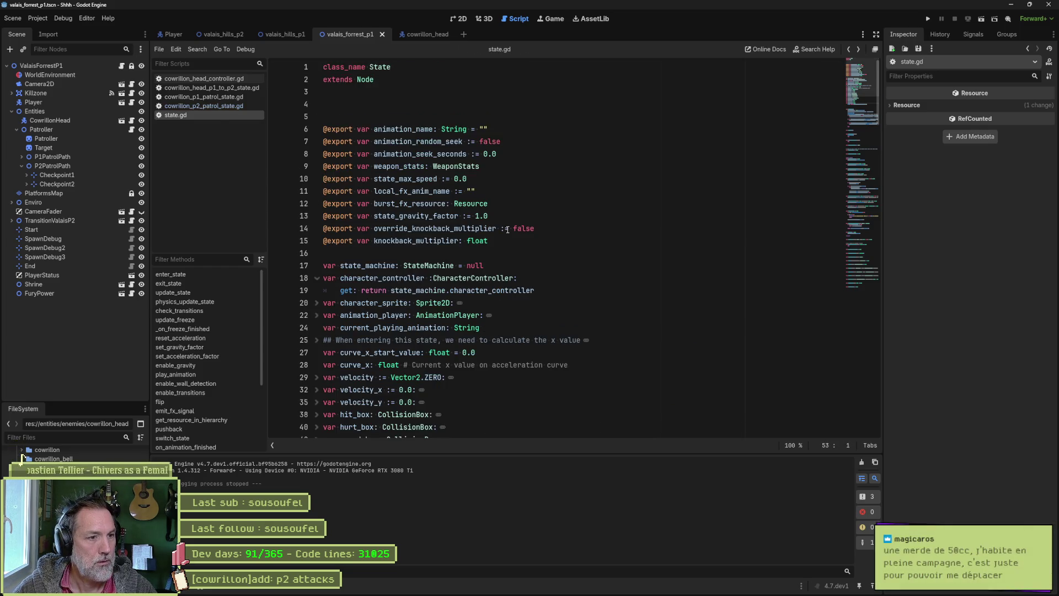
key(alt+Left)
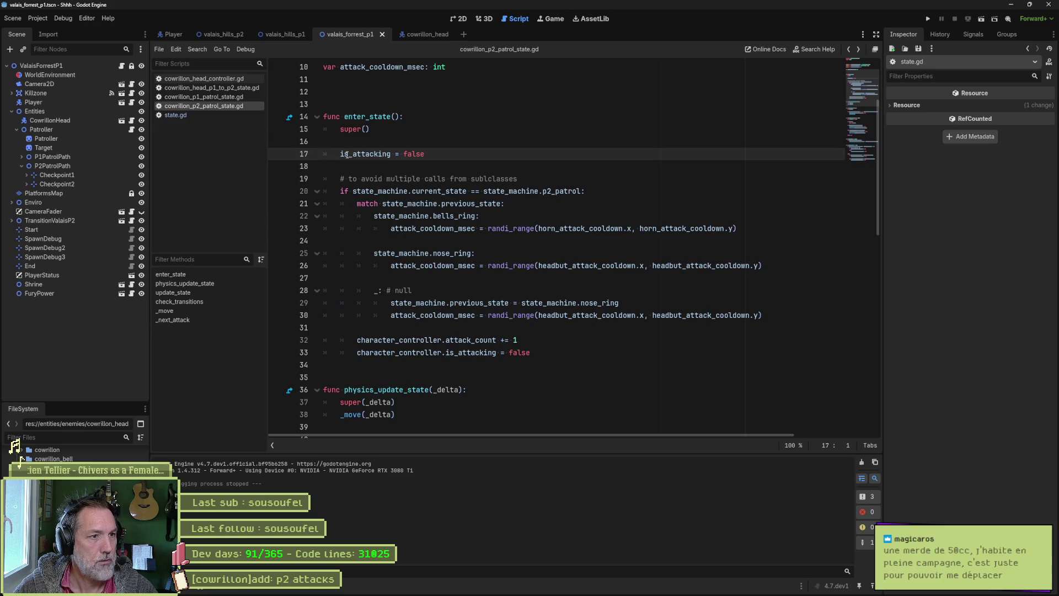
Prefix line 17's is_attacking with 'character_controller.' and run the scene
click(340, 153)
key(ctrl+v)
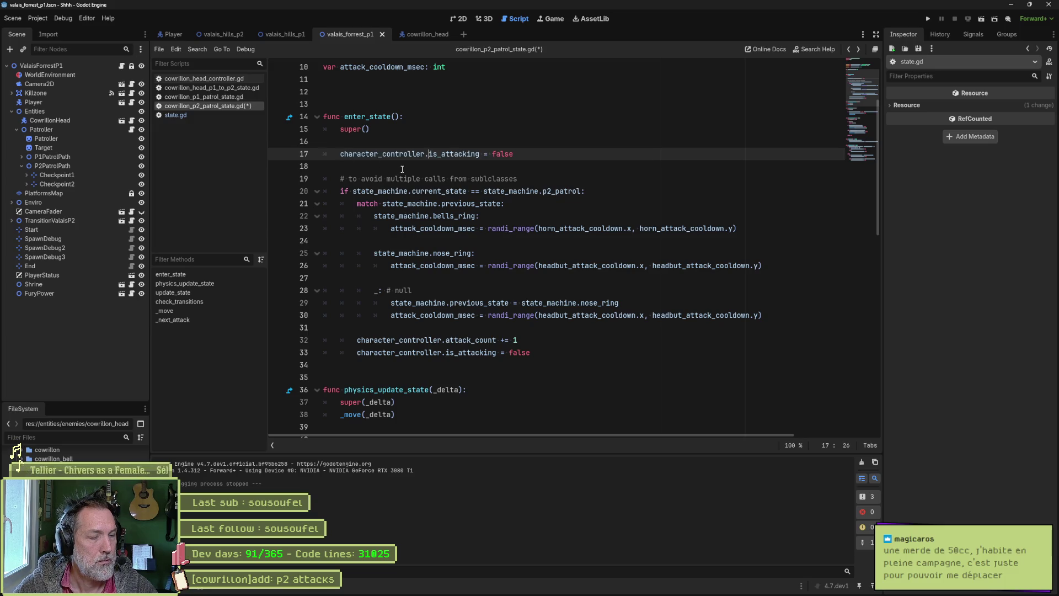
key(F6)
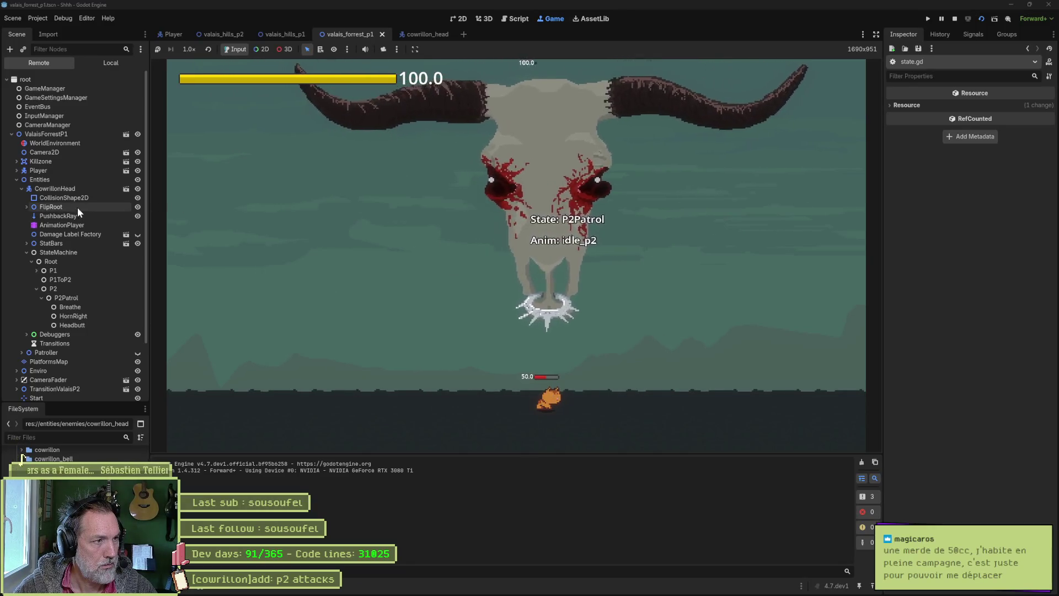
Check the live CowrillonHead's Is Attacking value in the Inspector, then stop the game
click(76, 190)
scroll(945, 312, down, 5)
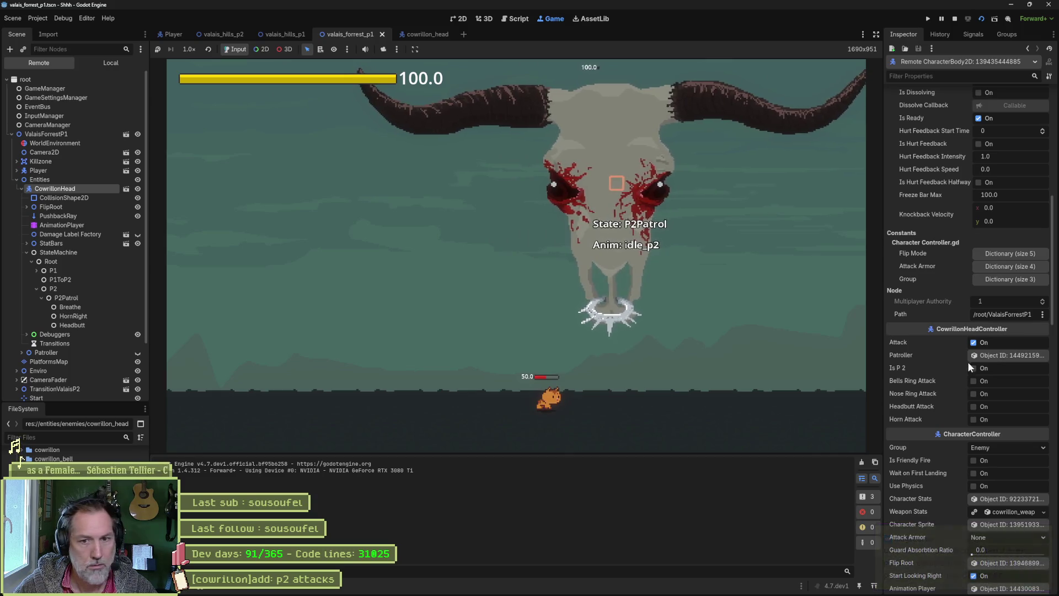
scroll(961, 209, up, 3)
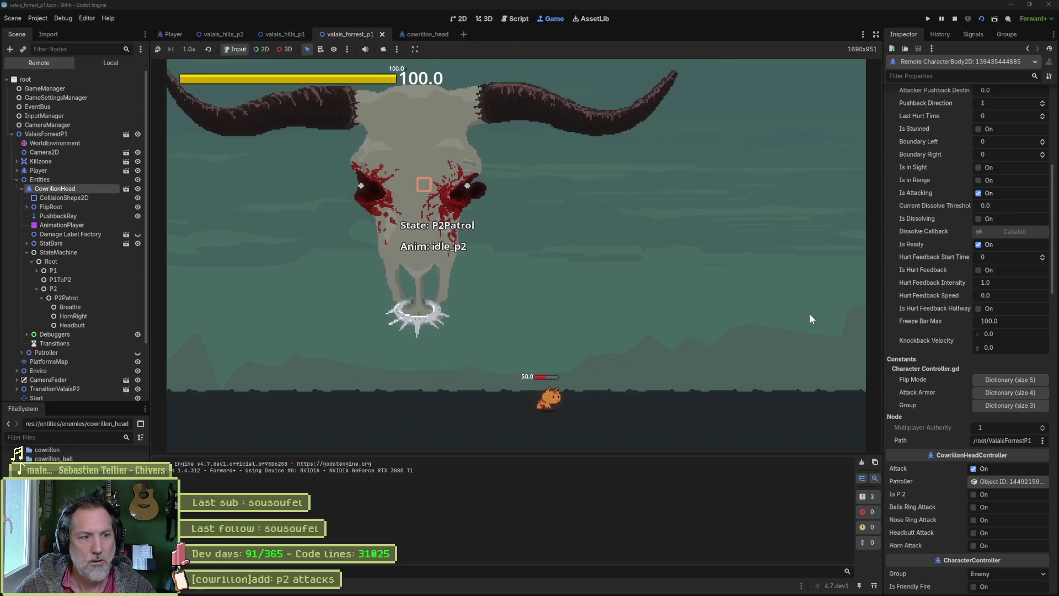
key(F8)
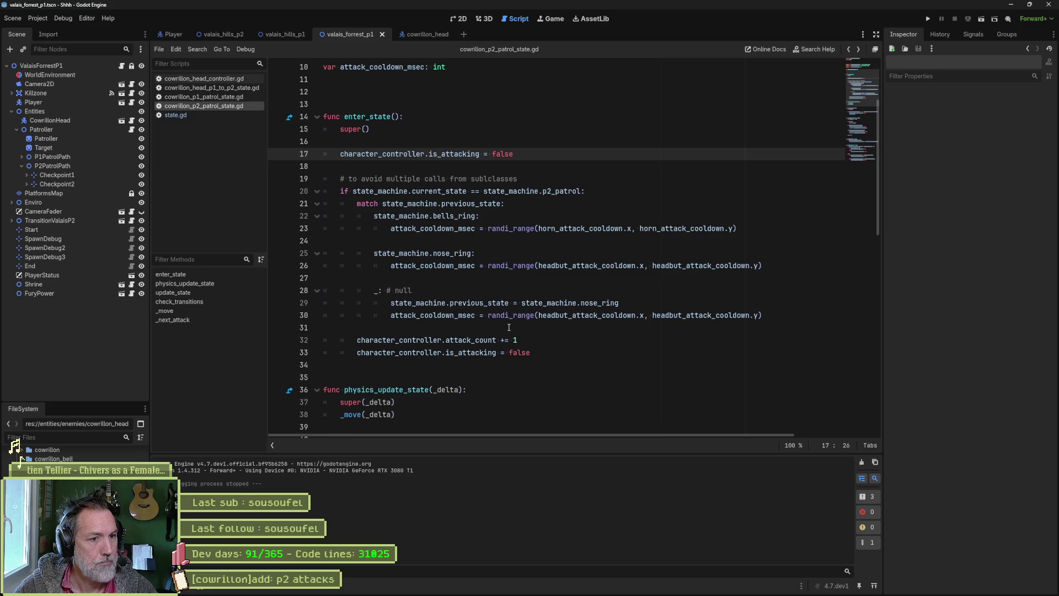
Delete the added is_attacking reset on line 17 of the p2 patrol script
double_click(496, 353)
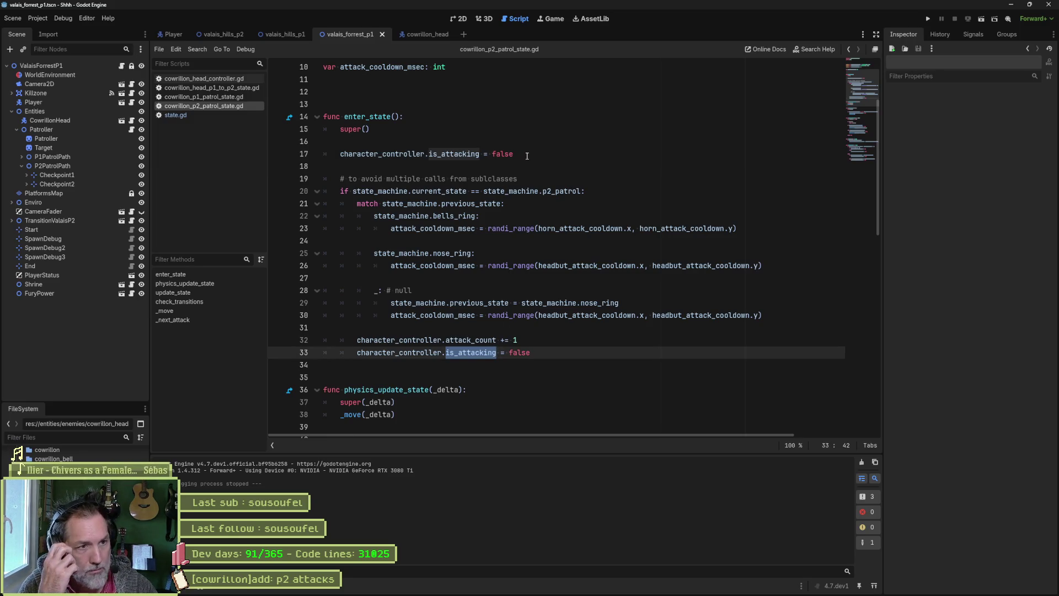
click(527, 156)
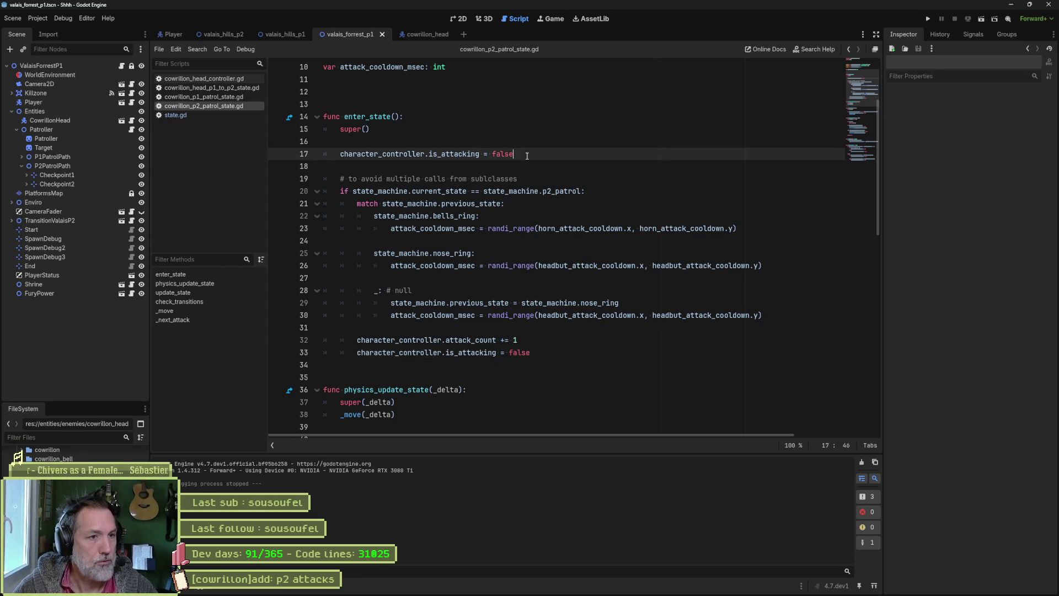
key(ctrl+shift+k)
key(ctrl+shift+k)
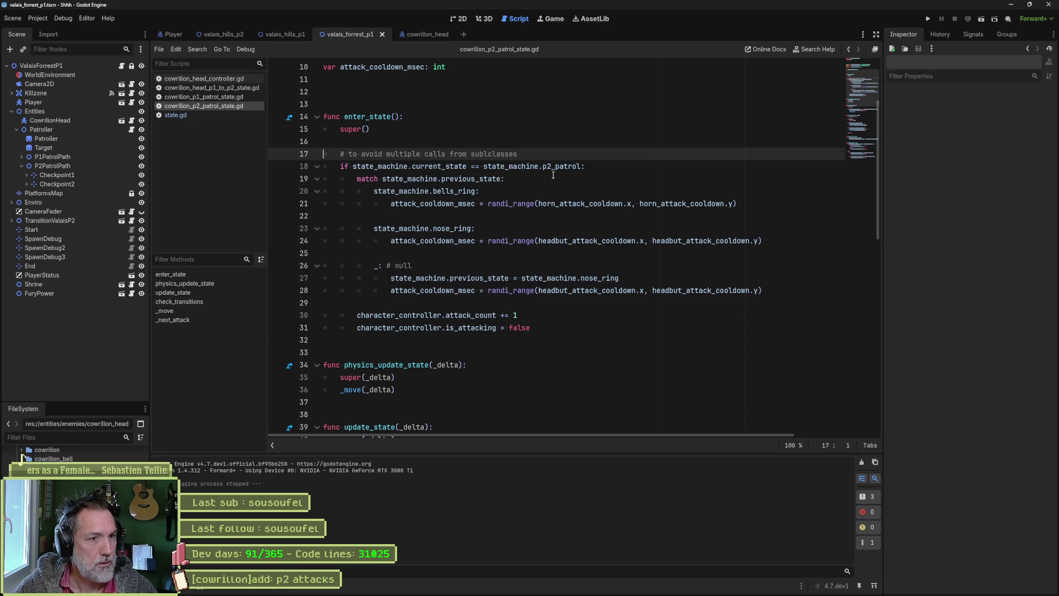
drag(553, 174, 552, 329)
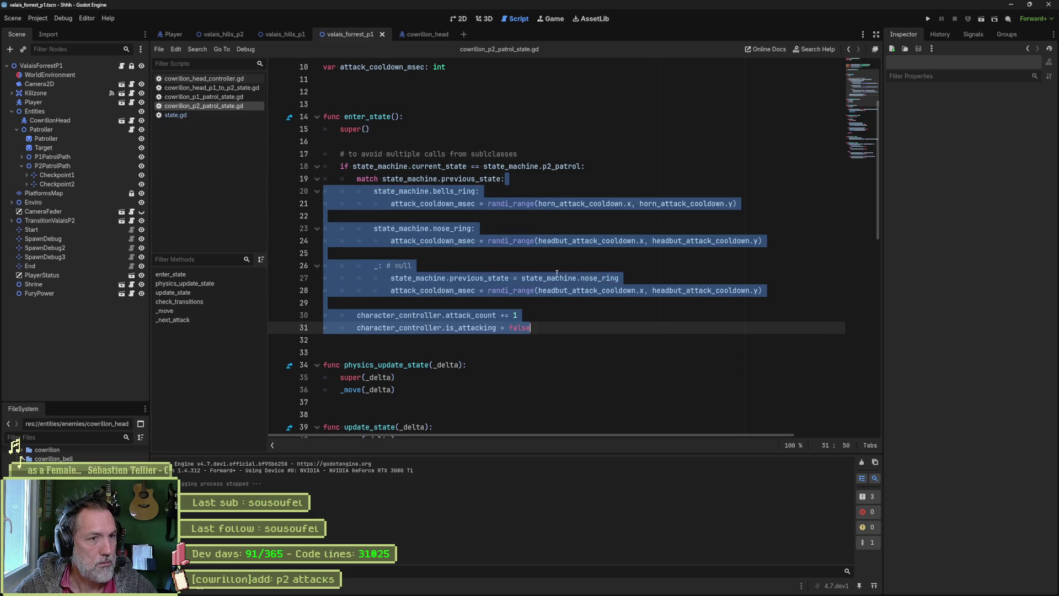
click(546, 166)
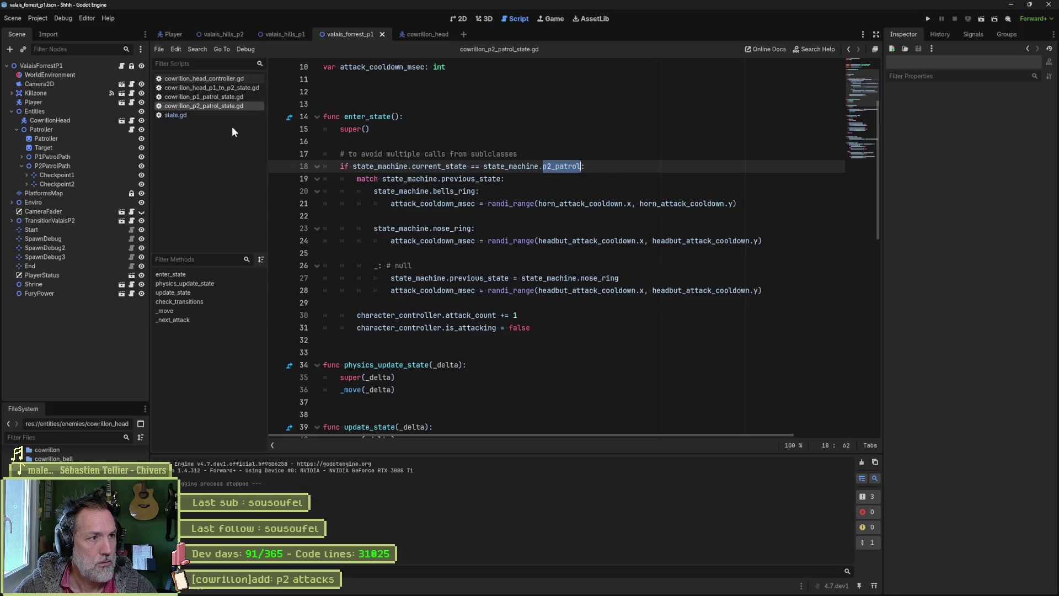
Remove the enter_state function from the P1-to-P2 transition script and save it
click(211, 90)
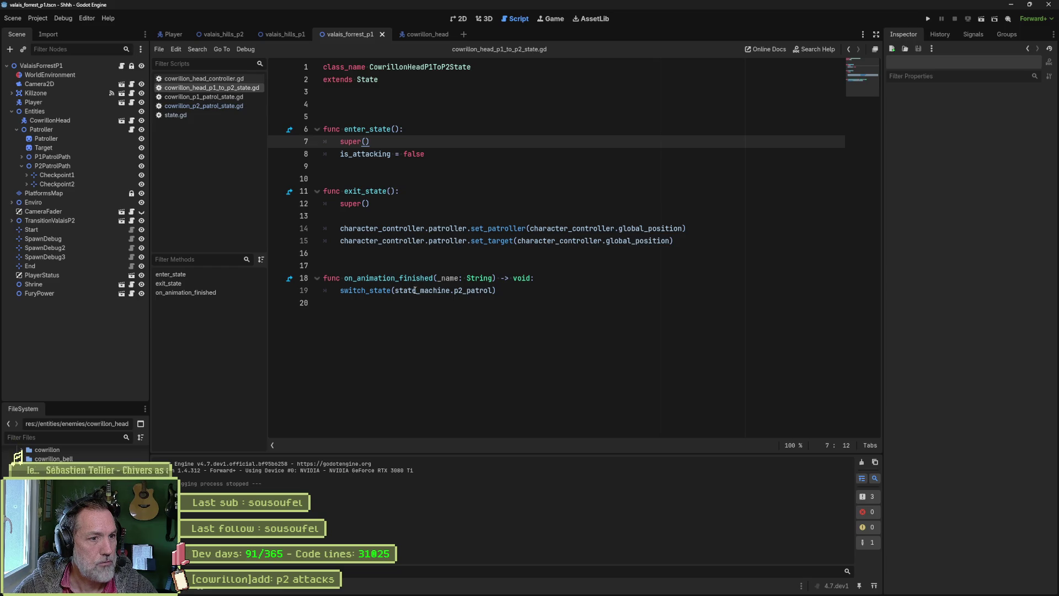
double_click(473, 290)
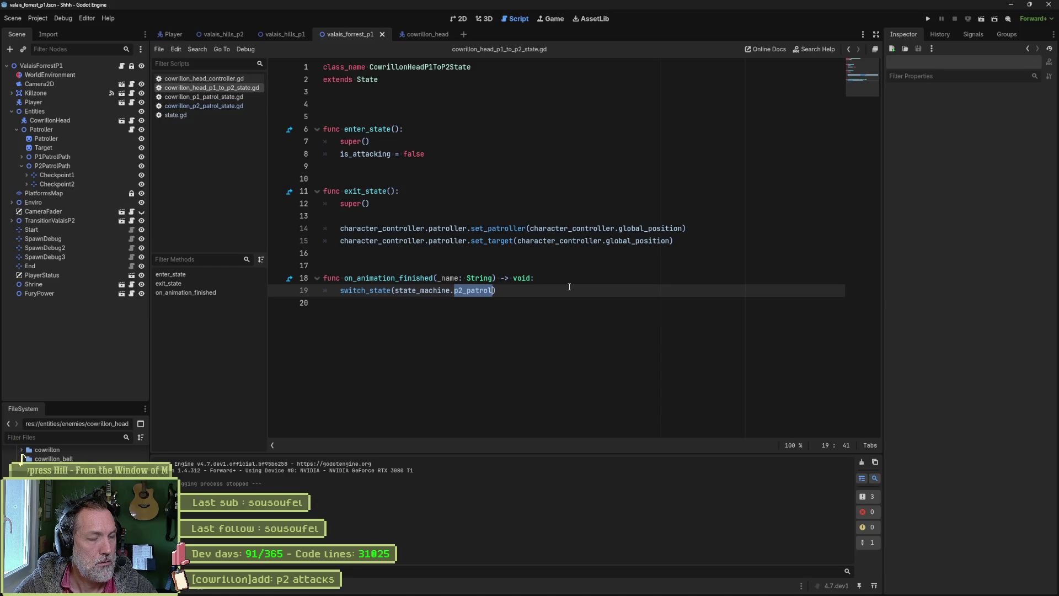
click(457, 155)
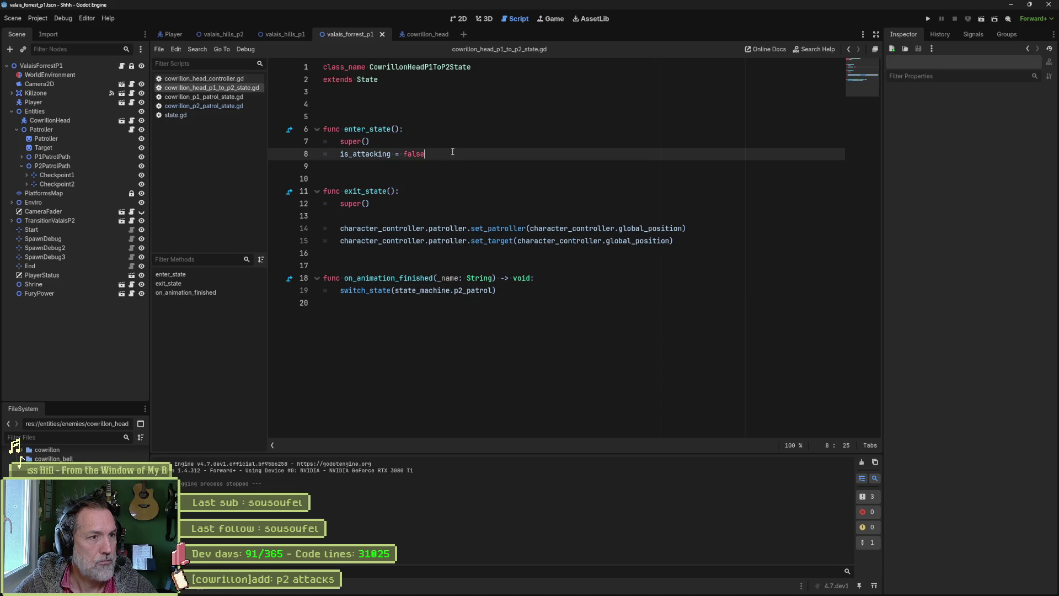
shift+click(466, 102)
key(BackSpace)
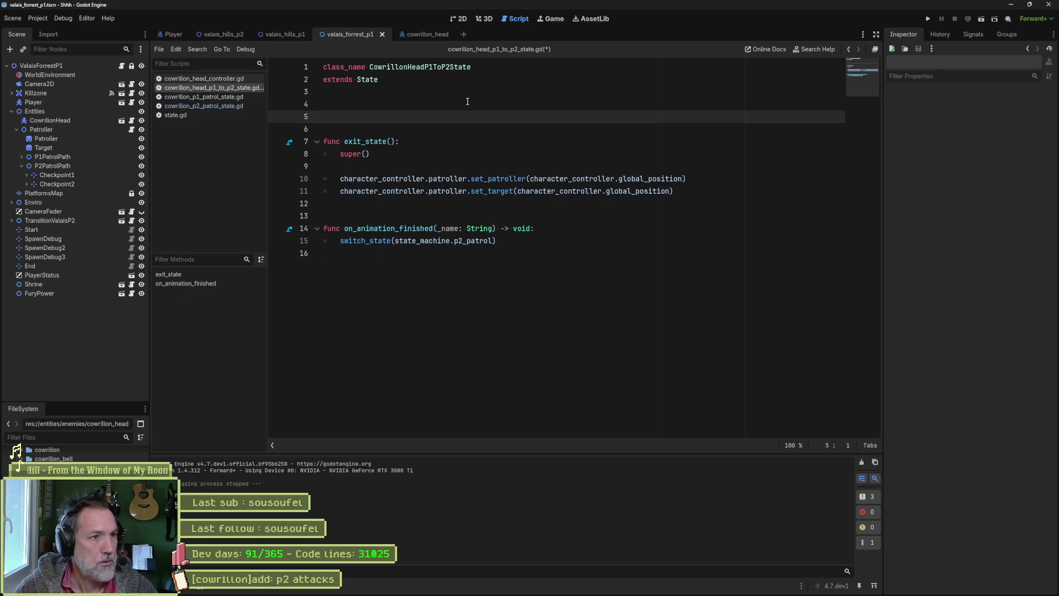
key(Delete)
key(ctrl+s)
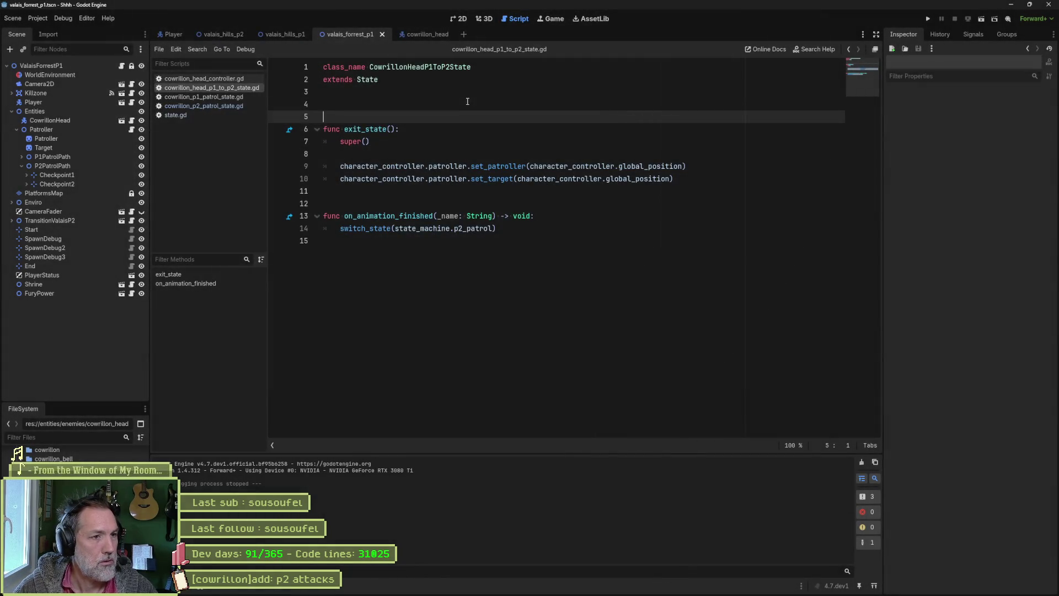
Back in the p2 patrol enter_state, set a breakpoint on line 19's match over previous_state
click(197, 106)
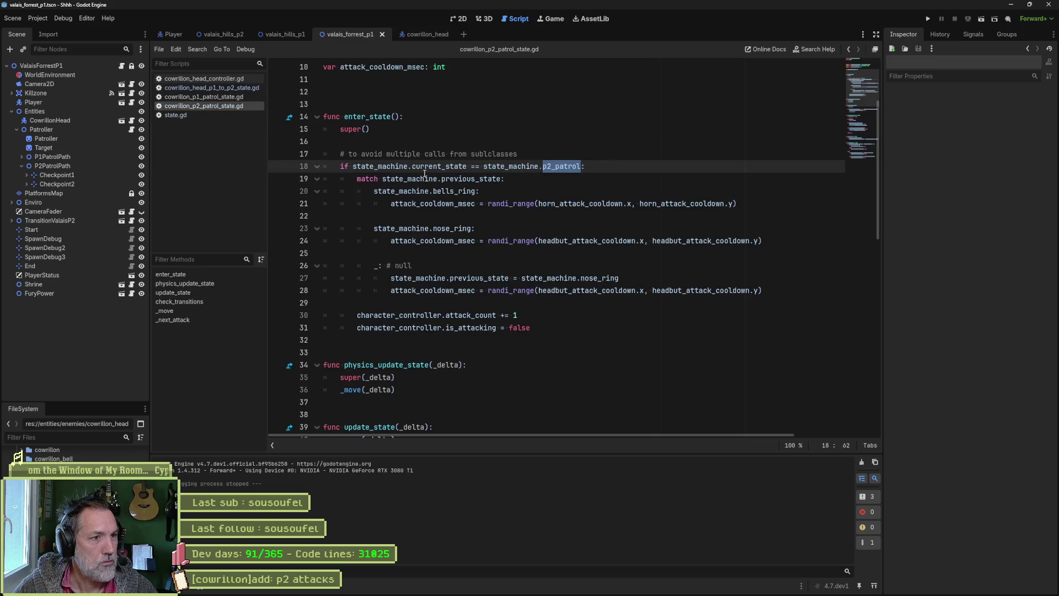
drag(430, 116, 537, 338)
click(562, 328)
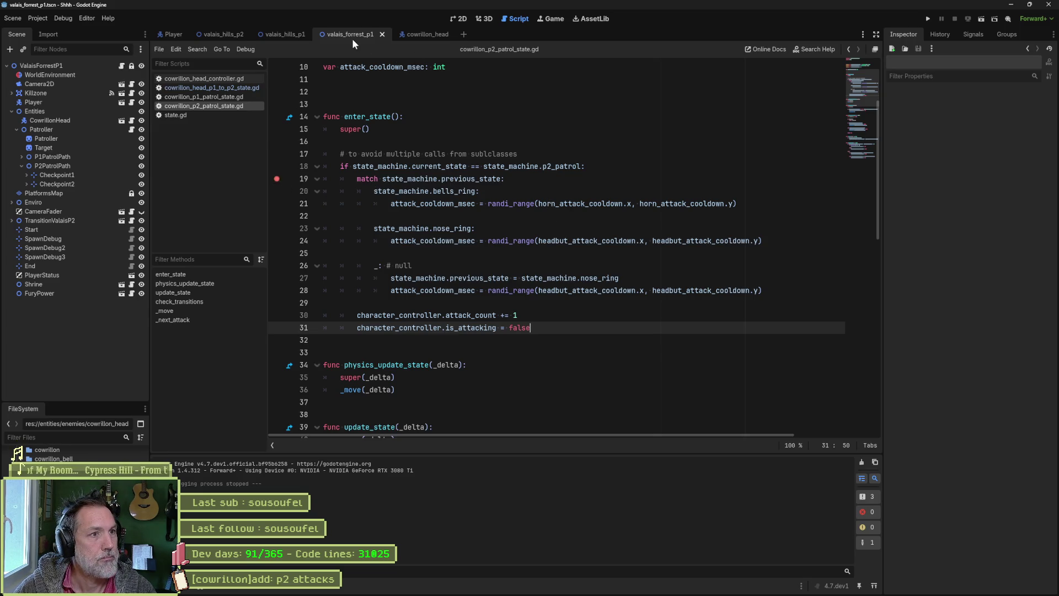
Run the scene to the line 19 breakpoint and confirm previous_state is null
key(F6)
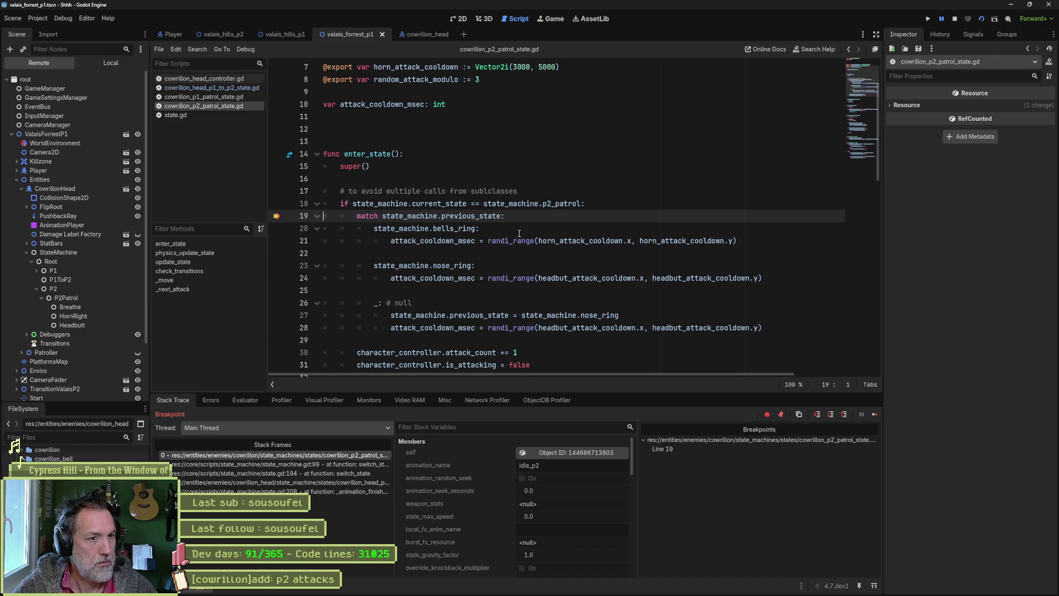
mouse_move(487, 216)
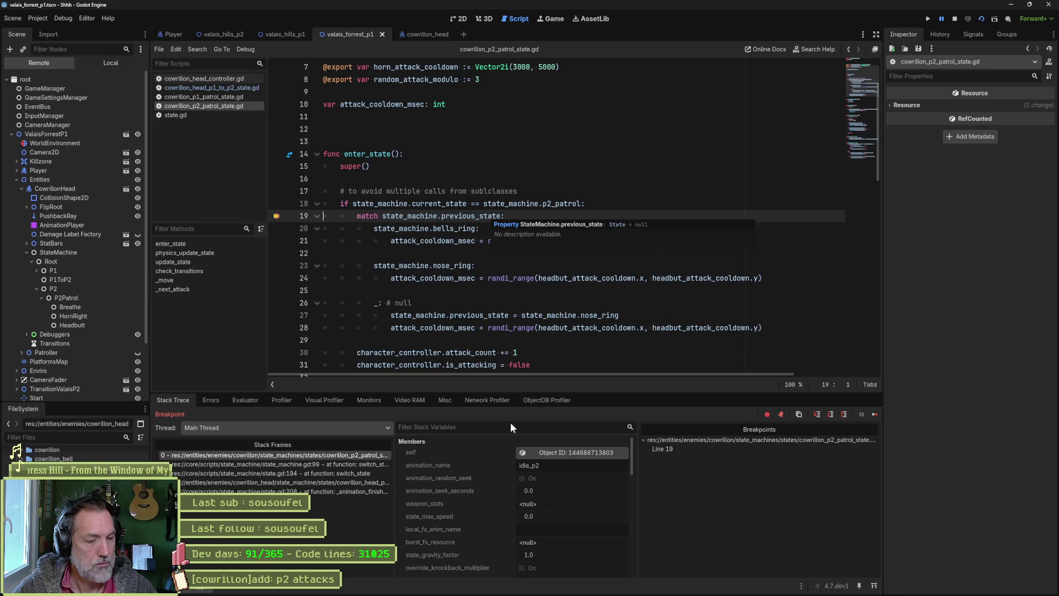
scroll(484, 508, down, 5)
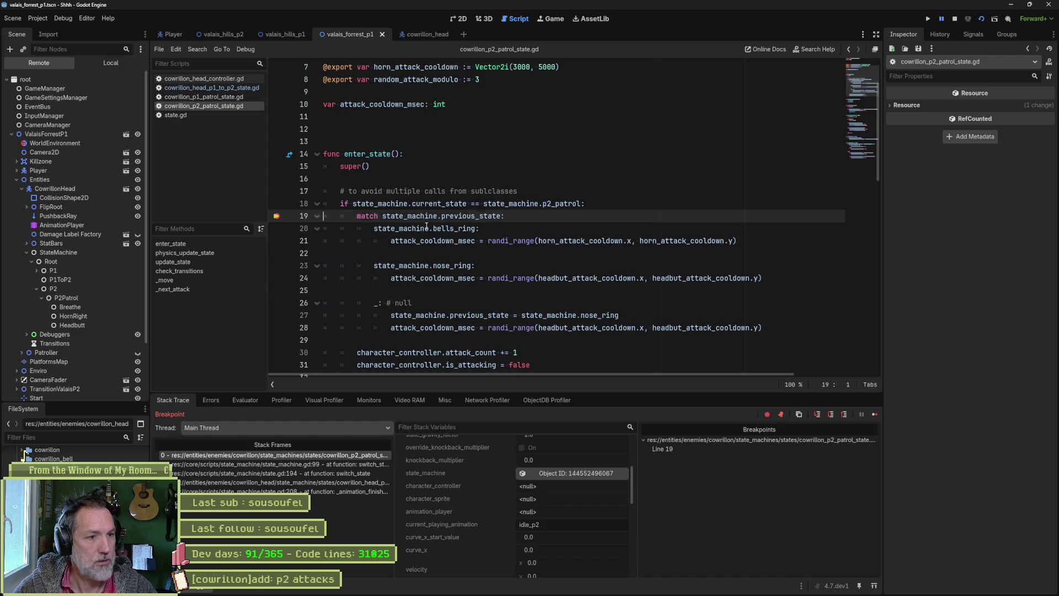
drag(426, 226, 449, 343)
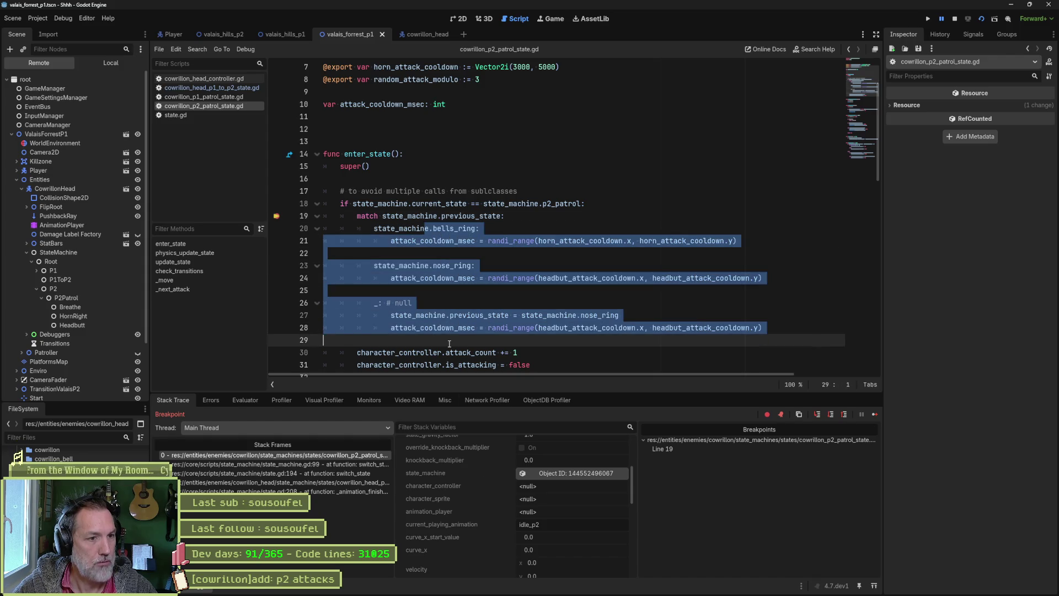
Change the match cases from bells_ring and nose_ring to headbutt and horn_right, then save
click(535, 277)
double_click(454, 228)
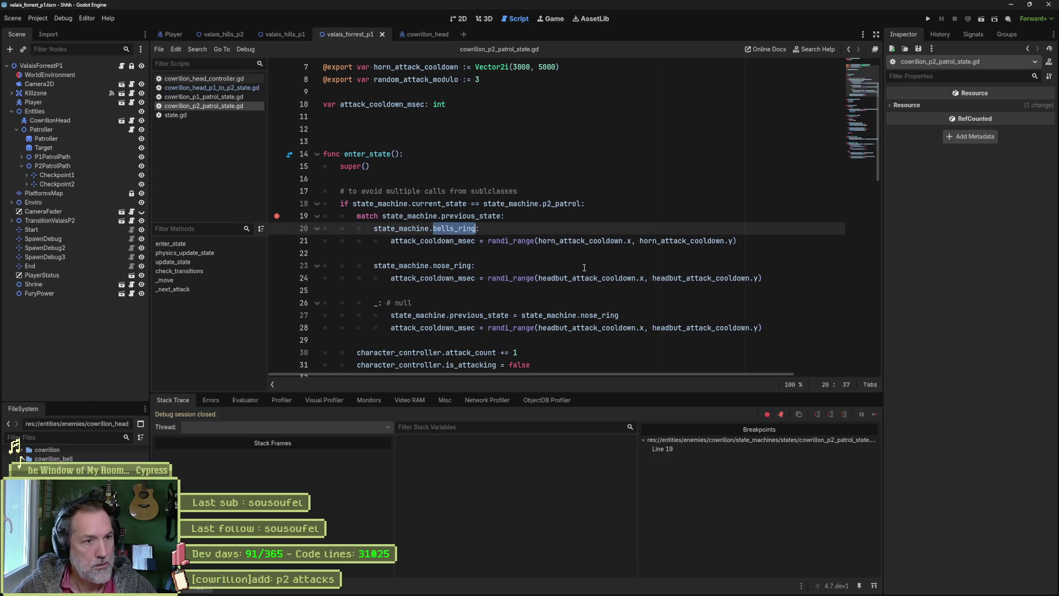
mouse_move(696, 280)
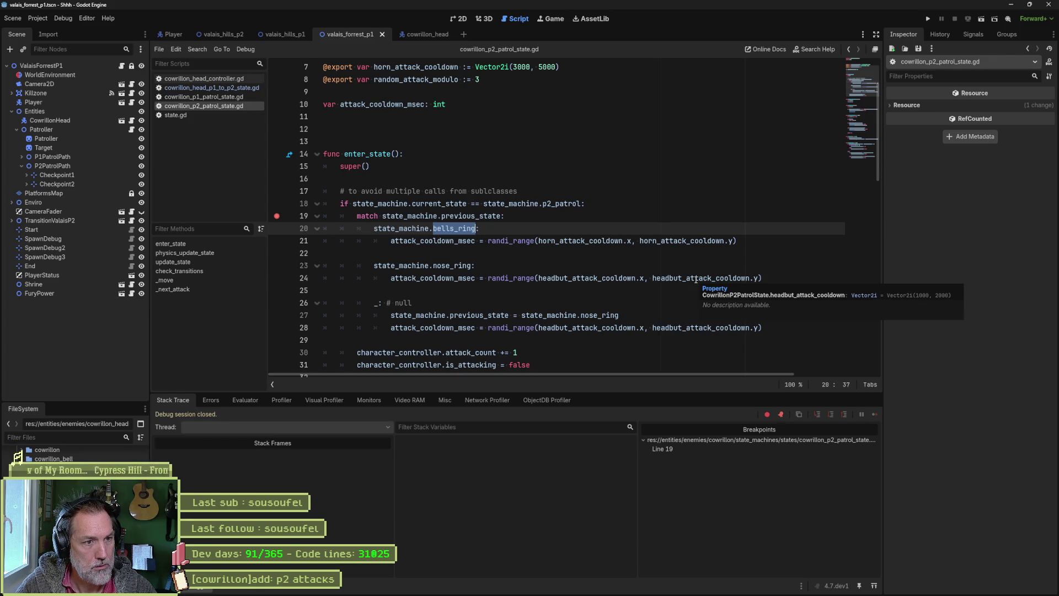
text(head)
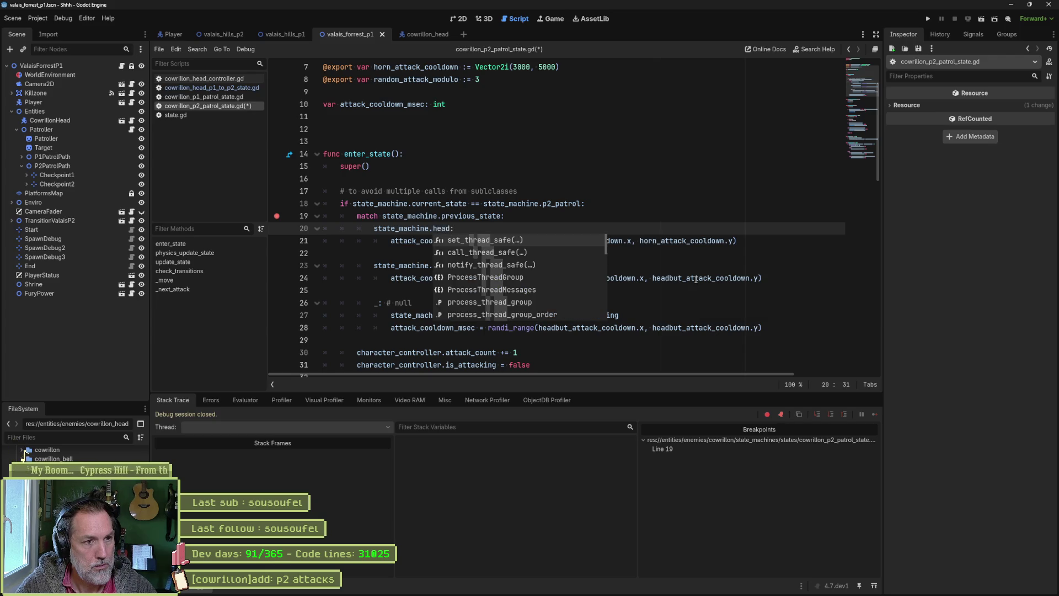
text(butt)
key(Return)
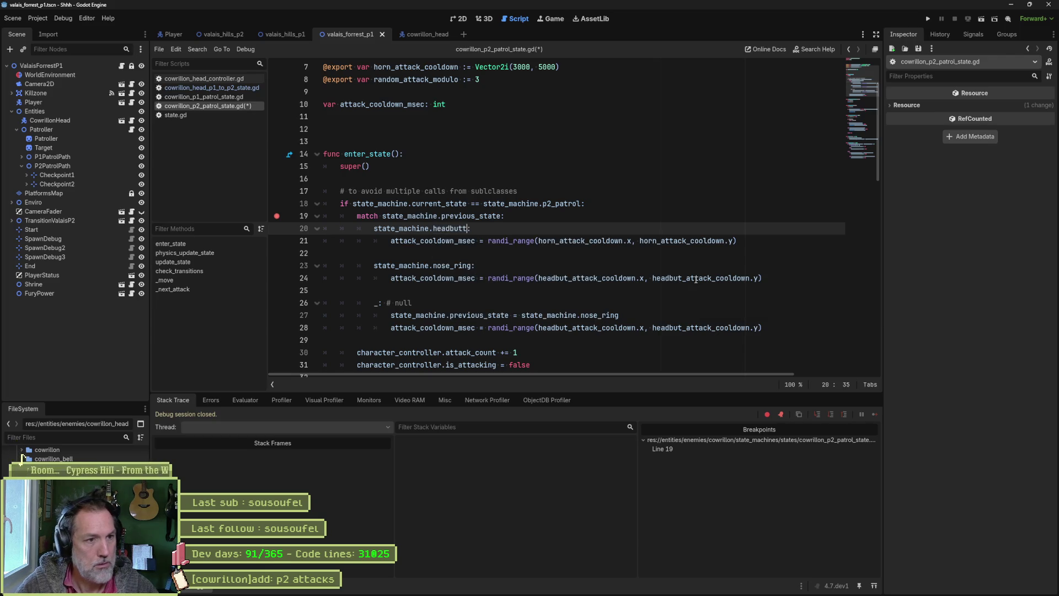
key(Down)
key(Down)
key(Down)
key(ctrl+d)
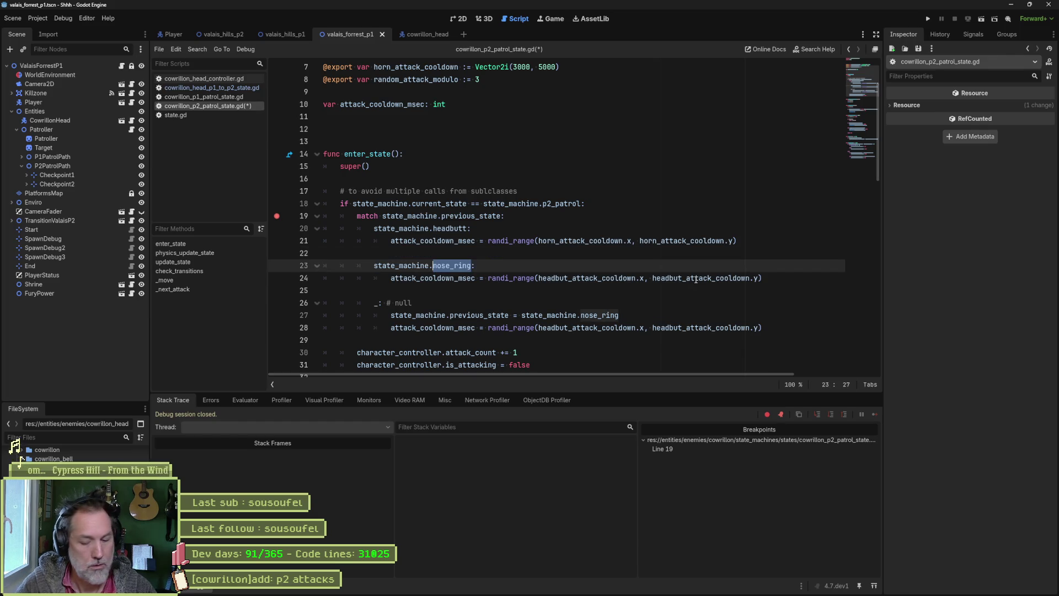
text(horn)
text(_right)
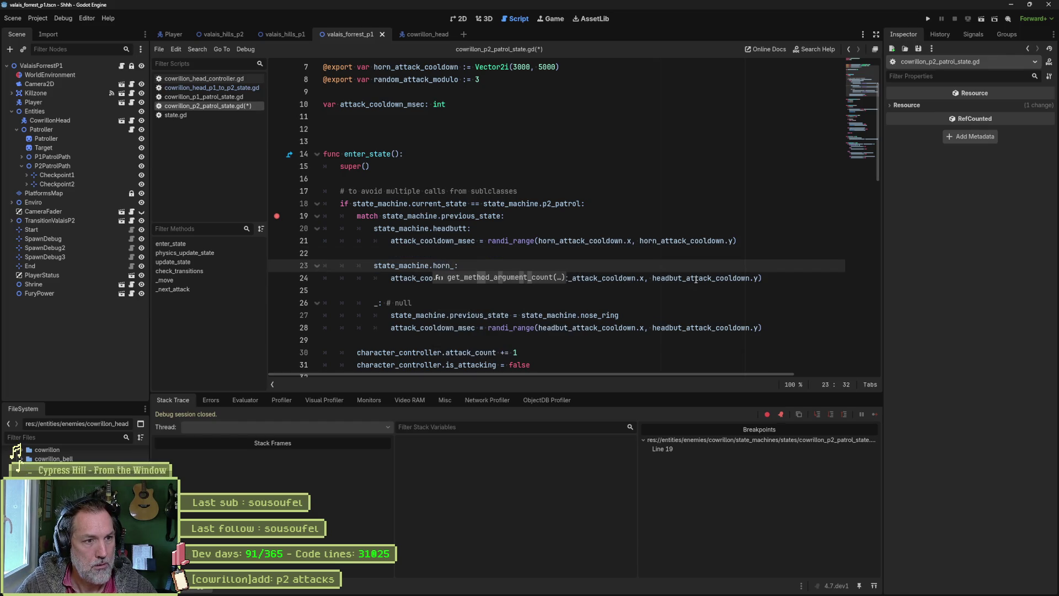
key(ctrl+s)
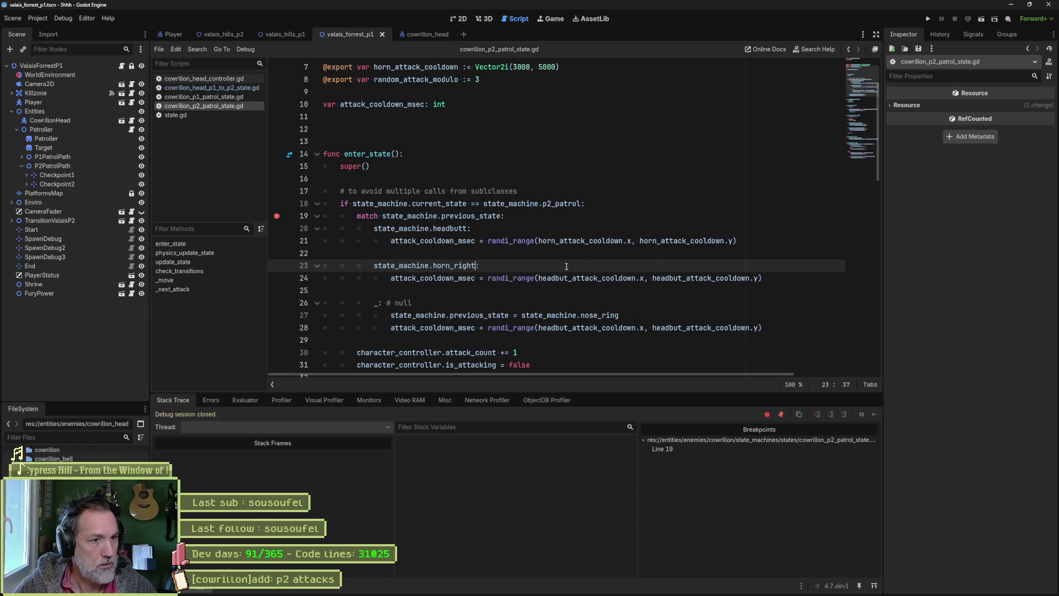
Clear line 19's breakpoint, check the head's state machine script, and run the game
click(283, 216)
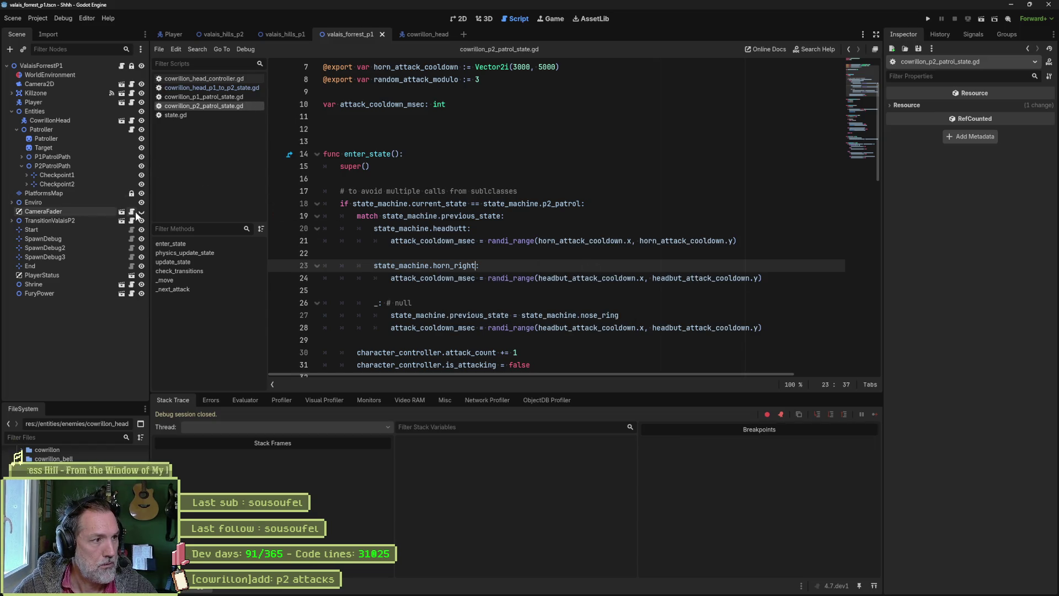
click(411, 35)
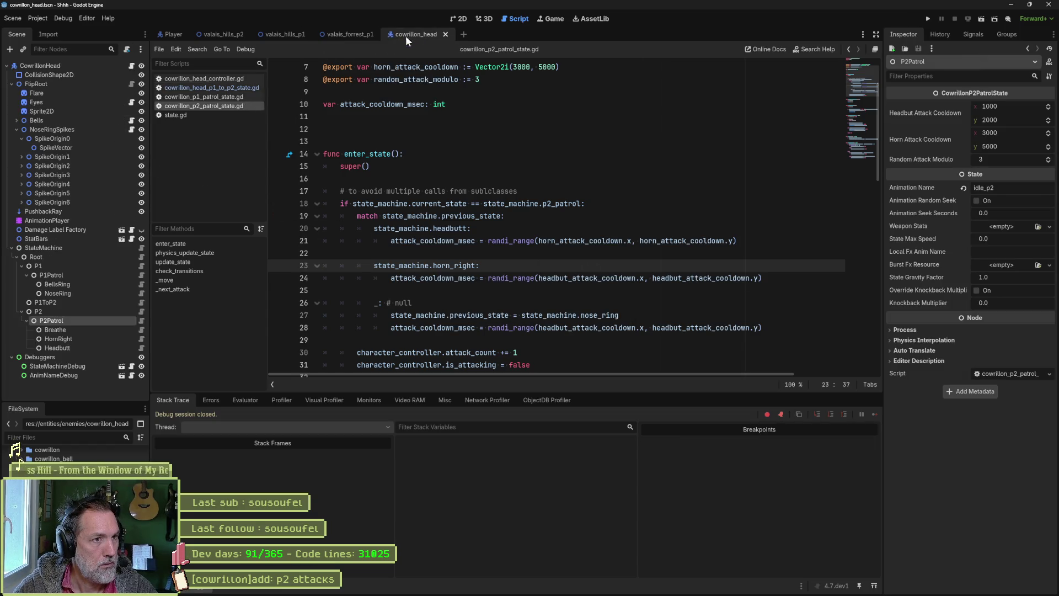
click(142, 248)
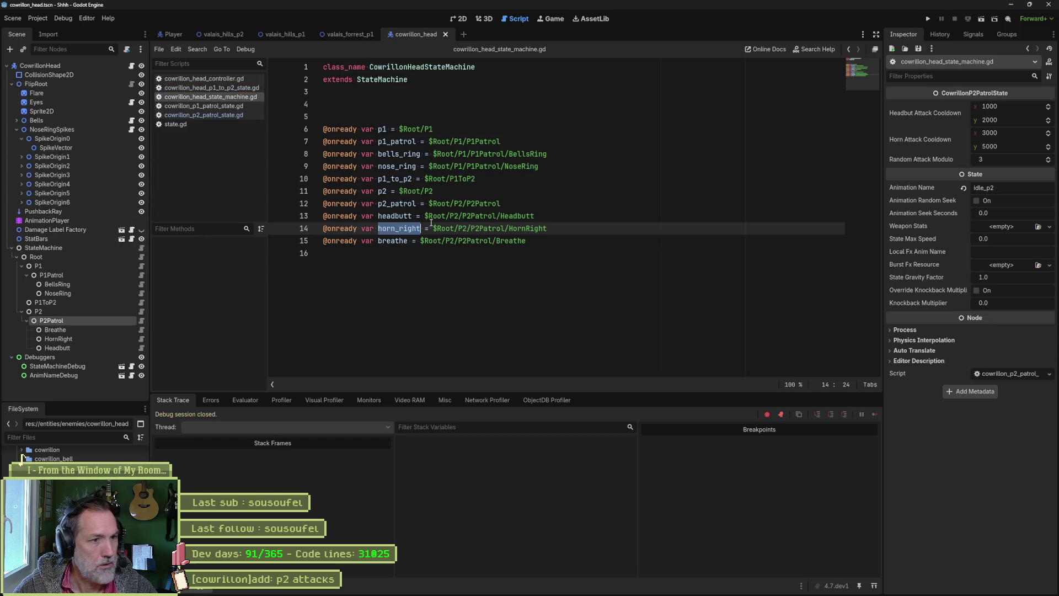
key(alt+Left)
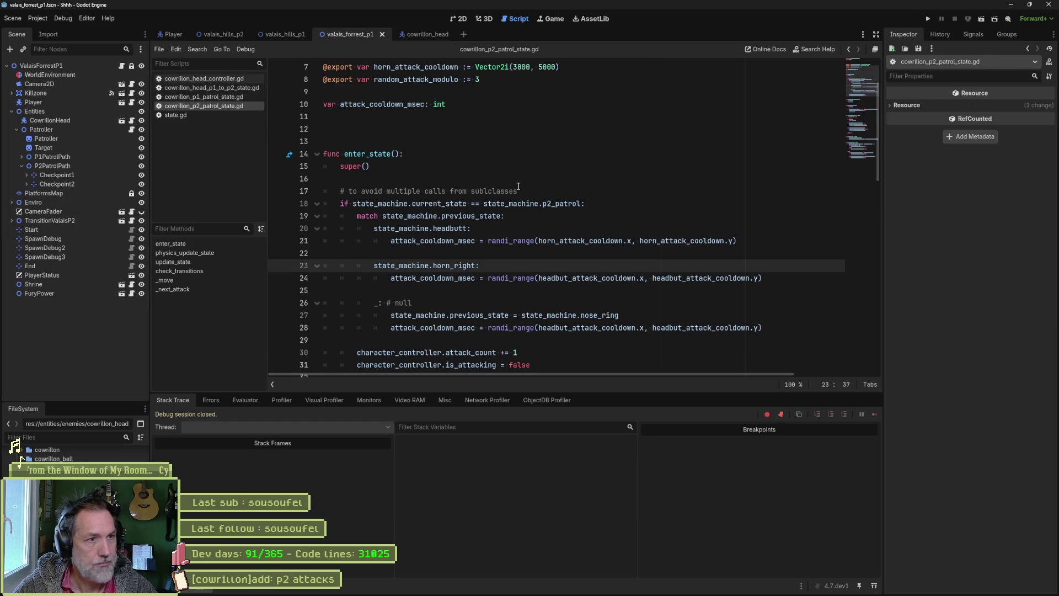
key(F6)
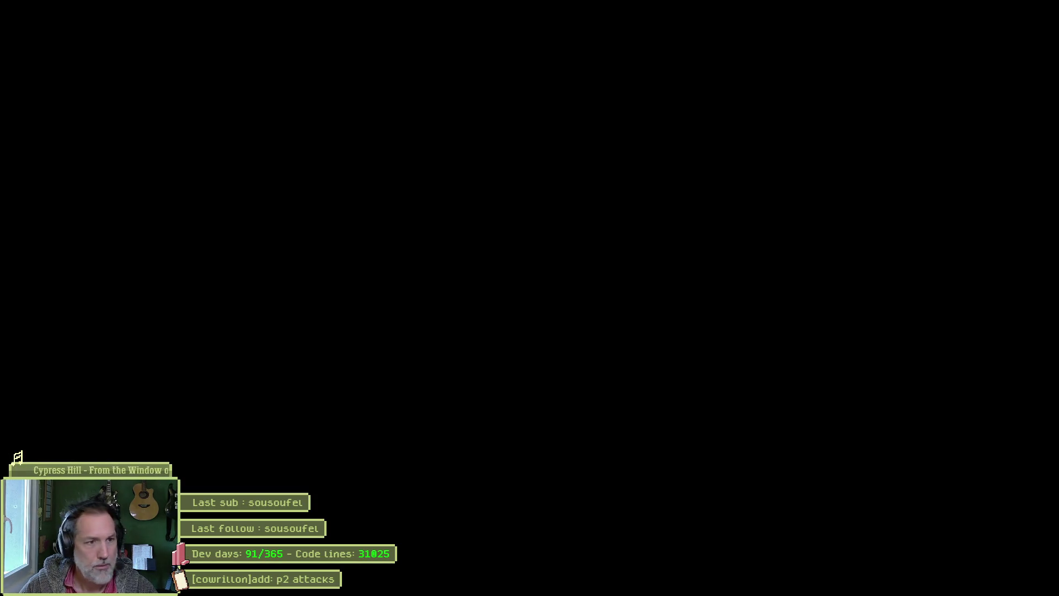
Inspect the live CowrillonHead, StateMachine, P2Patrol and NoseRing nodes, then stop the game
click(71, 188)
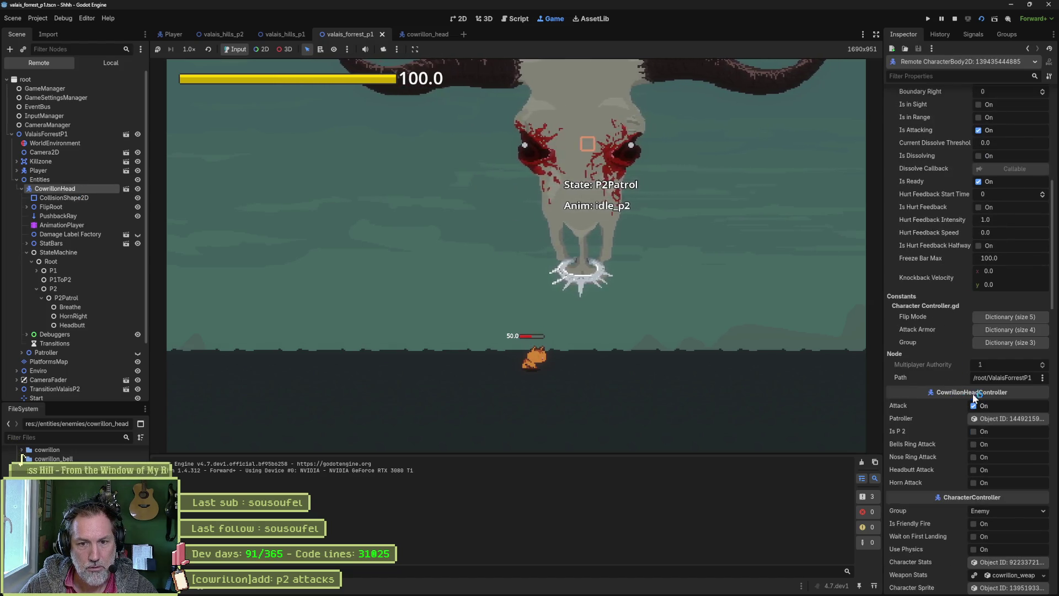
scroll(968, 370, up, 4)
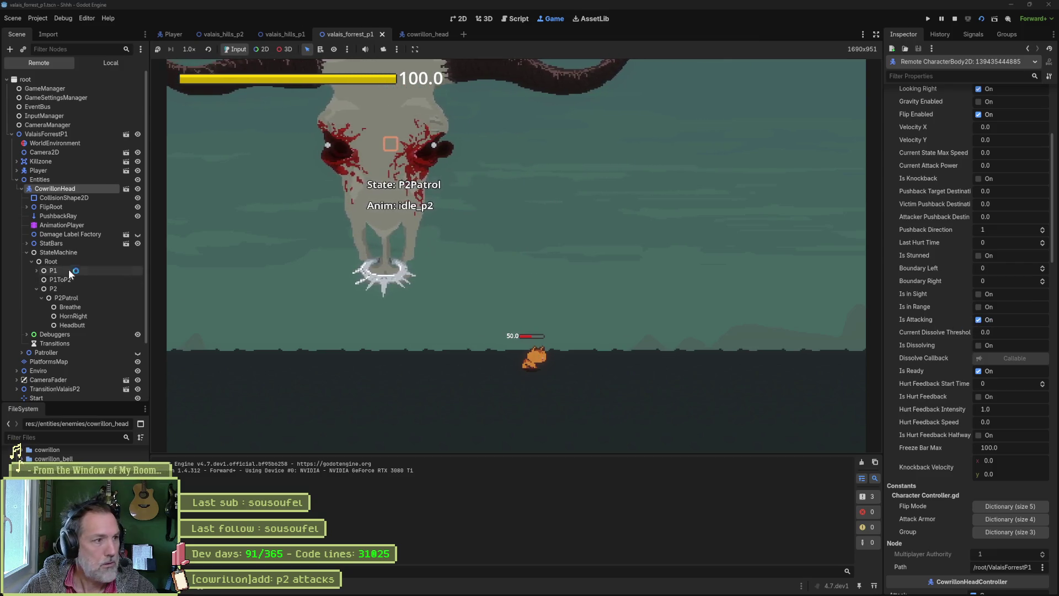
click(58, 252)
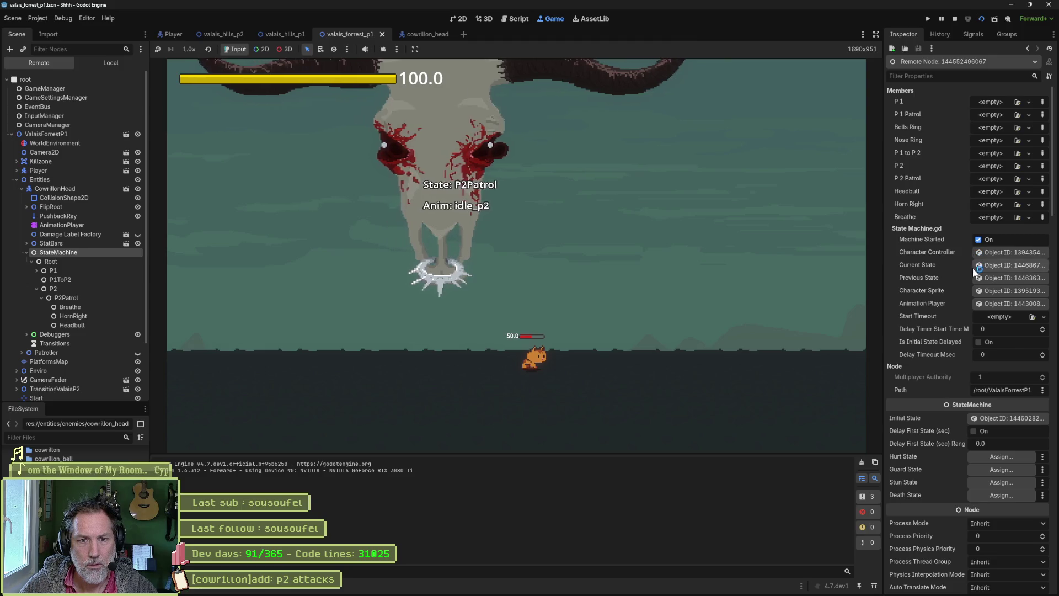
click(1001, 265)
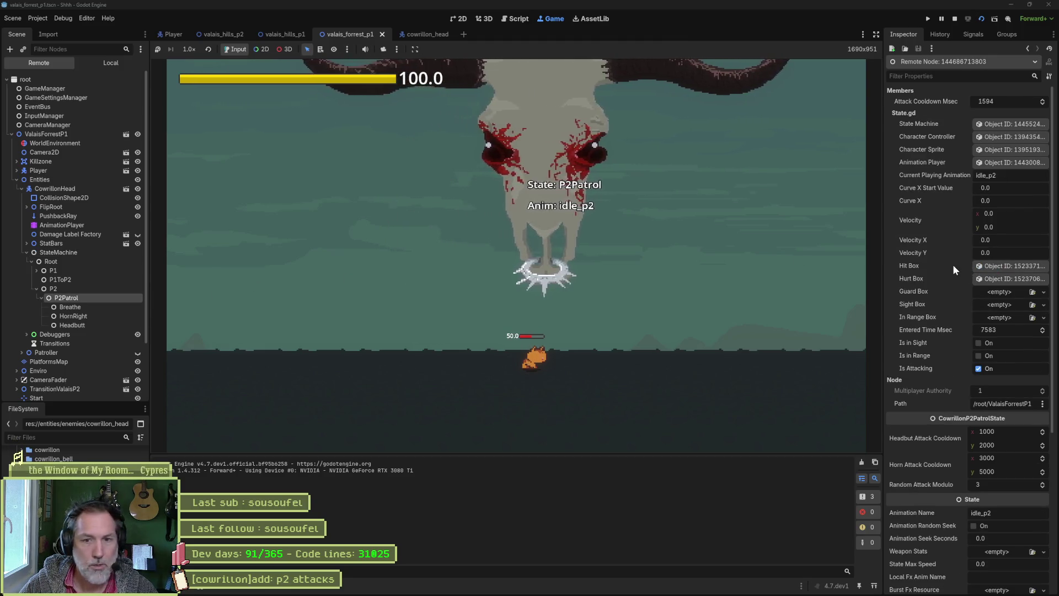
click(1028, 50)
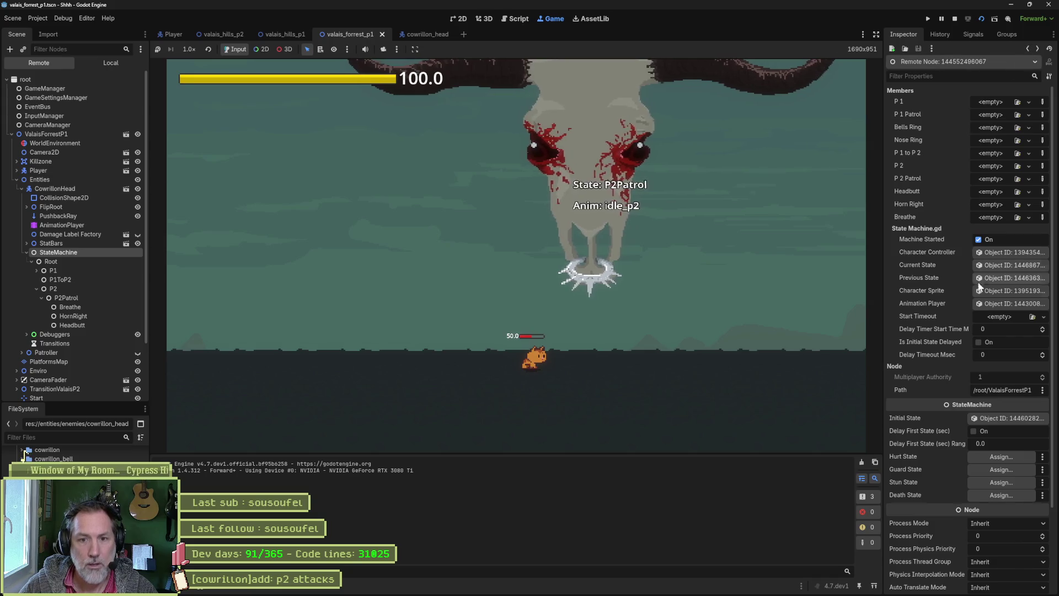
click(1018, 278)
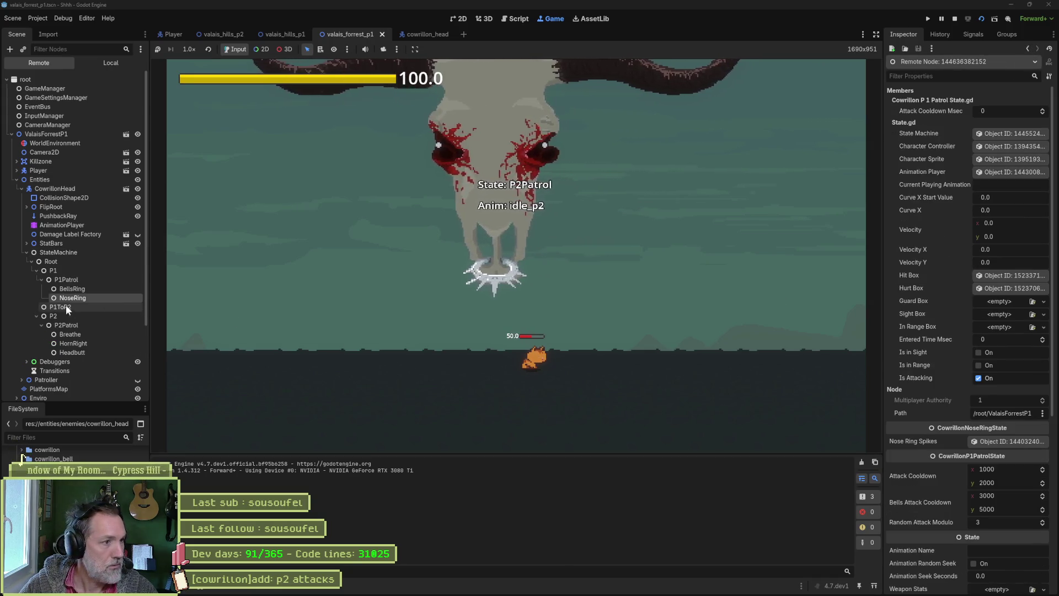
click(955, 19)
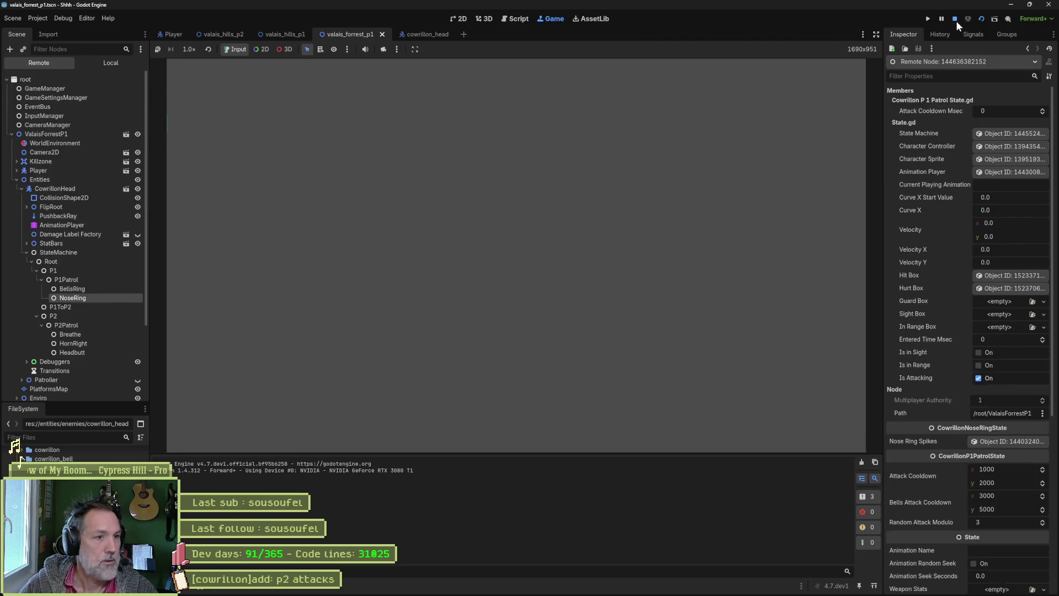
Add a breakpoint on line 27, where the null case falls back to nose_ring in enter_state
drag(792, 321, 374, 265)
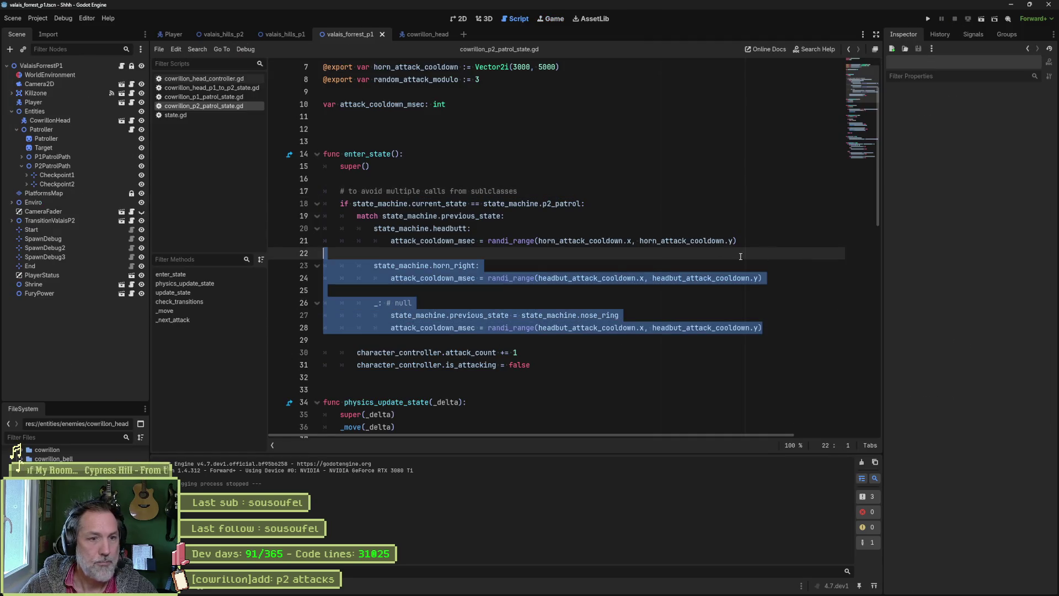
click(509, 240)
click(415, 303)
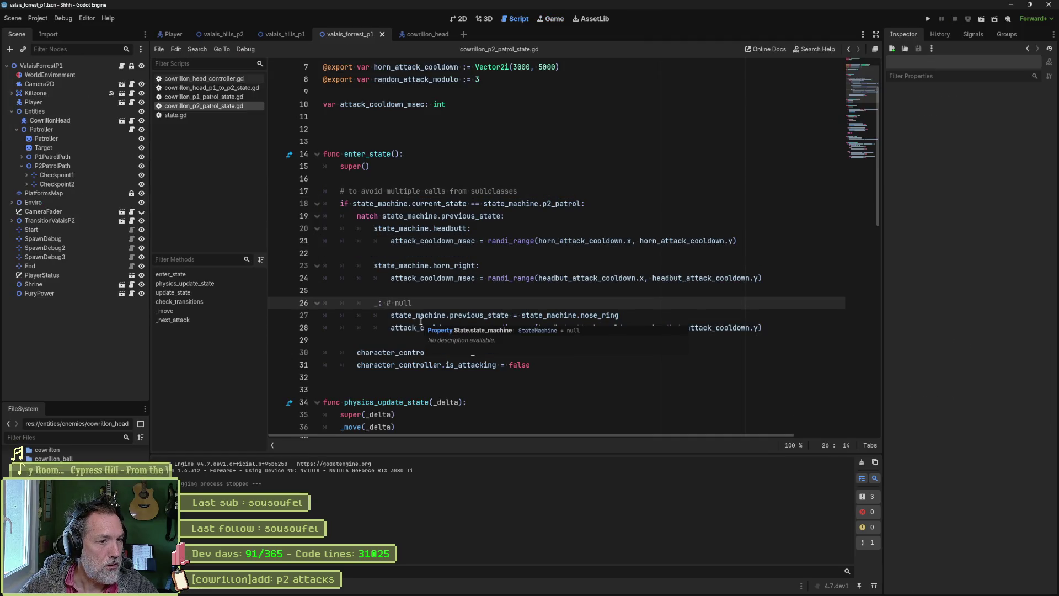
click(281, 317)
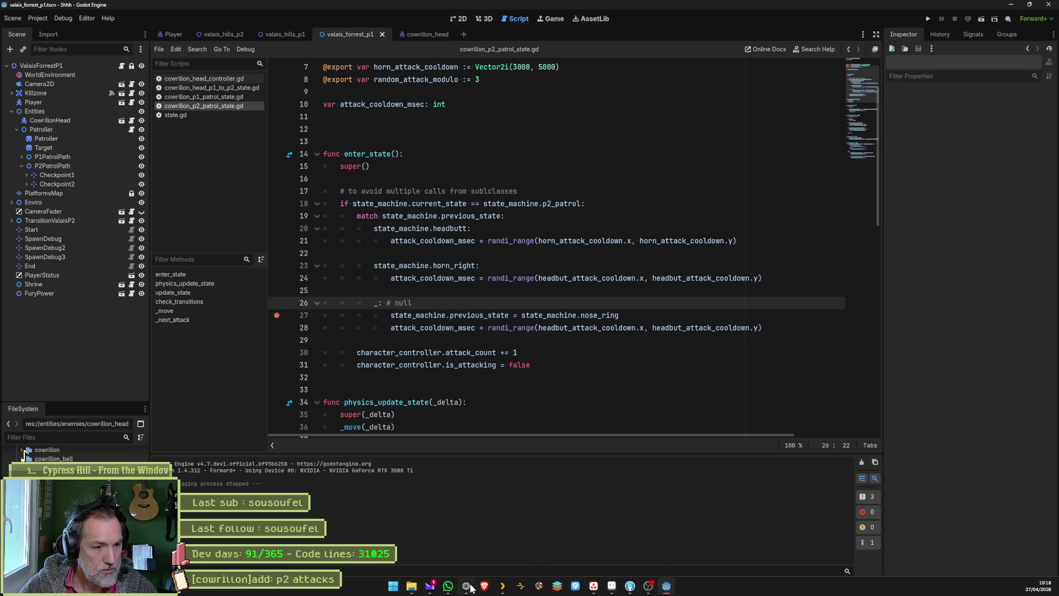
click(468, 587)
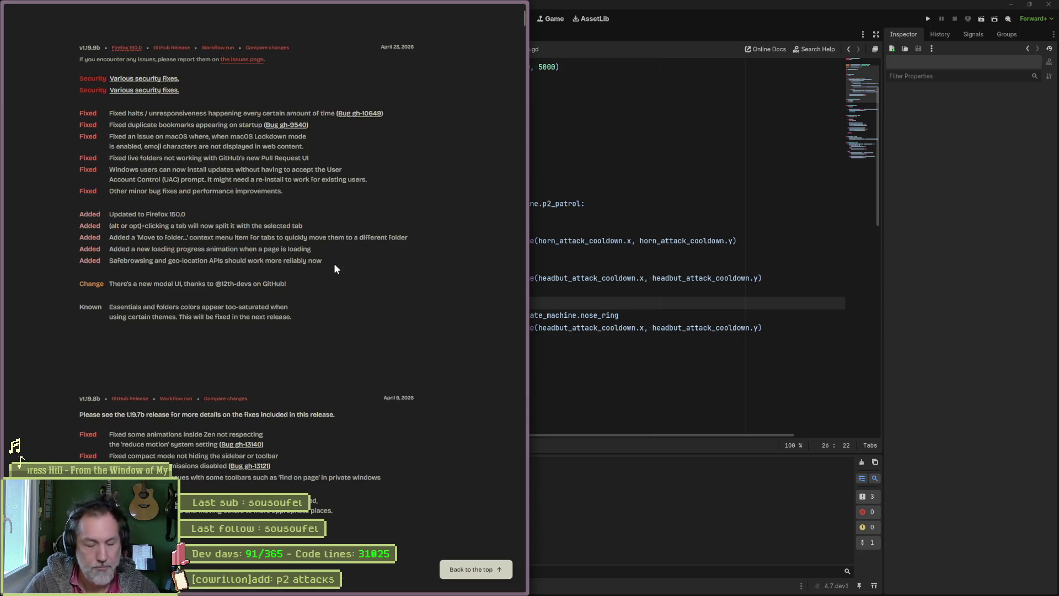
Search for 'yamaha 50cc' and browse the image results
key(ctrl+l)
text(yamaha 50cc)
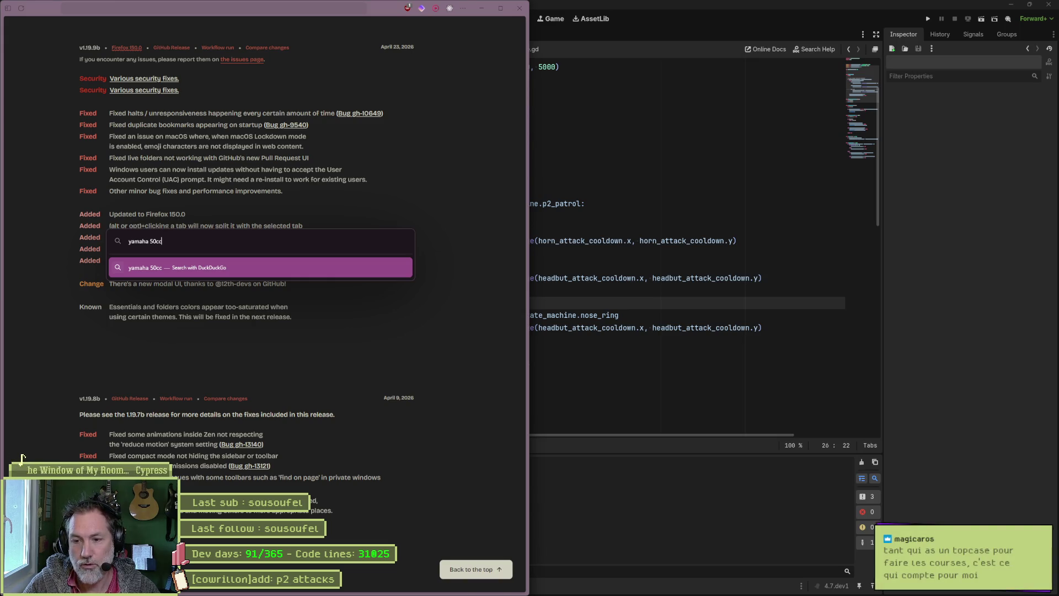
click(335, 268)
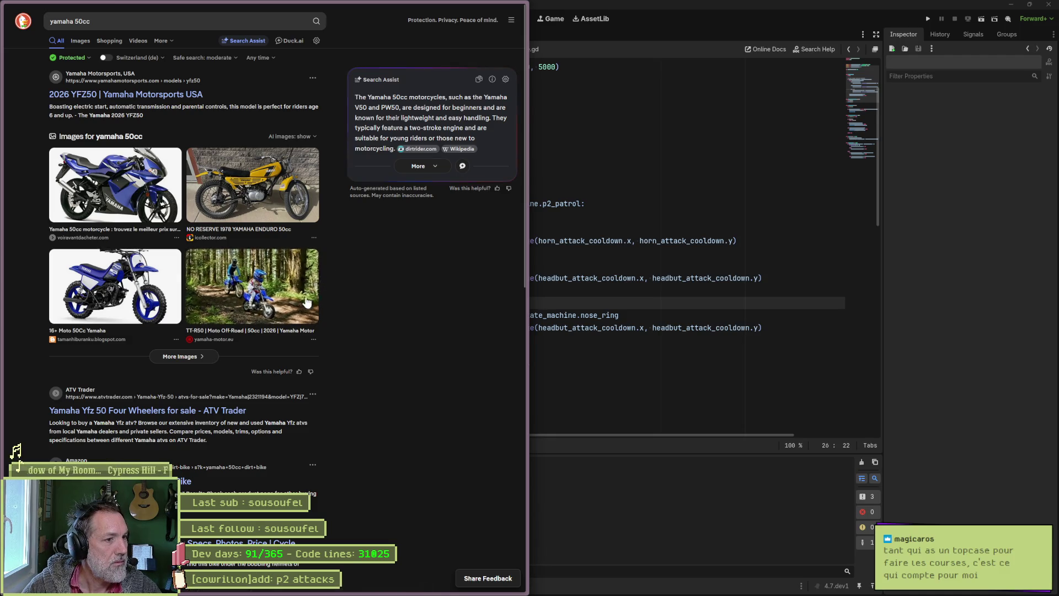
click(85, 42)
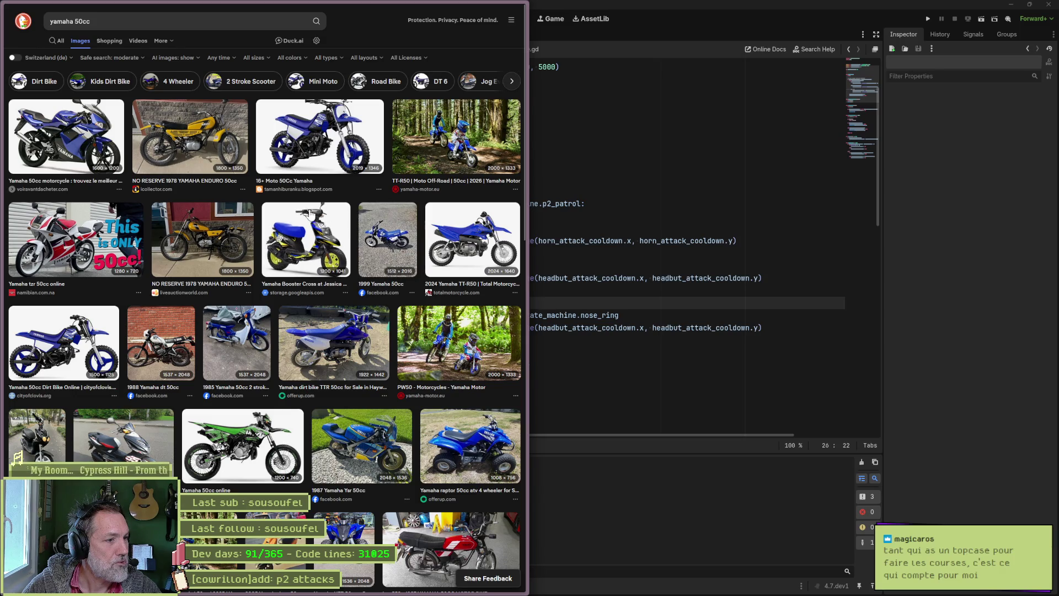
scroll(312, 214, down, 5)
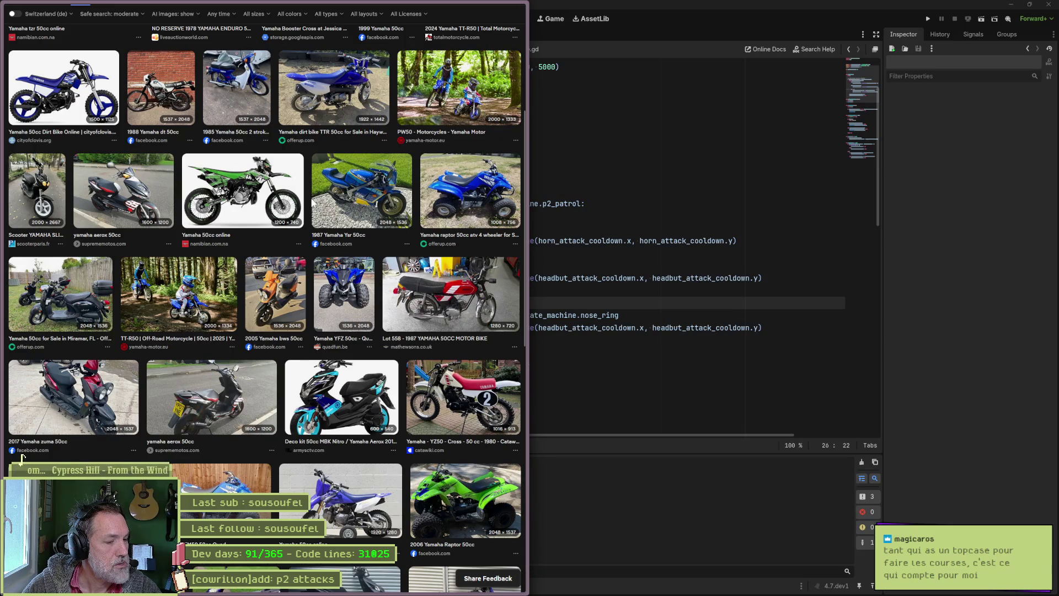
scroll(311, 203, down, 4)
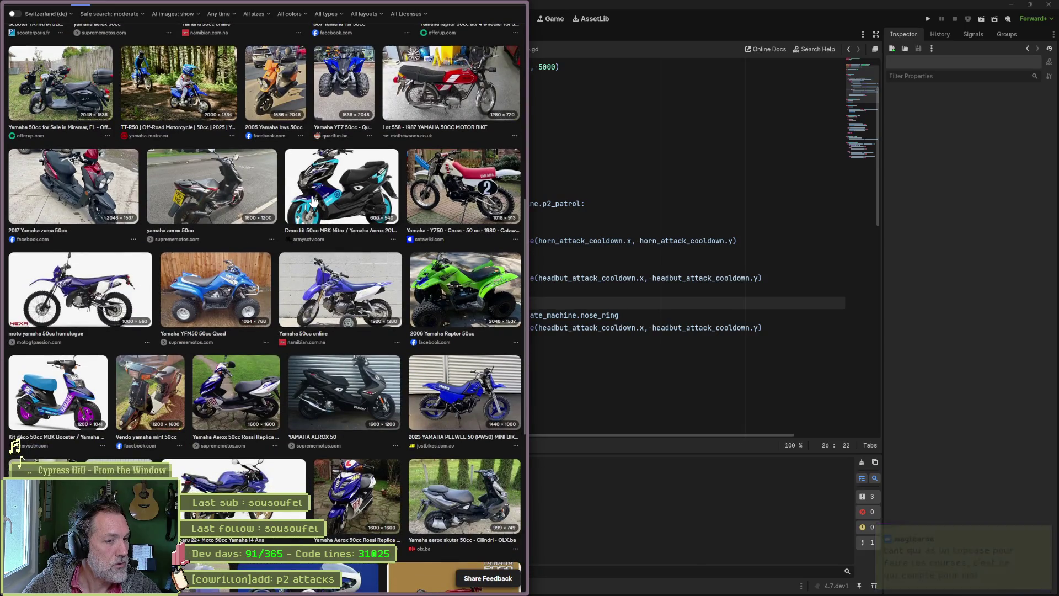
scroll(313, 201, down, 5)
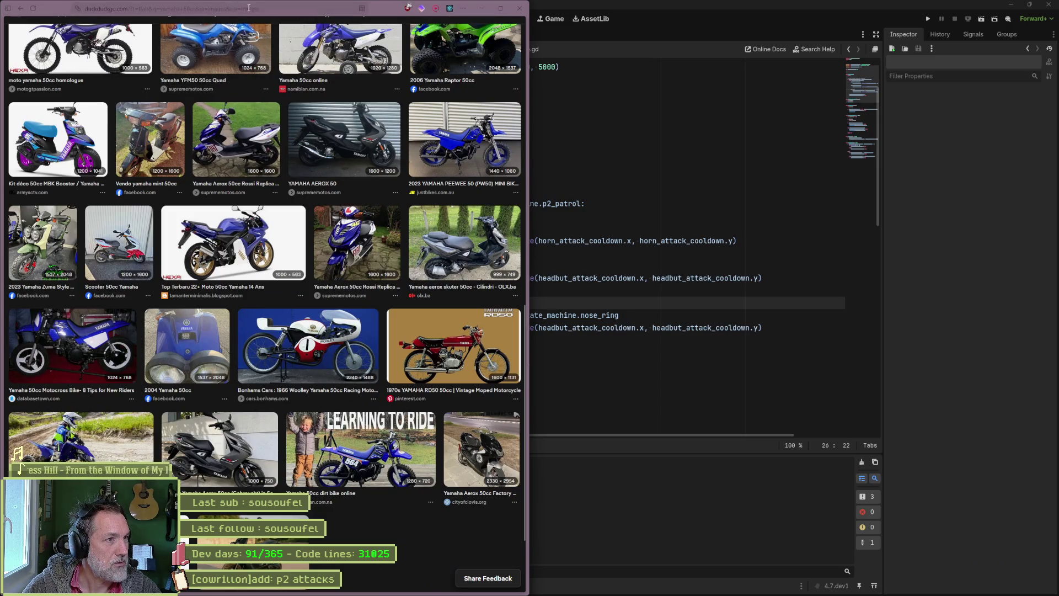
scroll(238, 186, up, 10)
Refine the image search to 'petite yamaha 50cc annees 80'
click(214, 22)
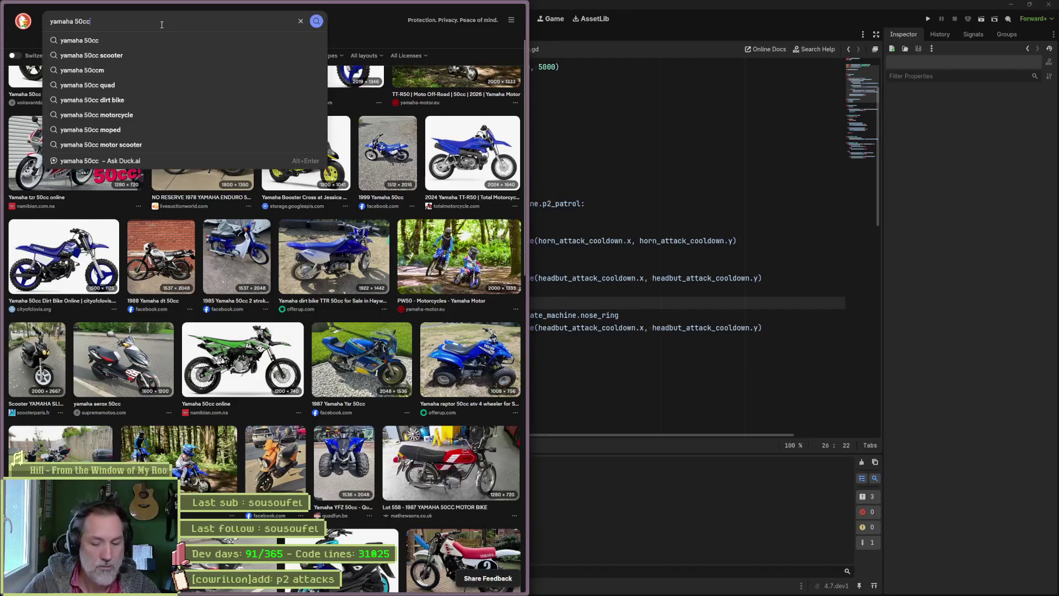
text( ann;)
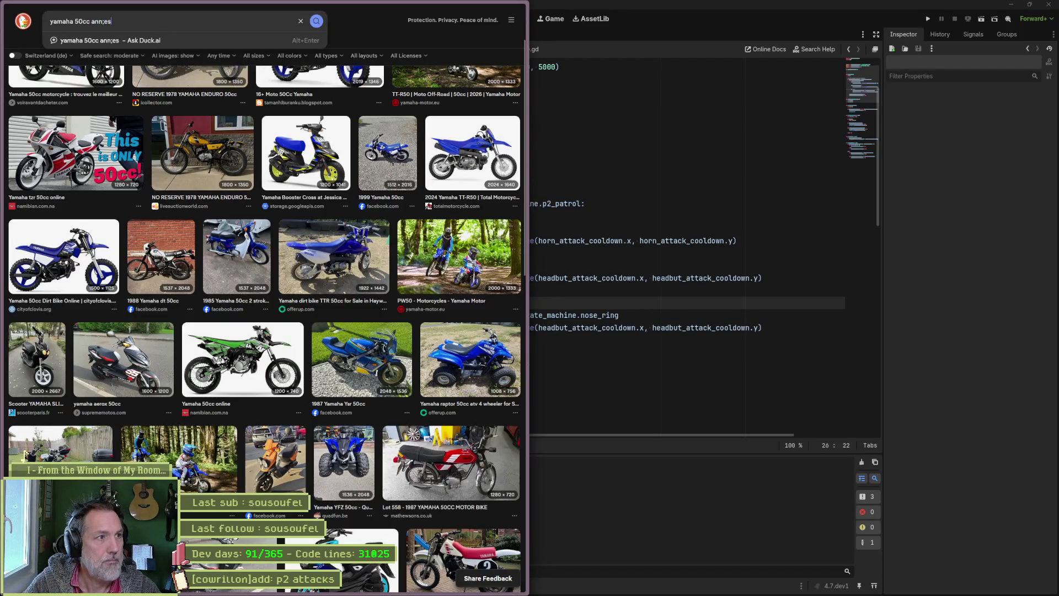
key(BackSpace)
text(ees 80)
key(Return)
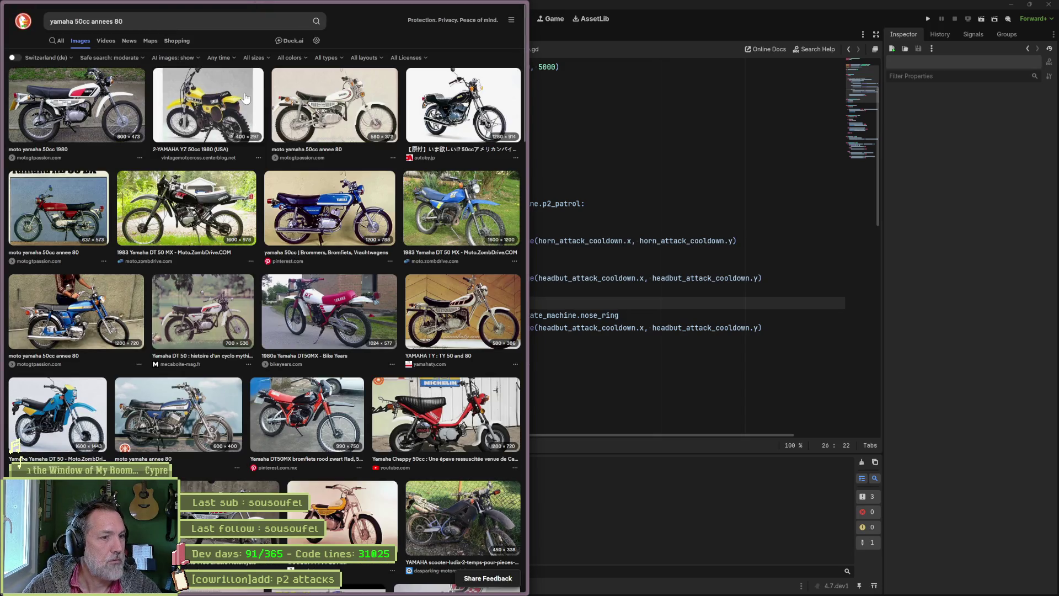
click(51, 21)
text(petite)
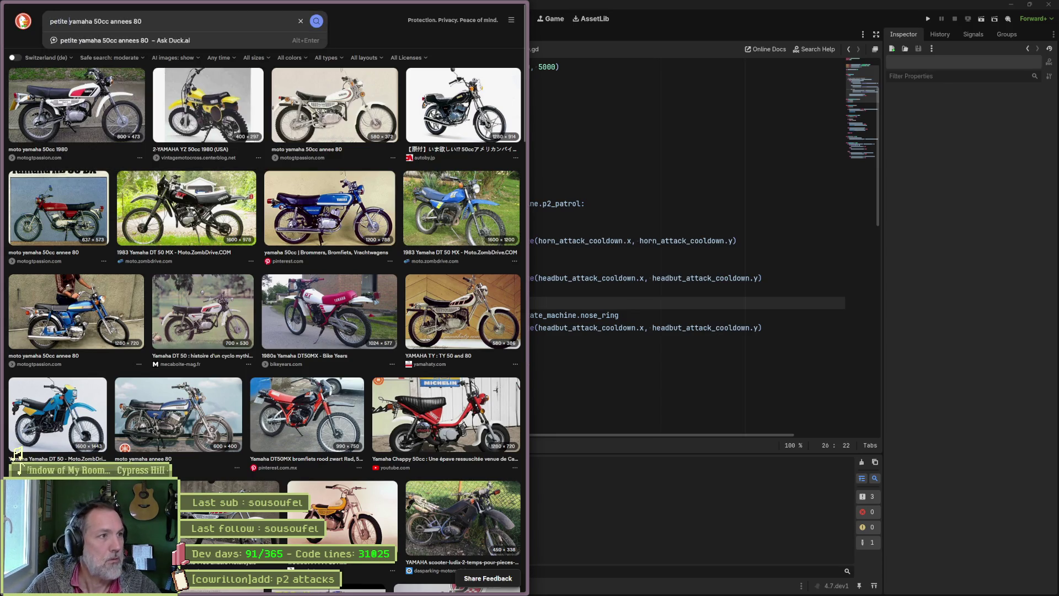
key(Return)
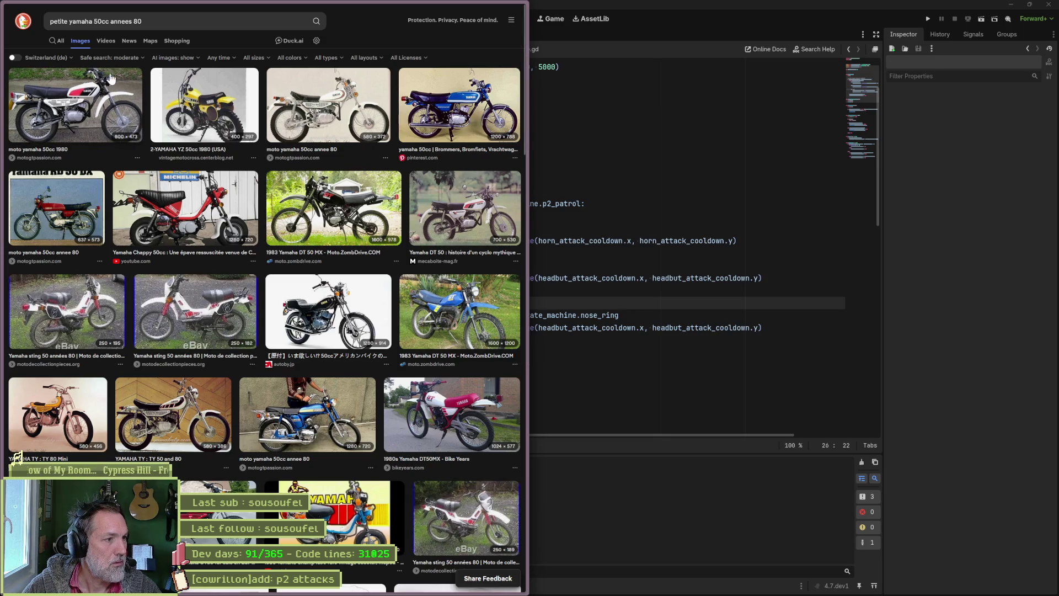
Preview the red Yamaha Chappy image, then close the browser window
click(237, 218)
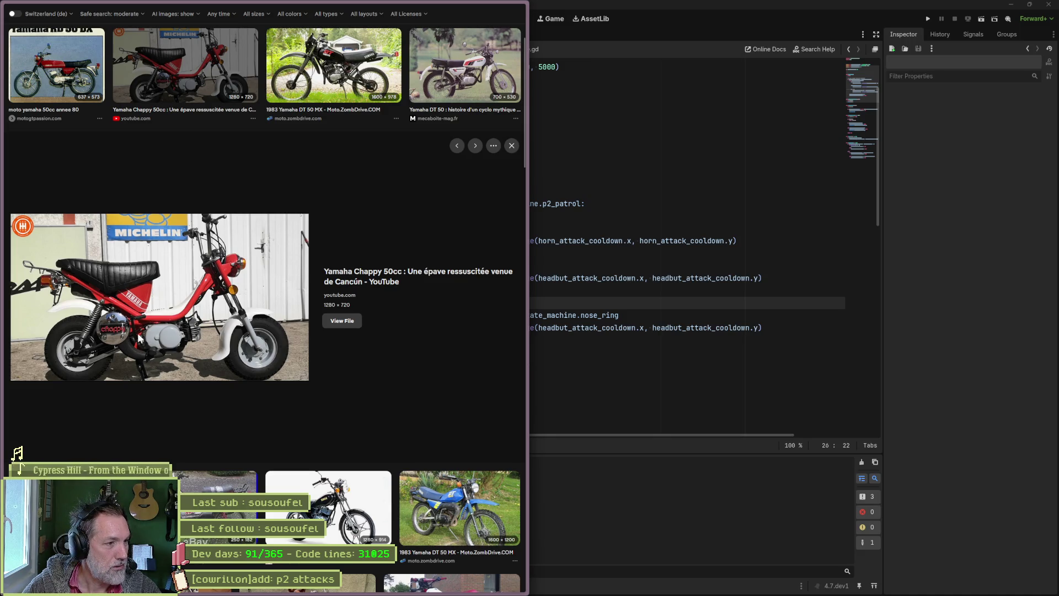
scroll(378, 376, down, 4)
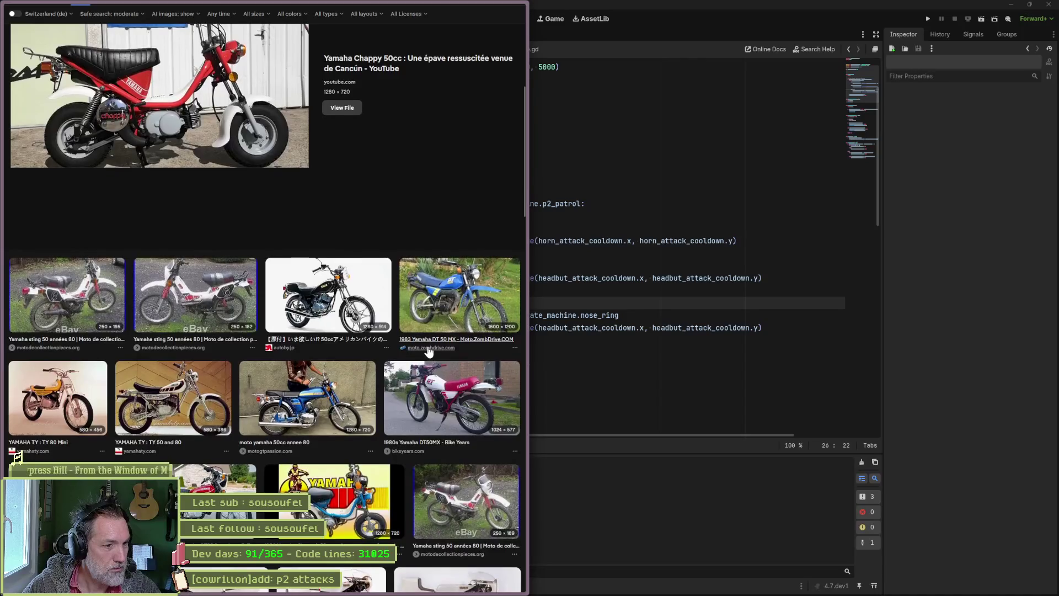
scroll(371, 333, up, 5)
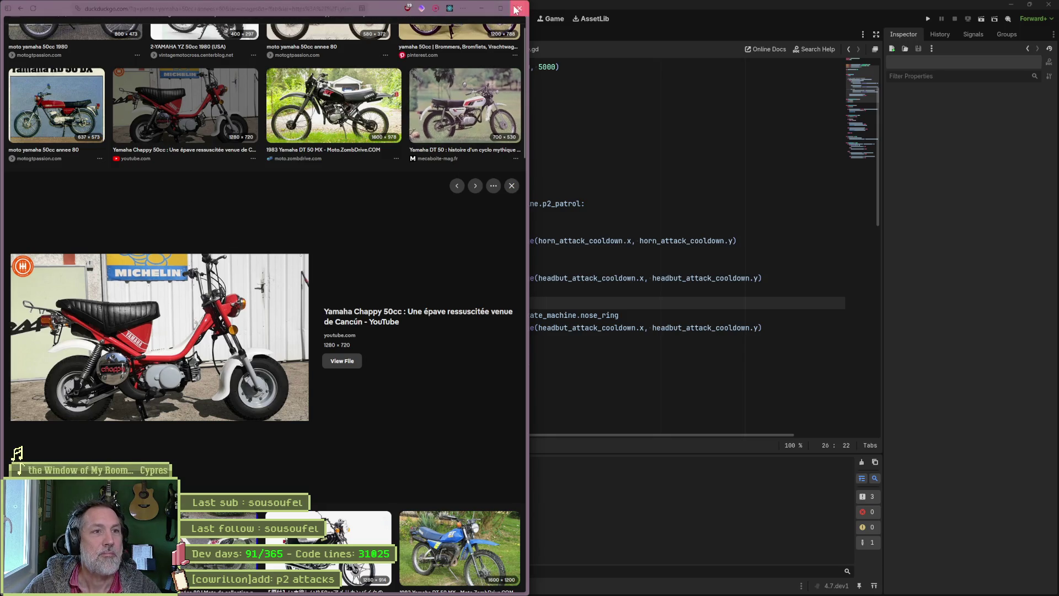
click(517, 9)
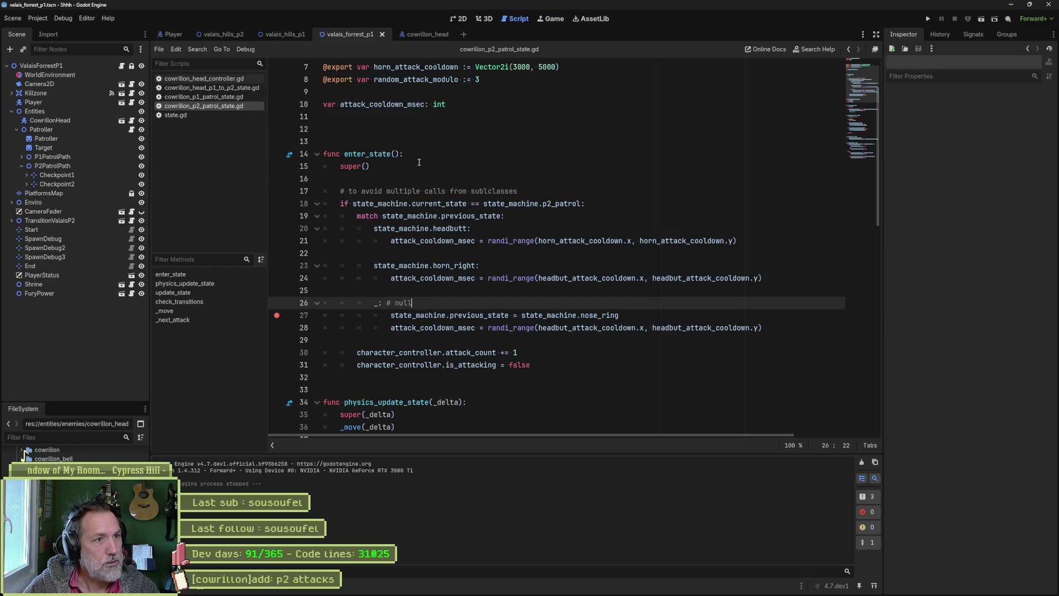
Test-run the scene, stop it, then replace nose_ring with headbutt on line 27 and save
key(F6)
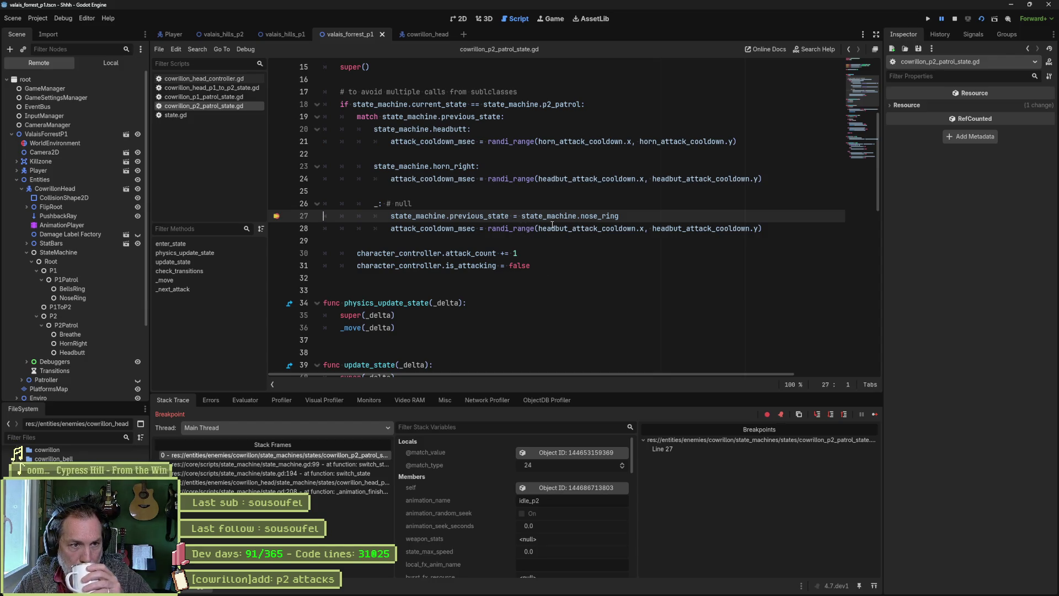
click(606, 218)
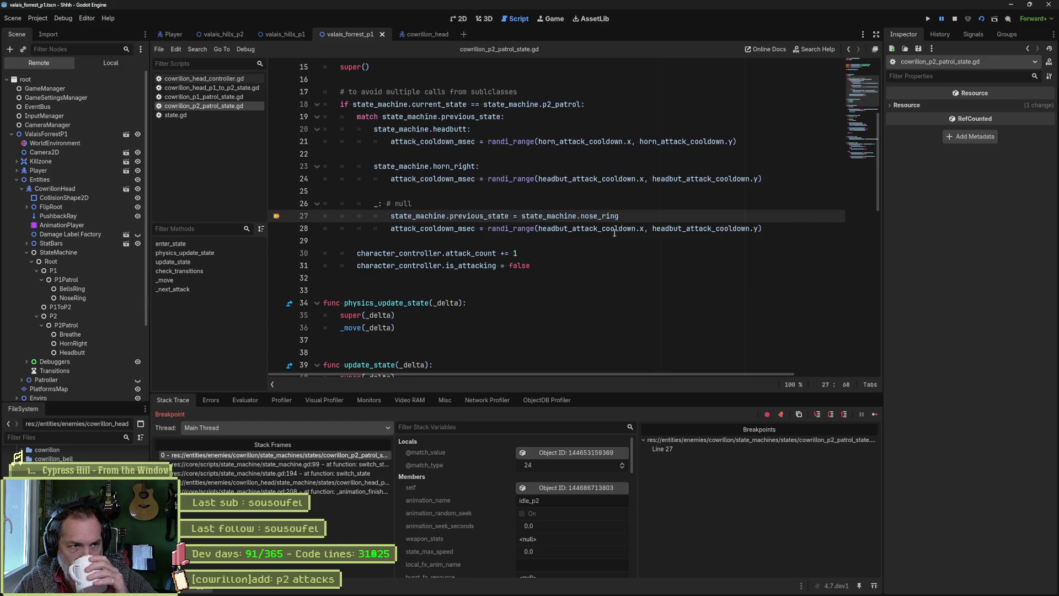
key(ctrl+d)
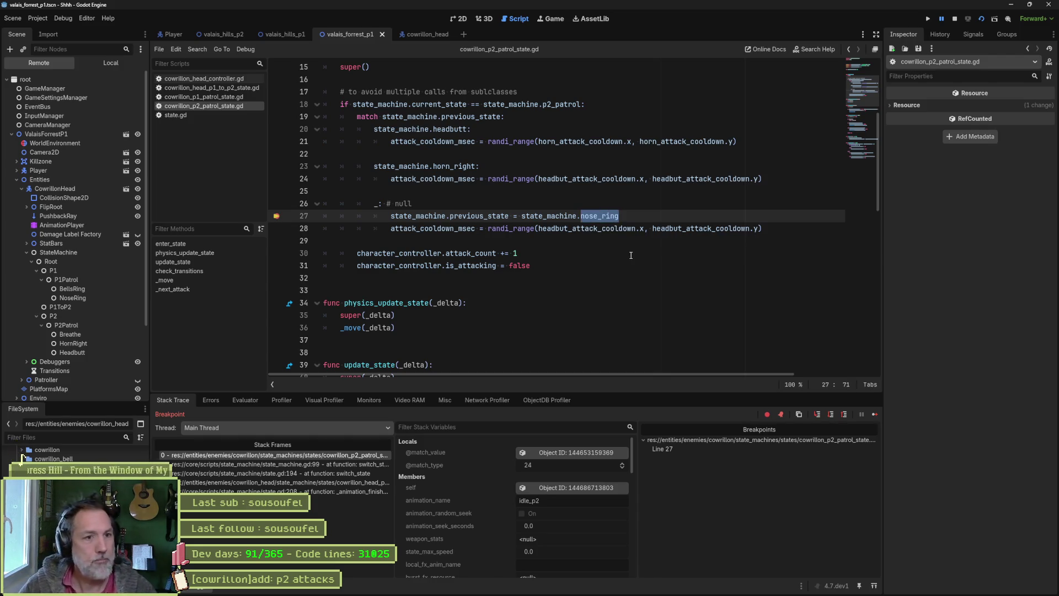
click(955, 19)
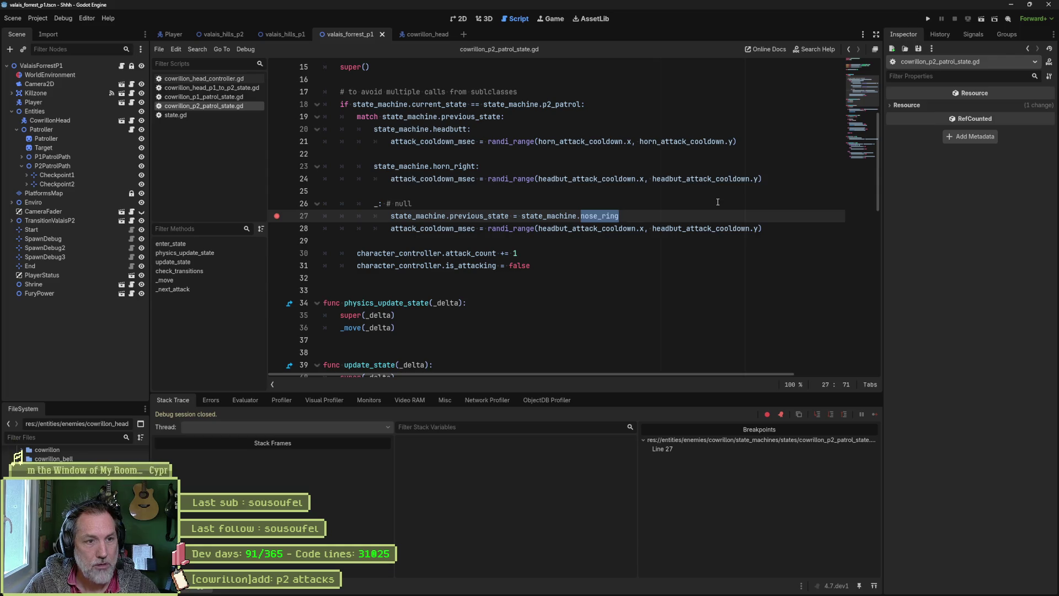
text(headbutt)
key(ctrl+s)
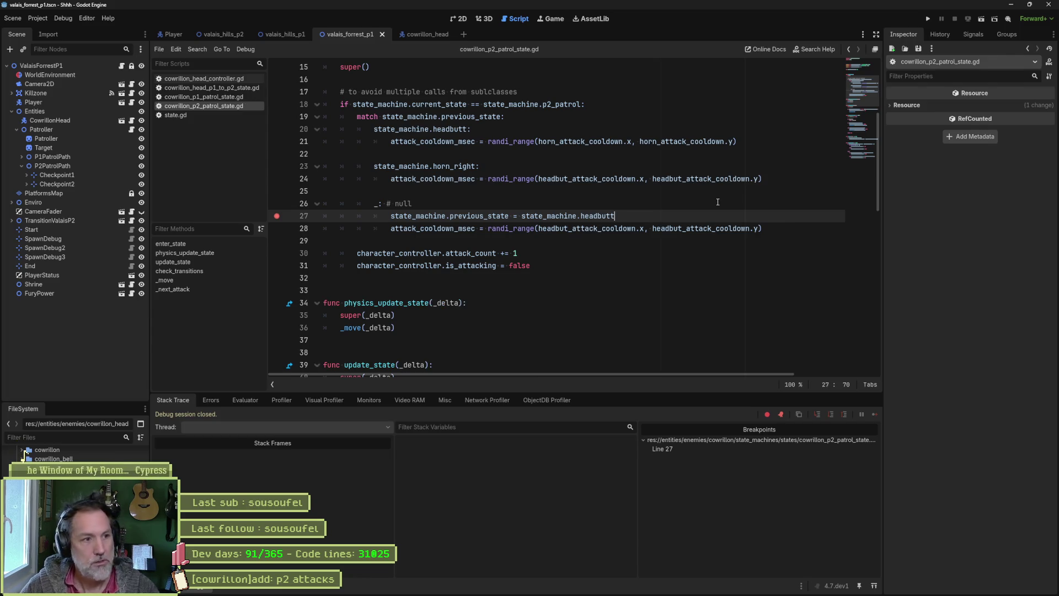
click(276, 240)
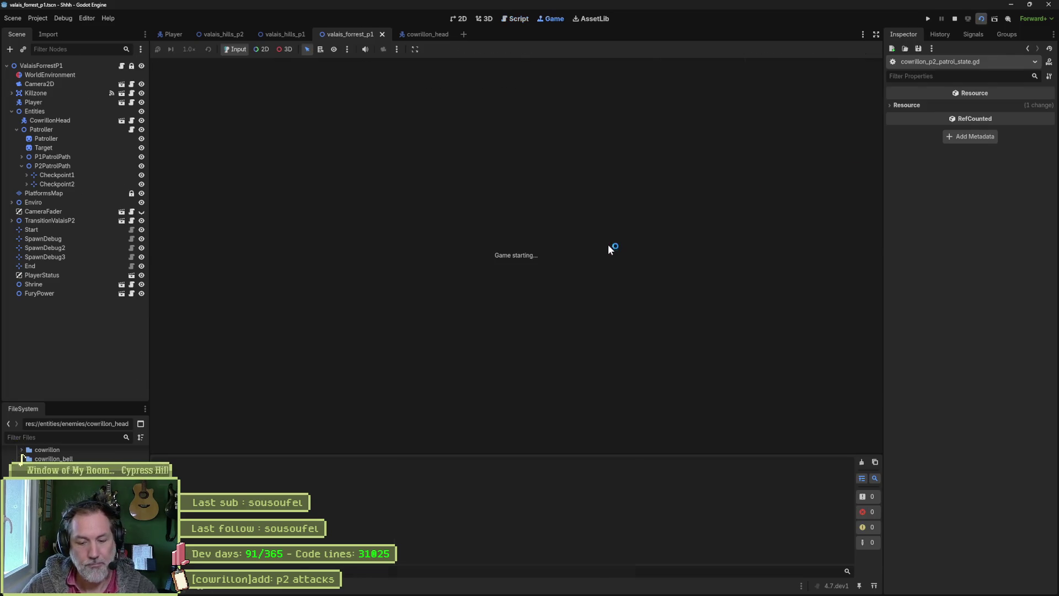
Relaunch the scene and play into phase two until the horn_right error at line 78
key(F6)
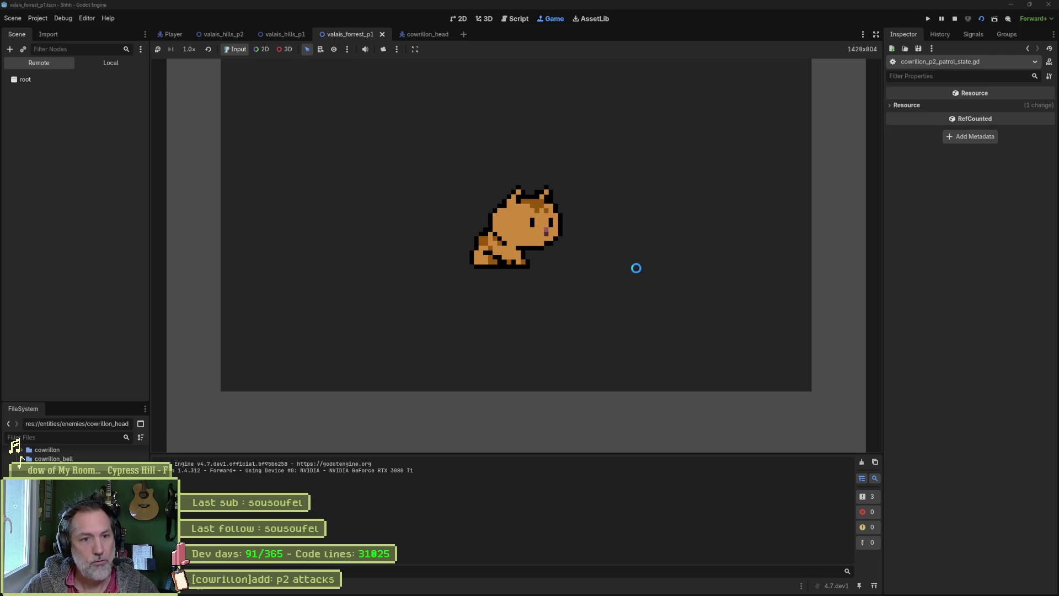
key(2)
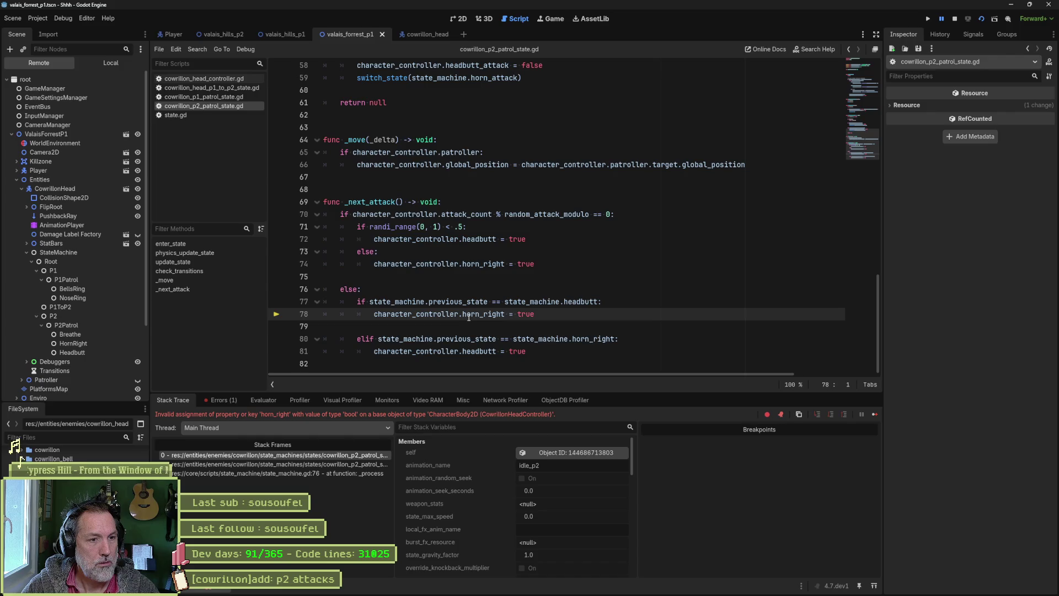
Stop the failed run, select '_righ' on line 78, and rerun until it breaks at line 55
key(F8)
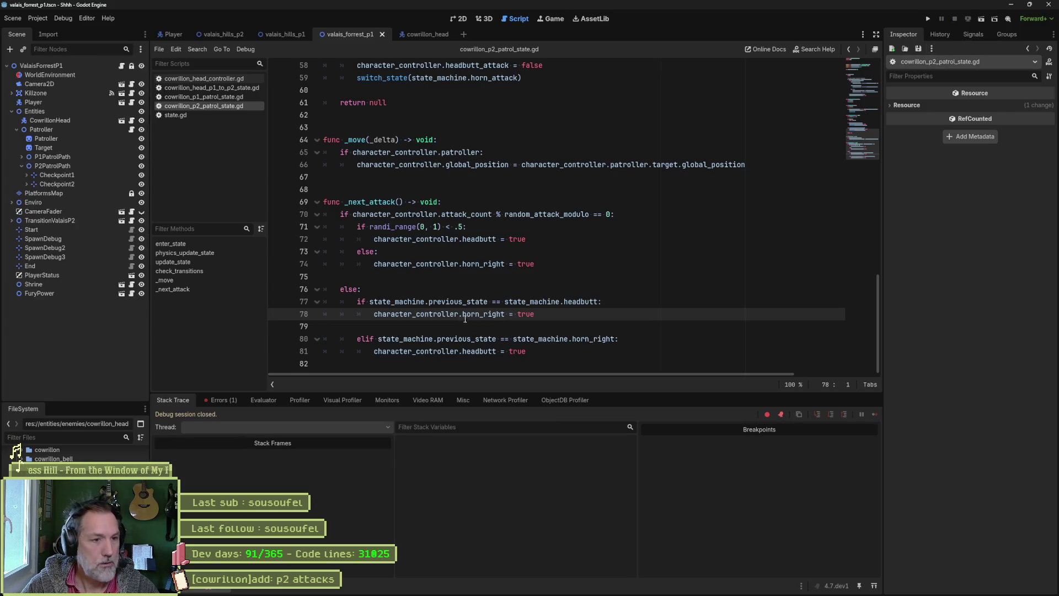
drag(479, 314, 498, 314)
click(499, 351)
key(F5)
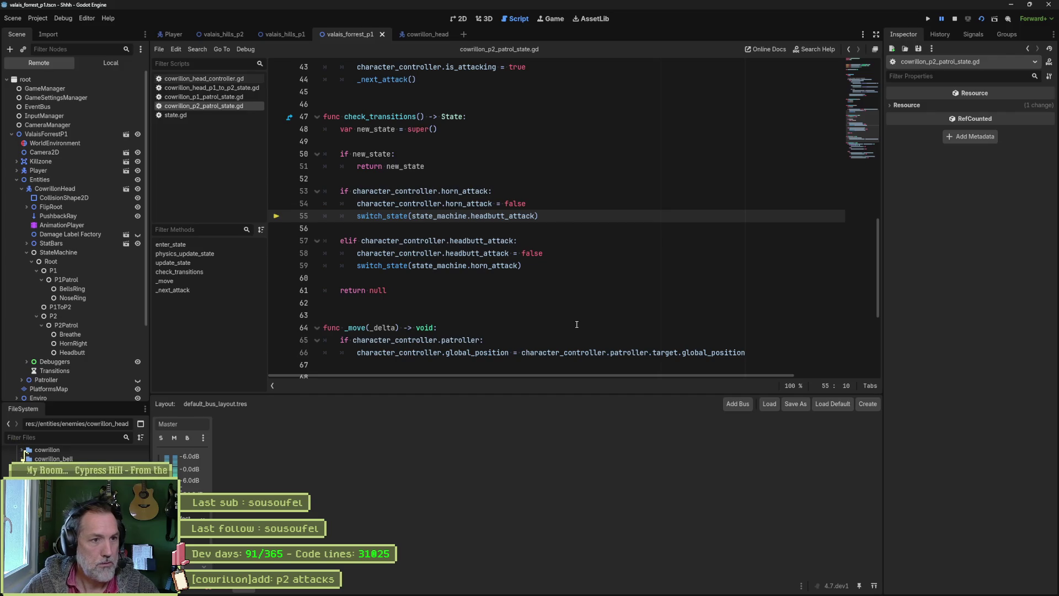
Stop debugging, delete '_attack' on line 55 so it reads headbutt, keep line 57, and save
key(F8)
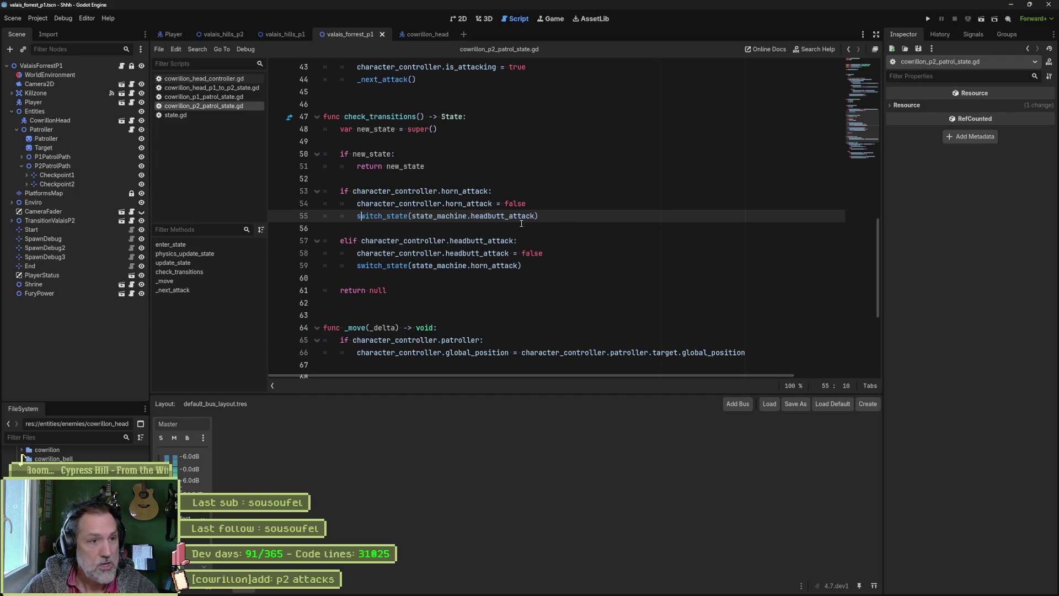
click(527, 220)
drag(535, 218, 501, 216)
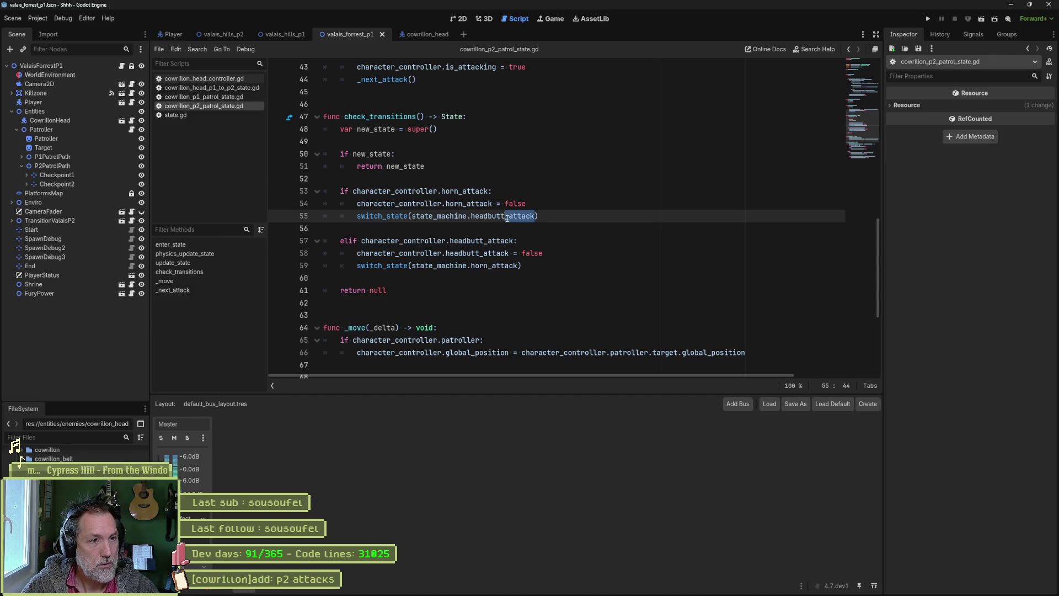
key(BackSpace)
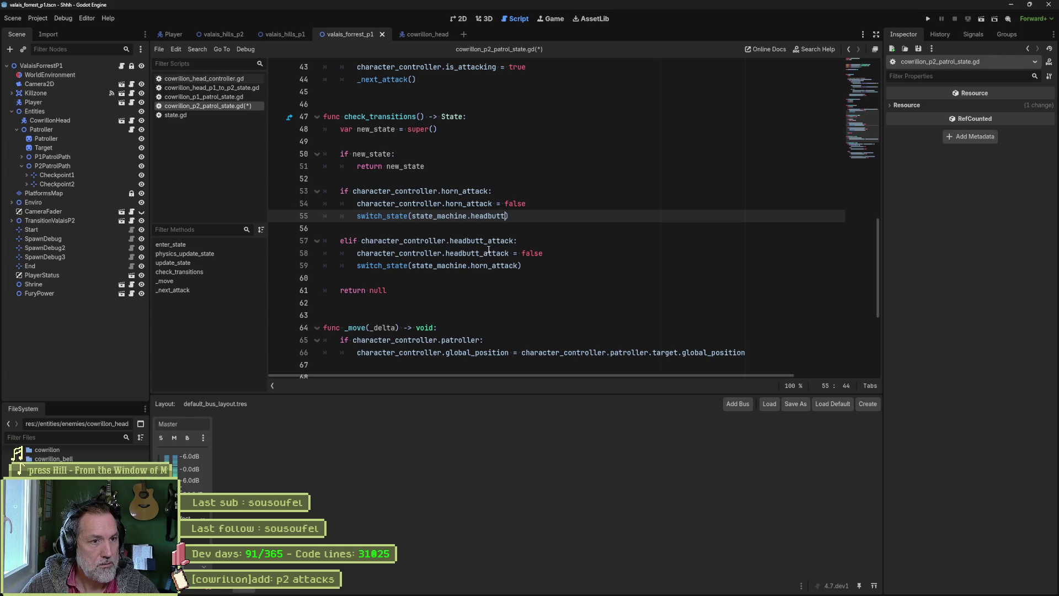
drag(484, 241, 514, 241)
key(BackSpace)
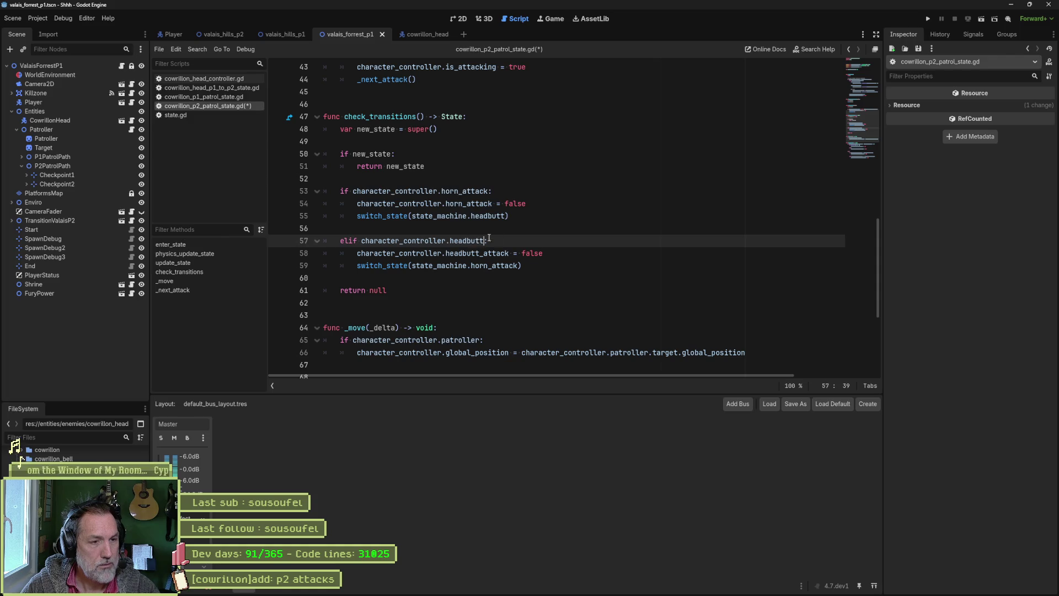
key(ctrl+z)
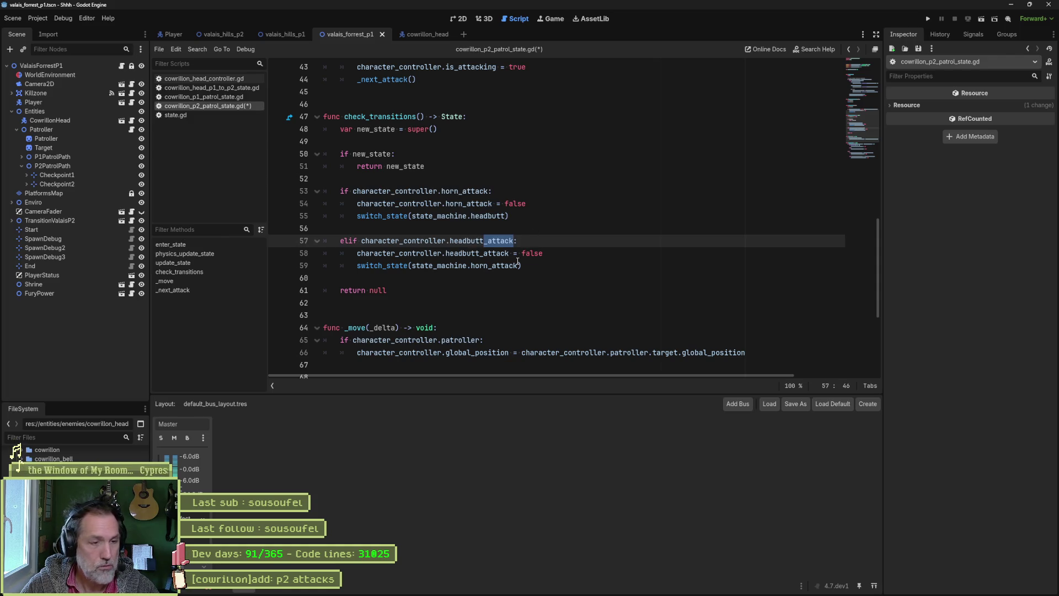
click(517, 263)
key(ctrl+s)
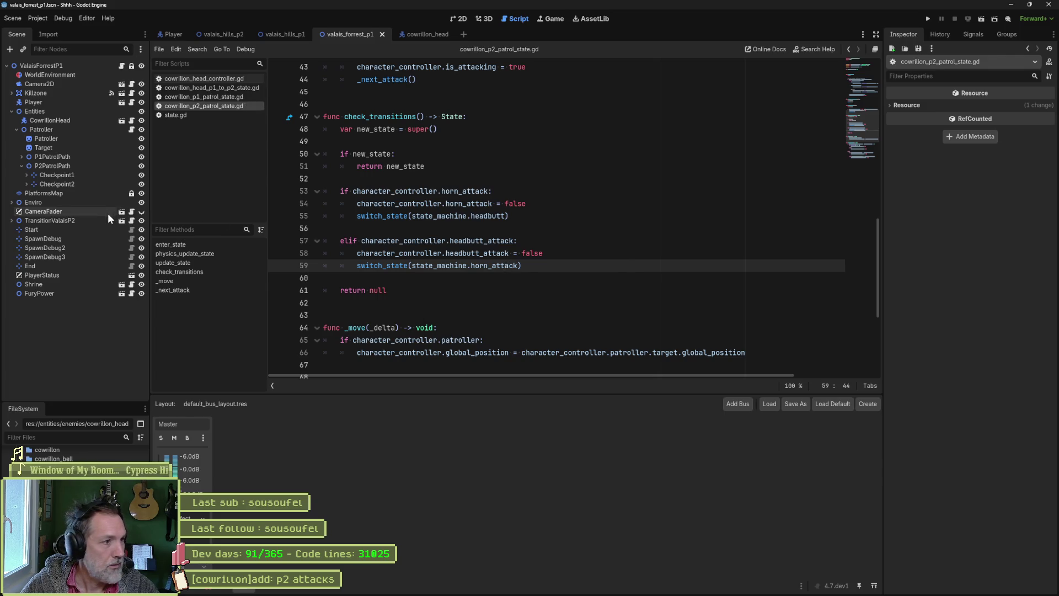
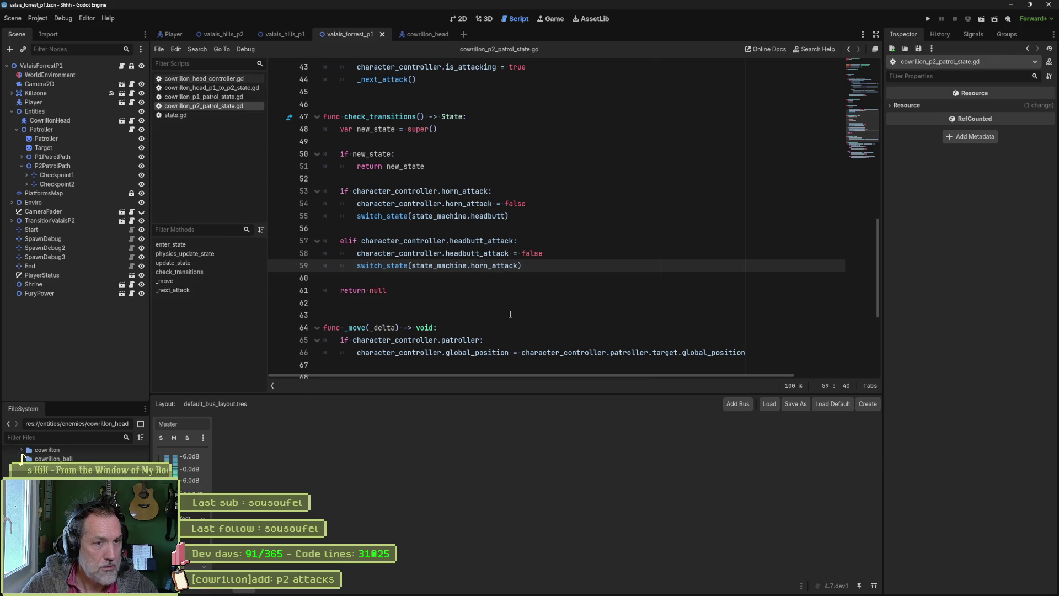
Make line 59 switch to horn_right and test the boss in a game run
click(490, 265)
text(right)
key(Delete)
key(Delete)
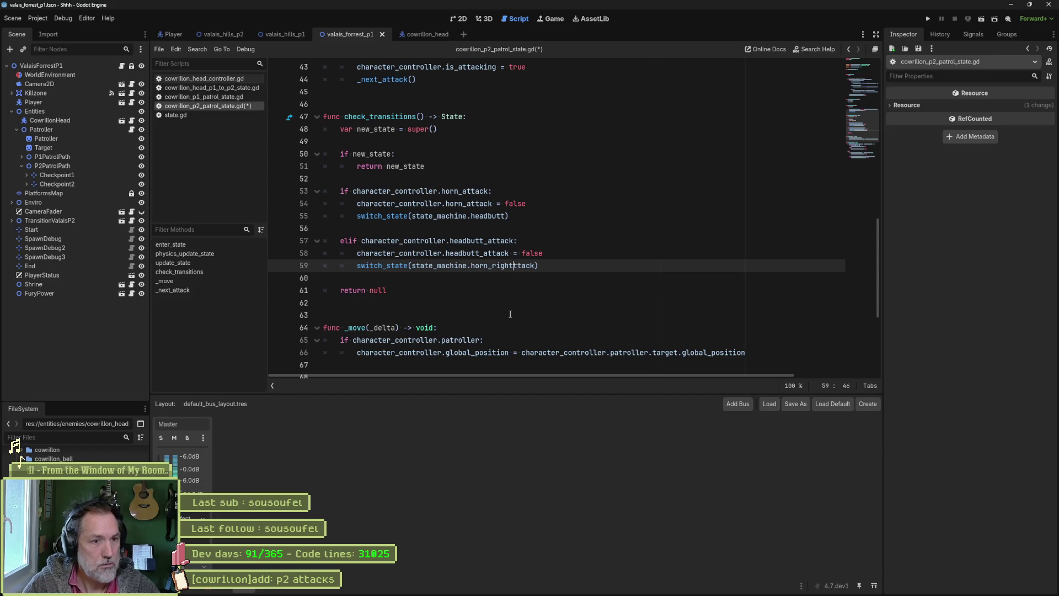
key(F6)
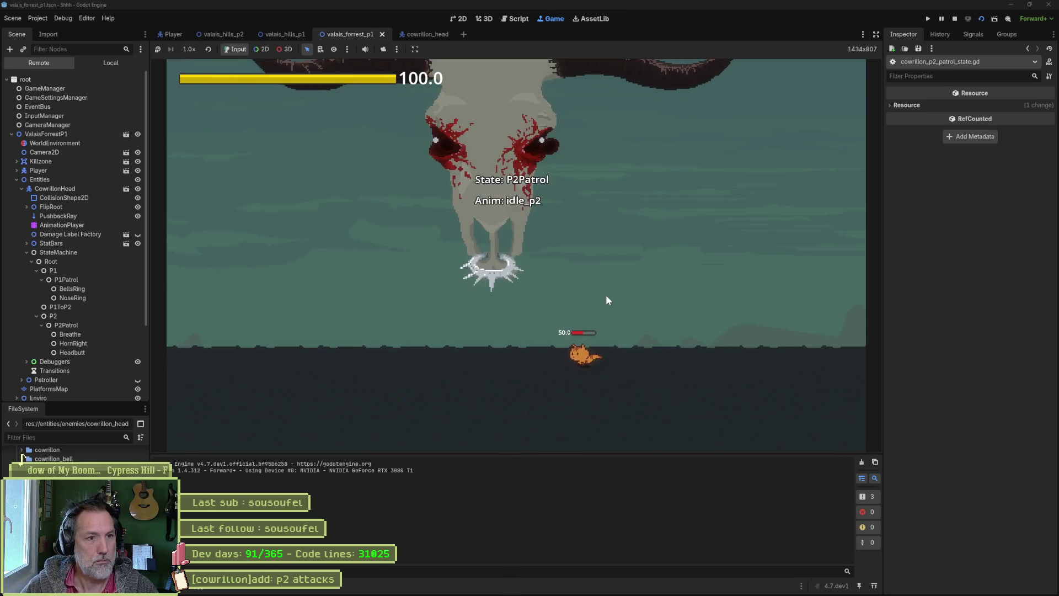
key(Left)
key(Right)
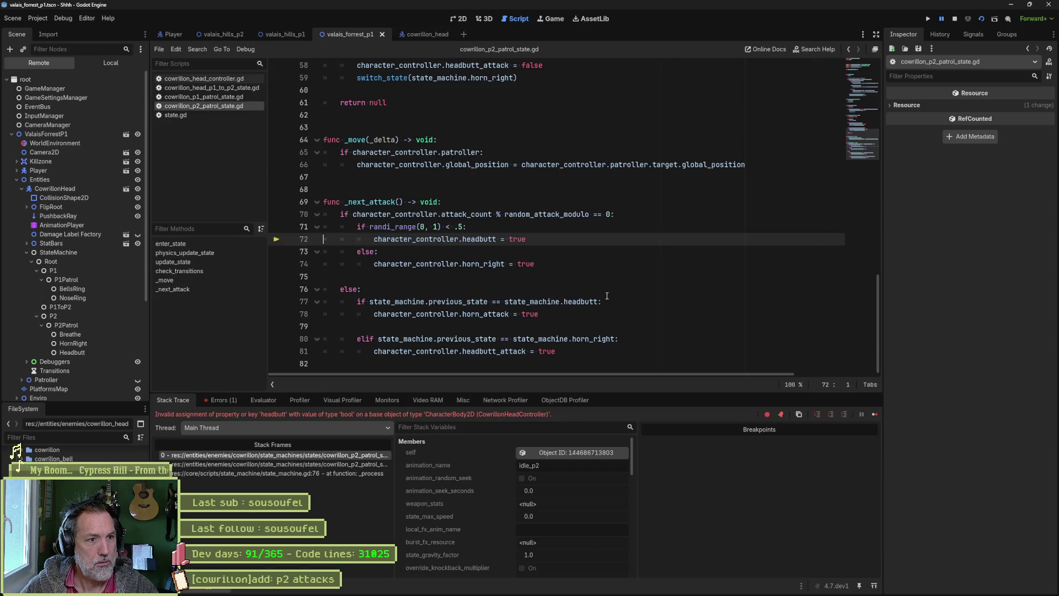
Fix lines 72 and 74 to set headbutt_attack and horn_attack, then rerun the game
click(497, 238)
text(_attack)
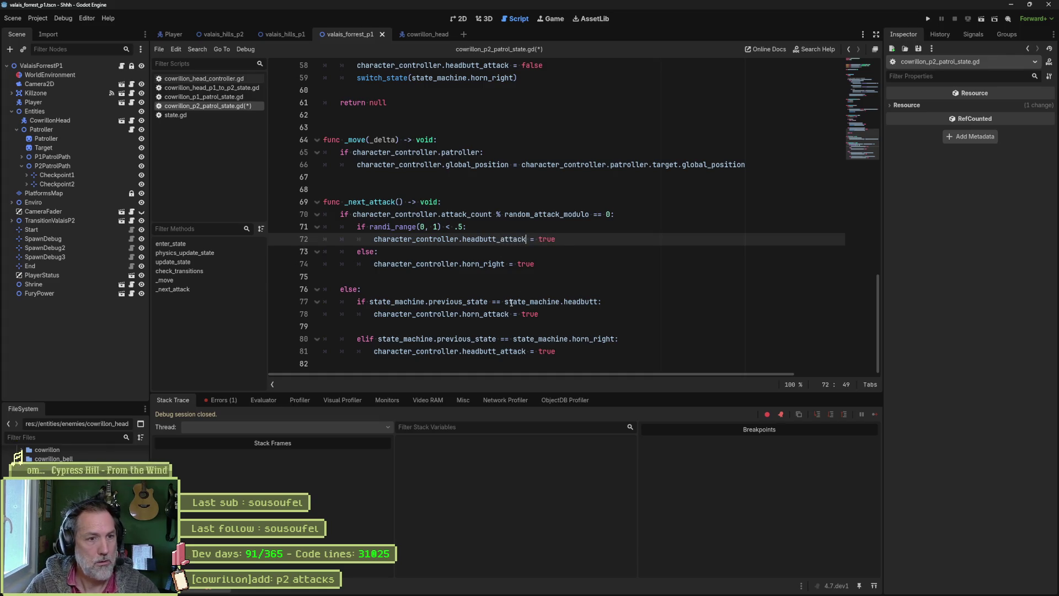
drag(506, 264, 488, 265)
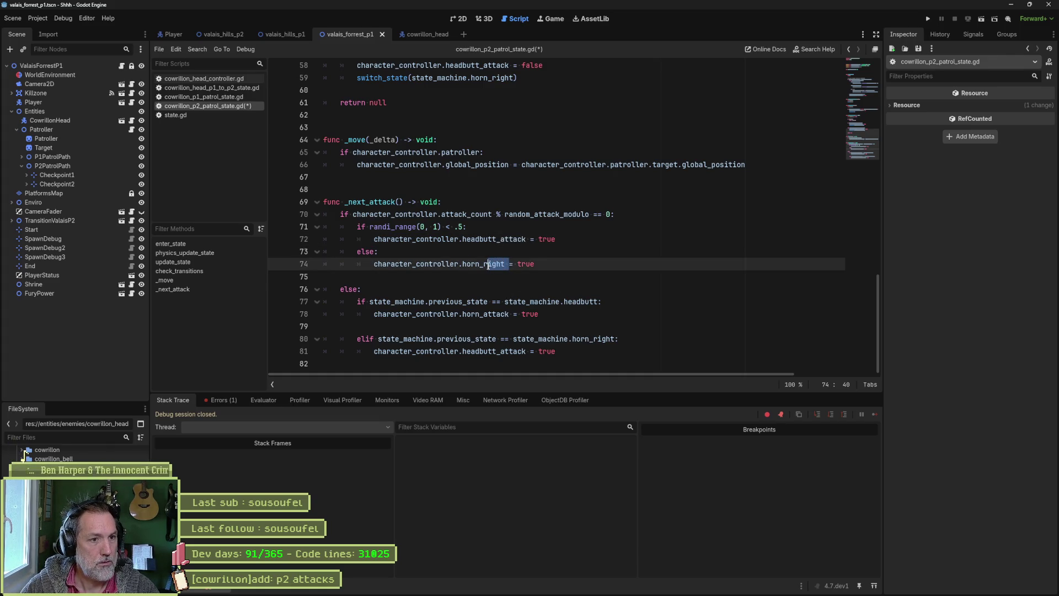
key(BackSpace)
key(BackSpace)
text(attack)
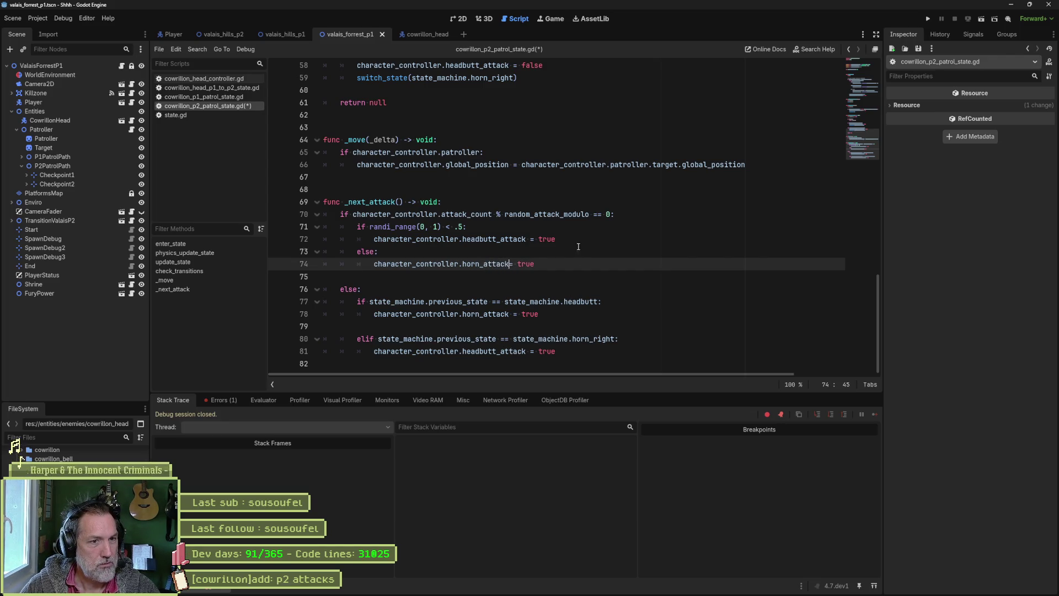
key(F6)
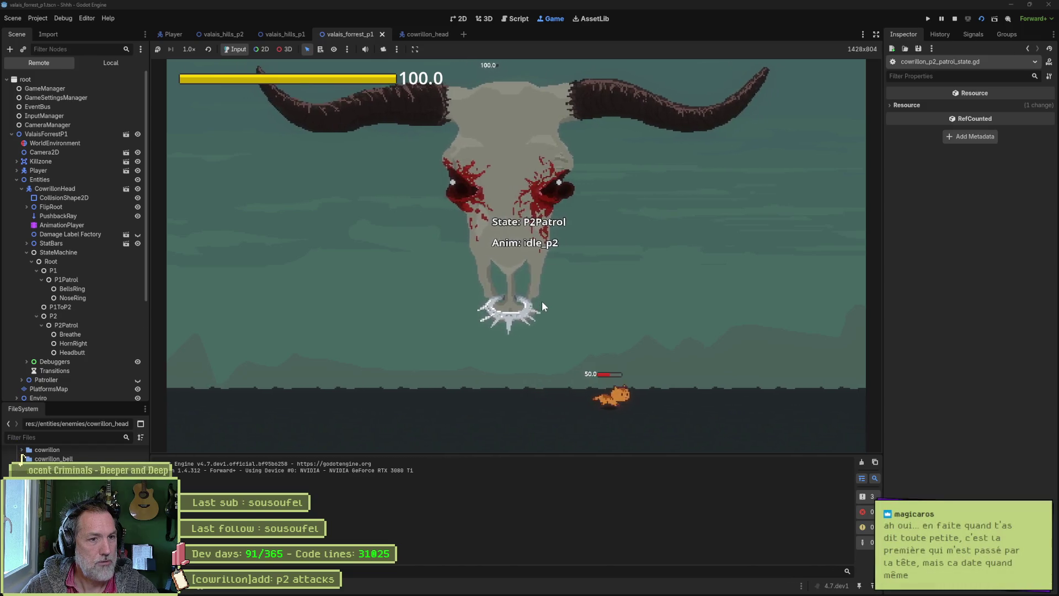
Dodge the boss's HornRight and Headbutt attacks with the cat, then stop the game
key(Left)
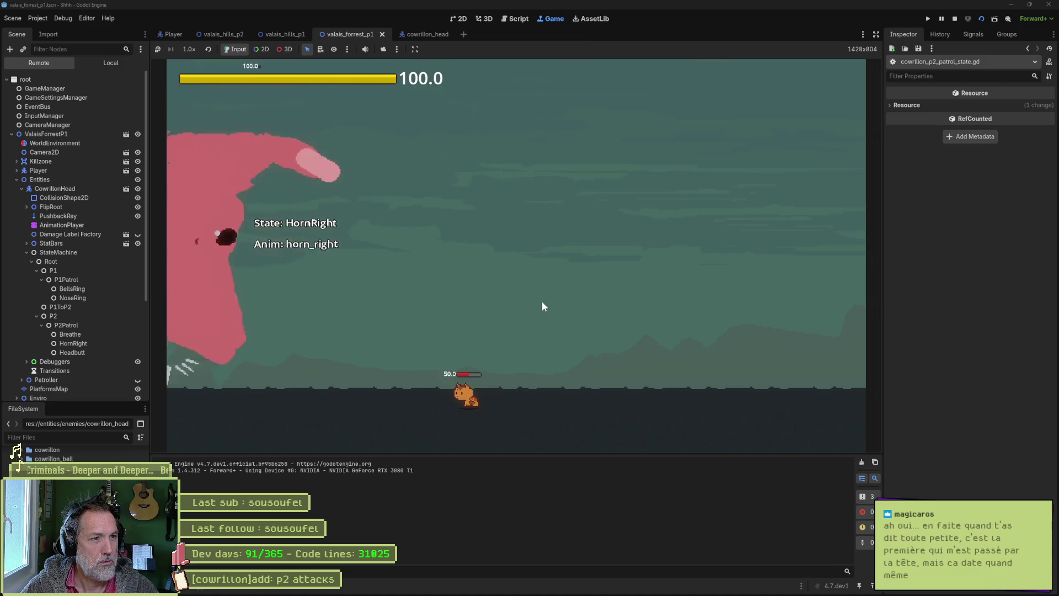
key(space)
key(Right)
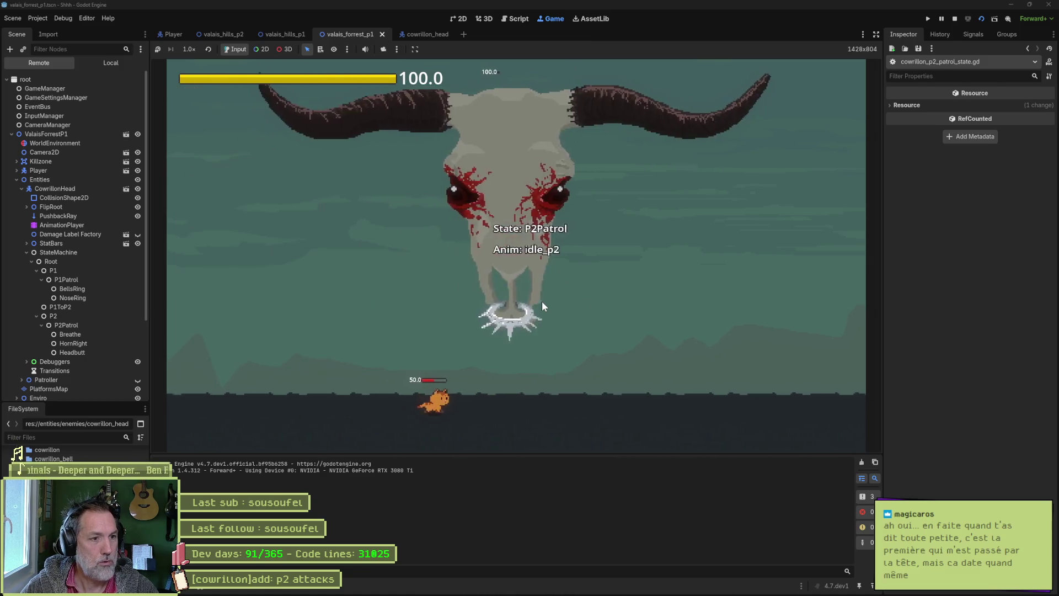
key(Left)
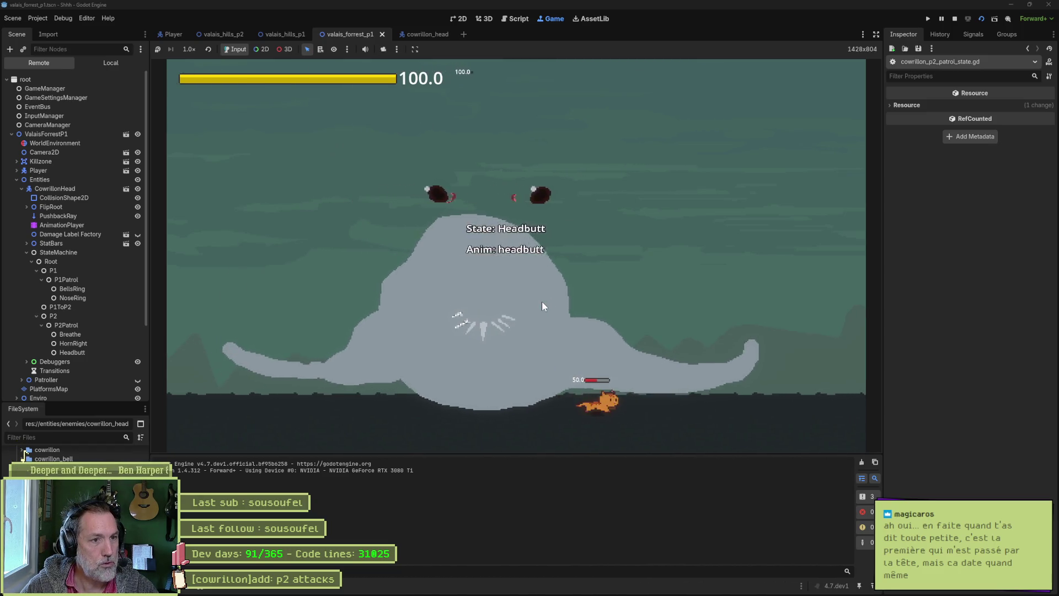
key(Left)
key(F8)
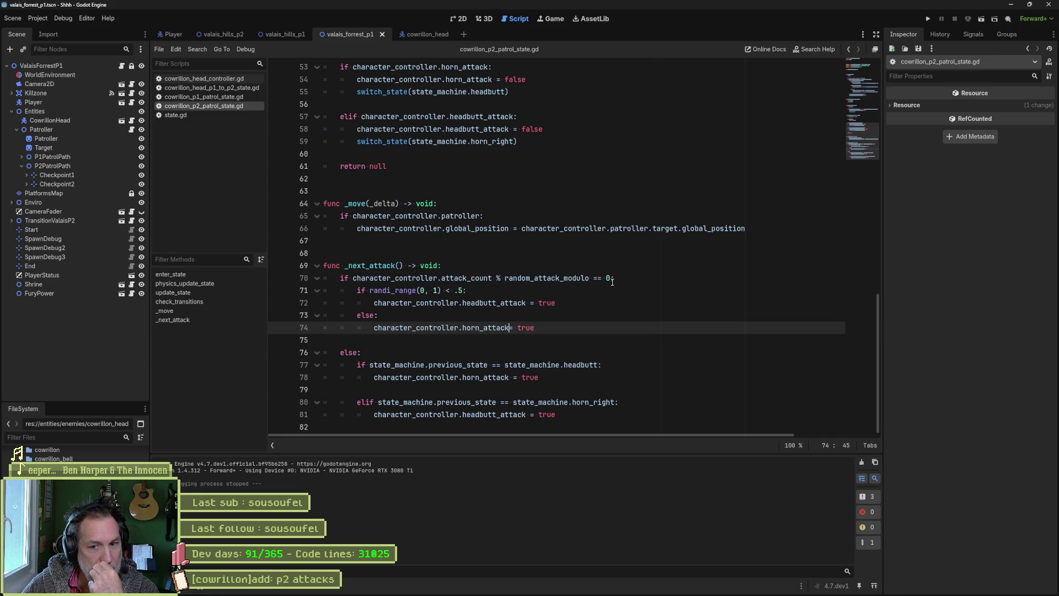
Search DuckDuckGo for 'chappy yamaha 50cc'
mouse_move(565, 590)
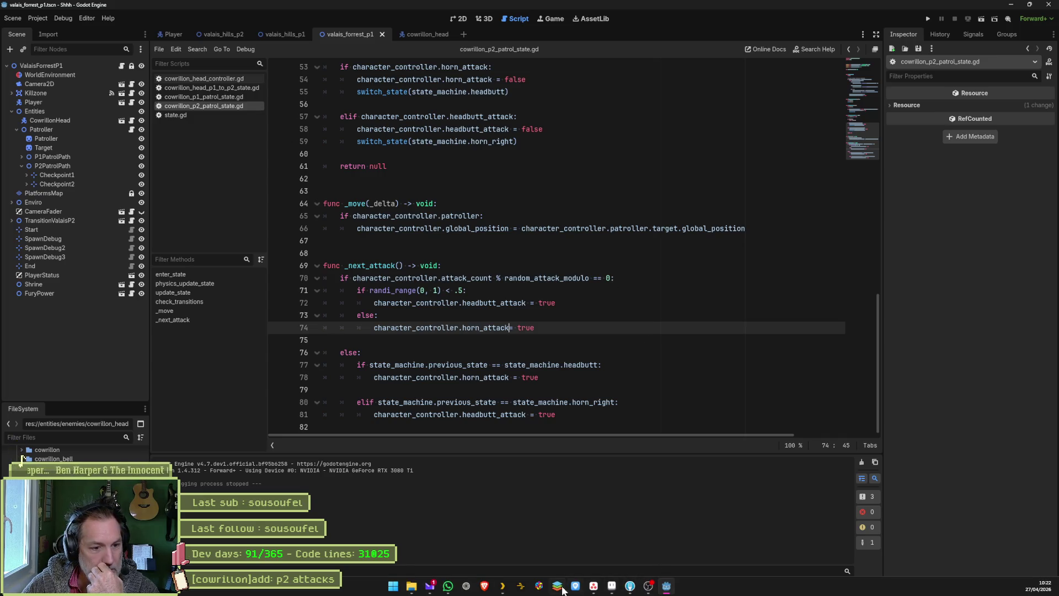
click(466, 587)
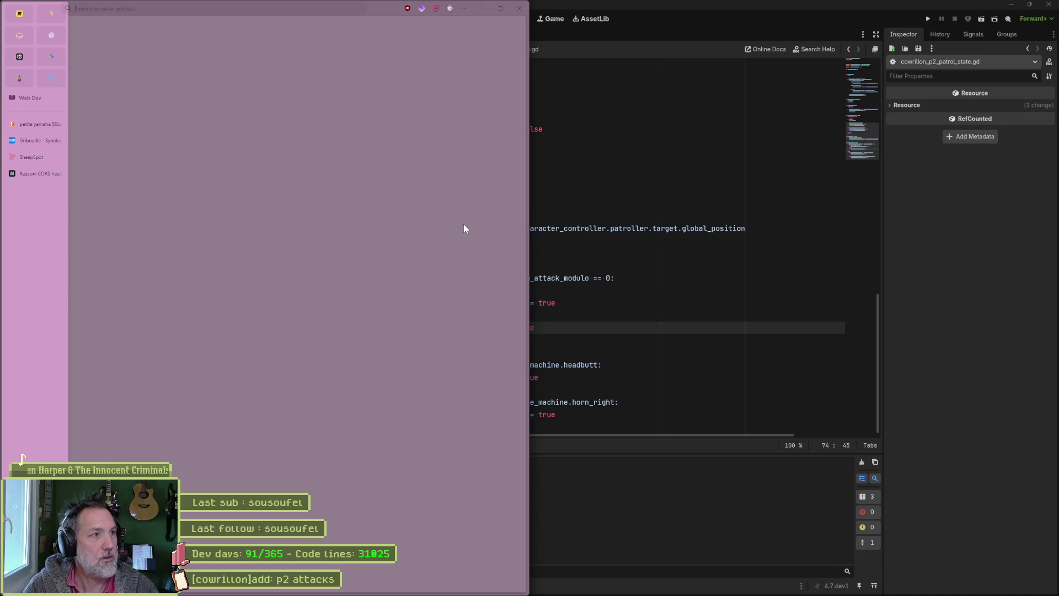
text(chappz)
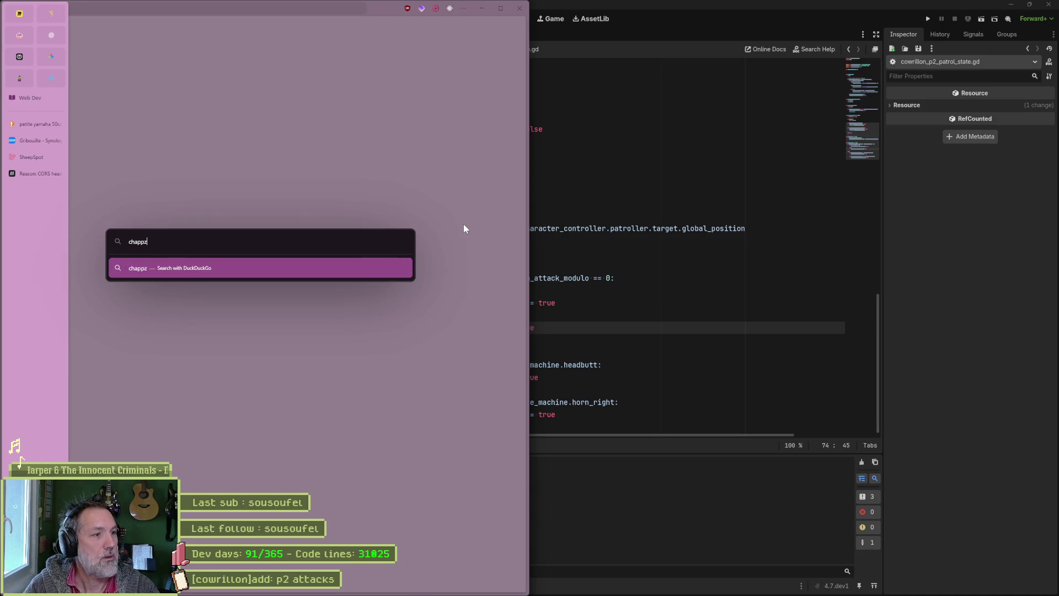
key(BackSpace)
text(y yamaha 50)
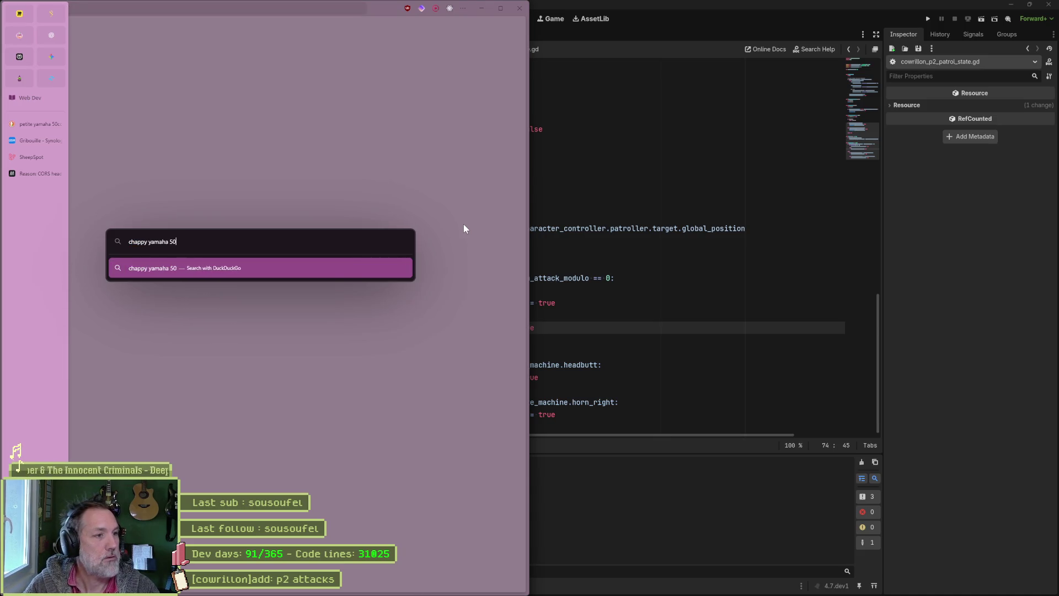
text(cc)
key(Return)
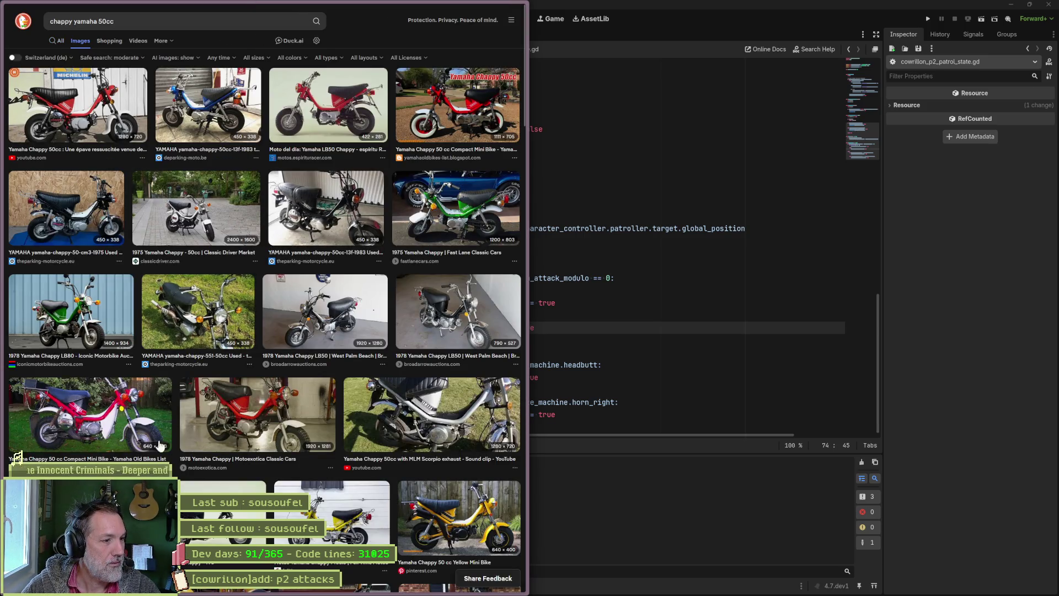
Preview a Yamaha Chappy 50cc image, scroll the results grid, and close the browser
click(138, 493)
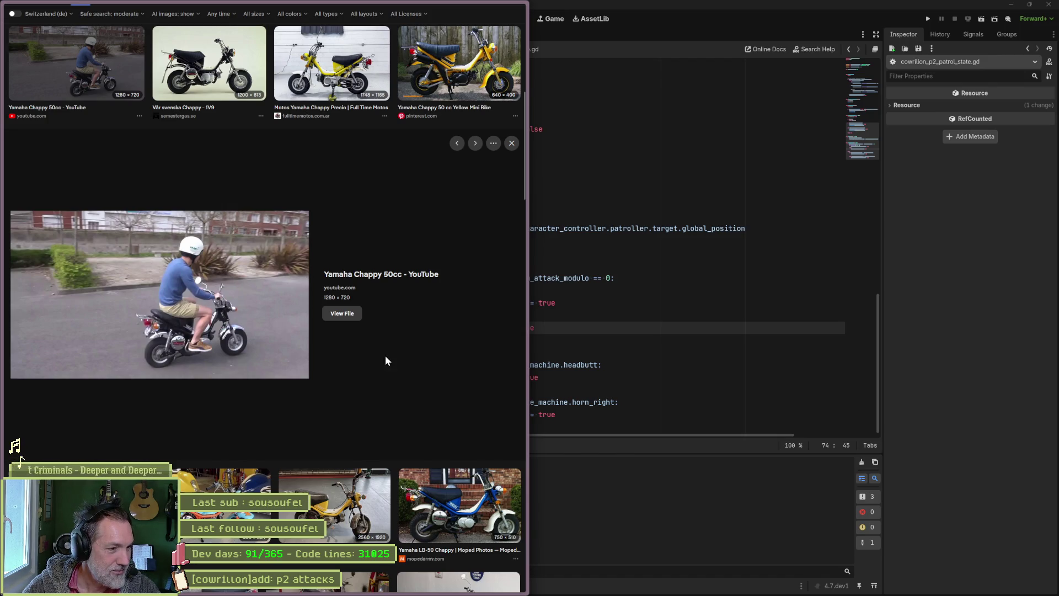
scroll(385, 355, down, 5)
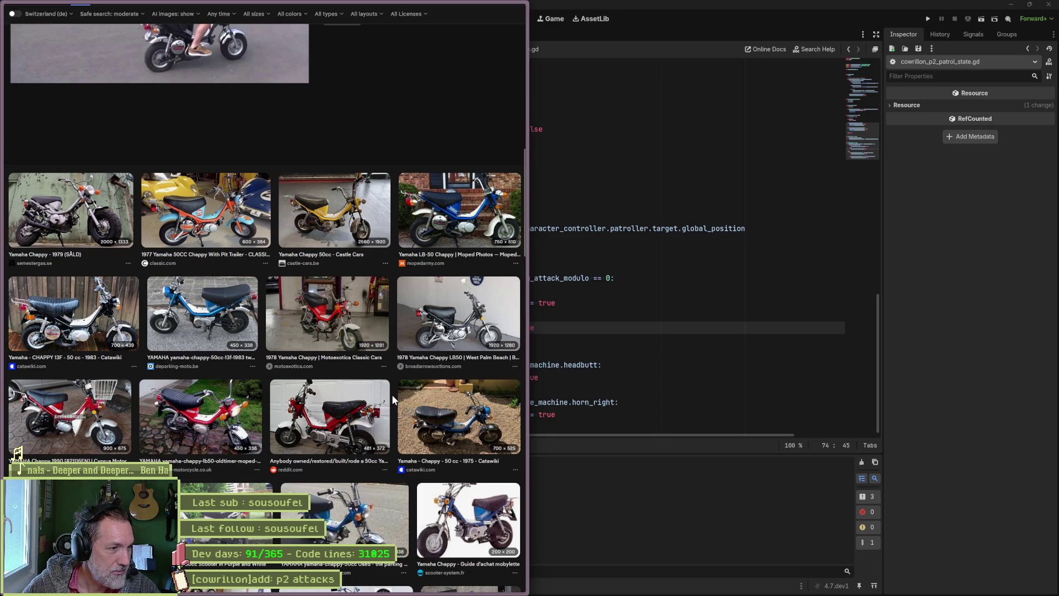
scroll(391, 393, down, 4)
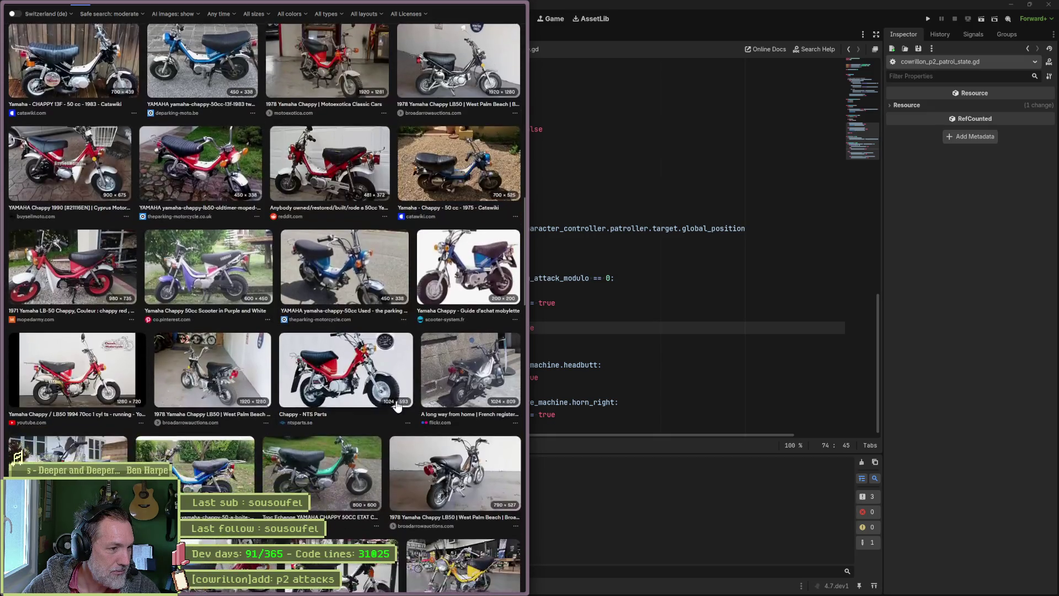
scroll(396, 406, up, 4)
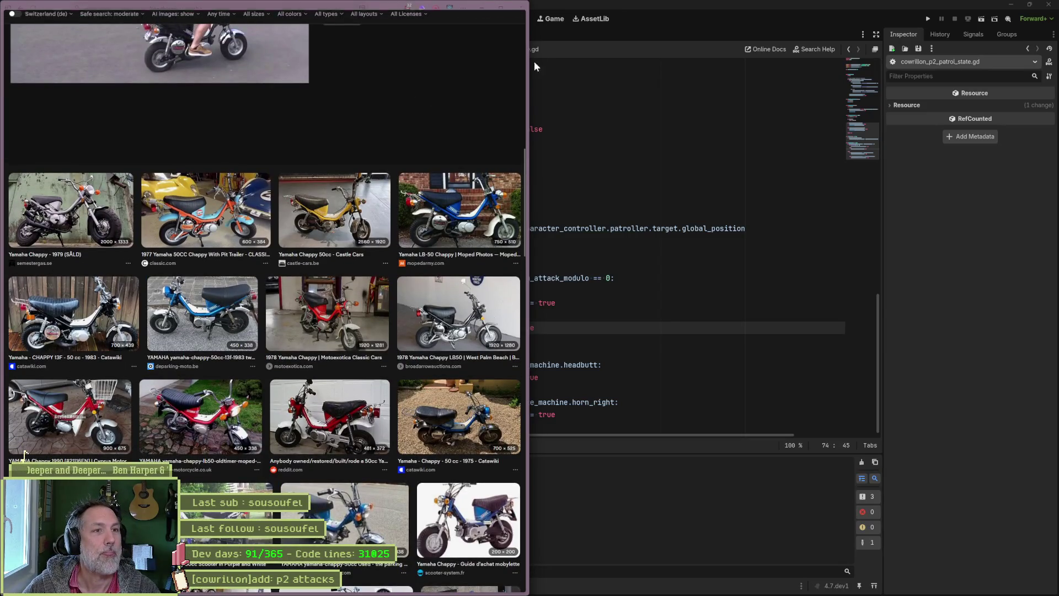
click(518, 8)
Replace every horn_right reference with horn across the project using Replace in Files
click(465, 236)
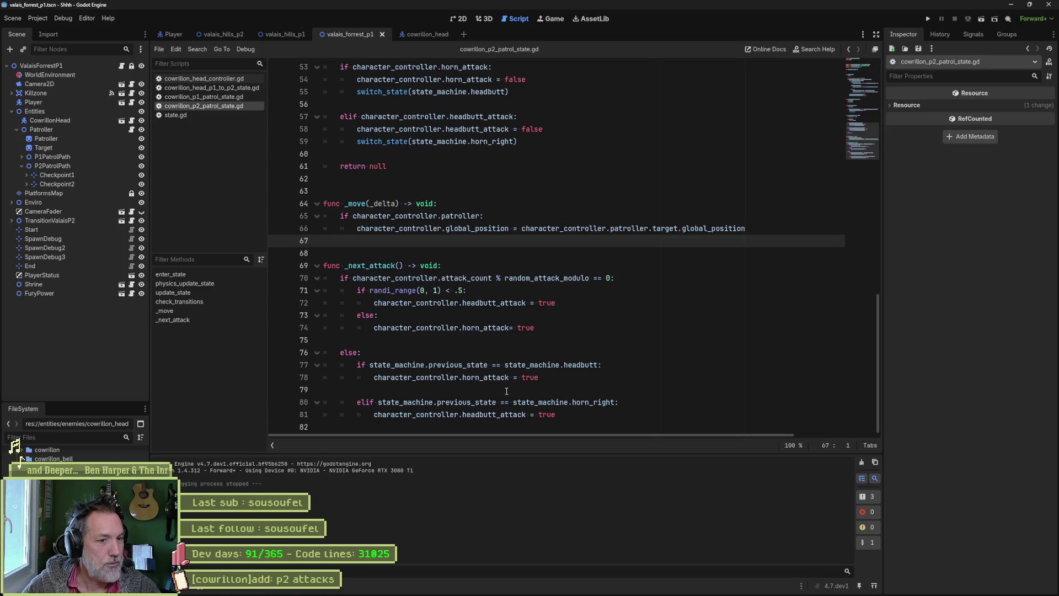
double_click(593, 402)
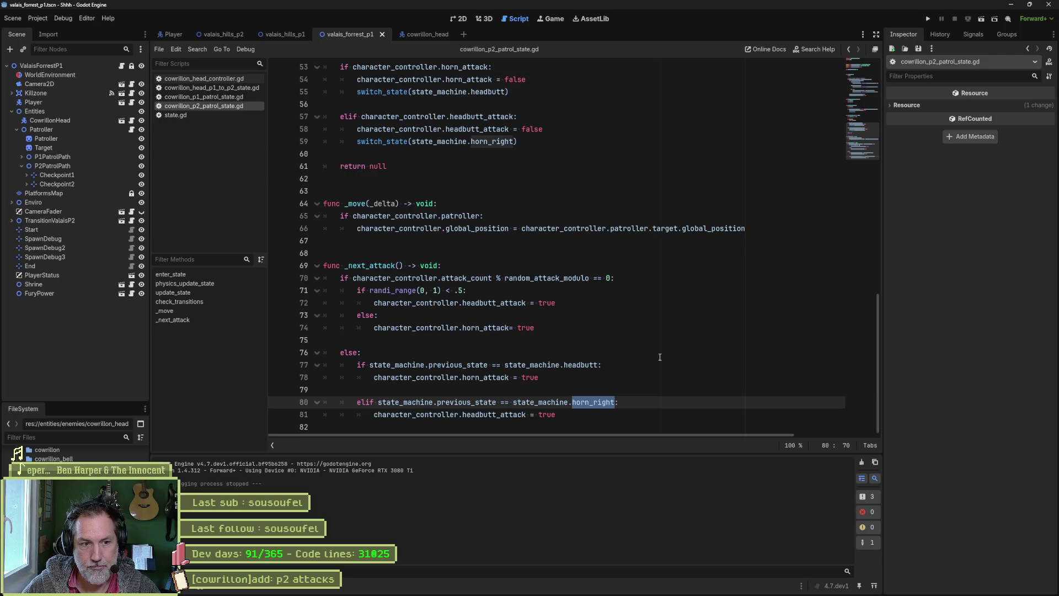
key(ctrl+shift+r)
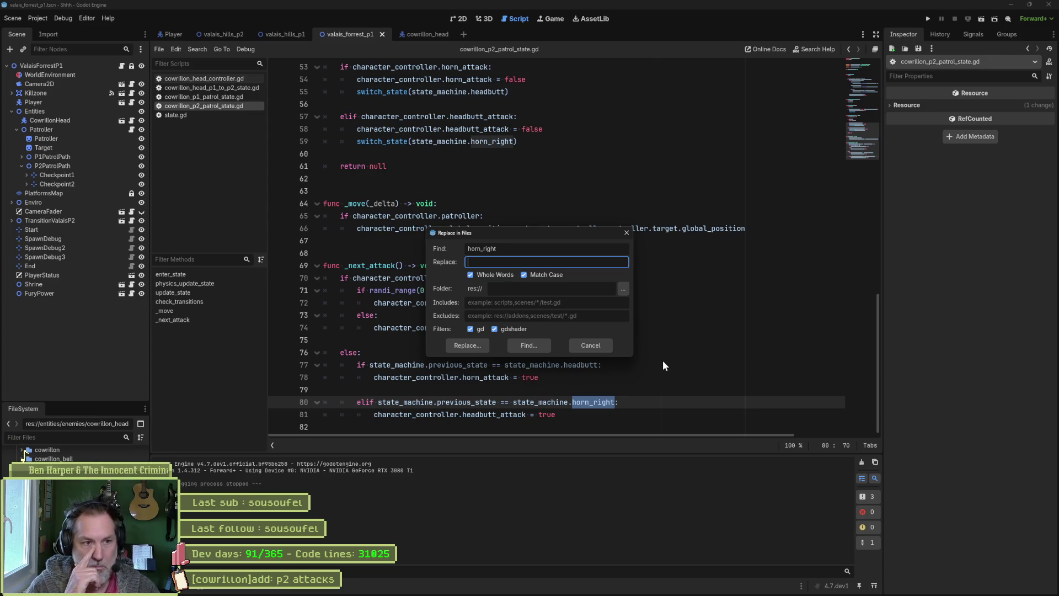
text(horn)
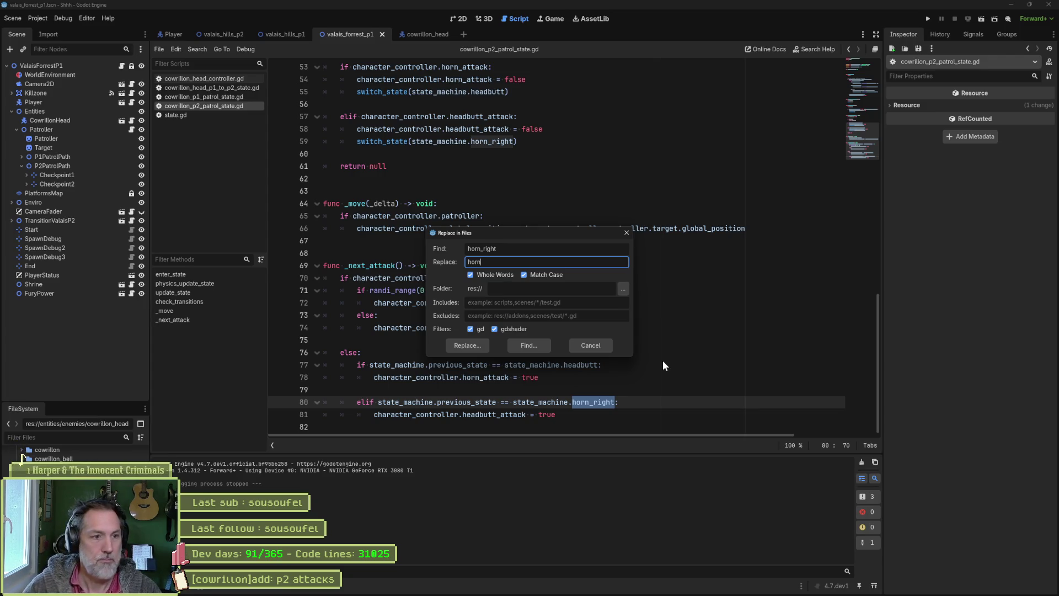
click(468, 346)
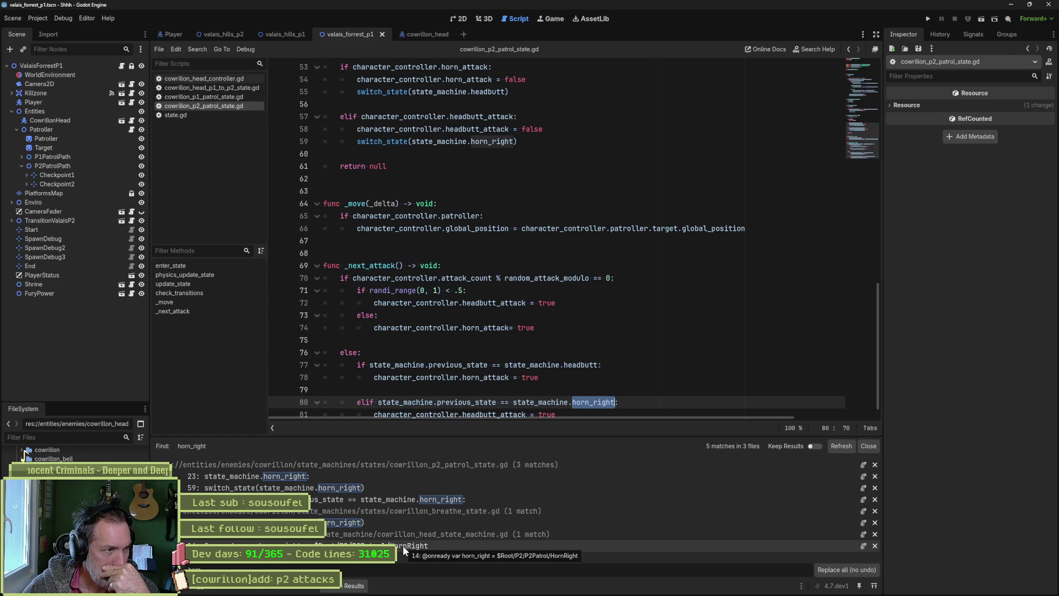
click(835, 571)
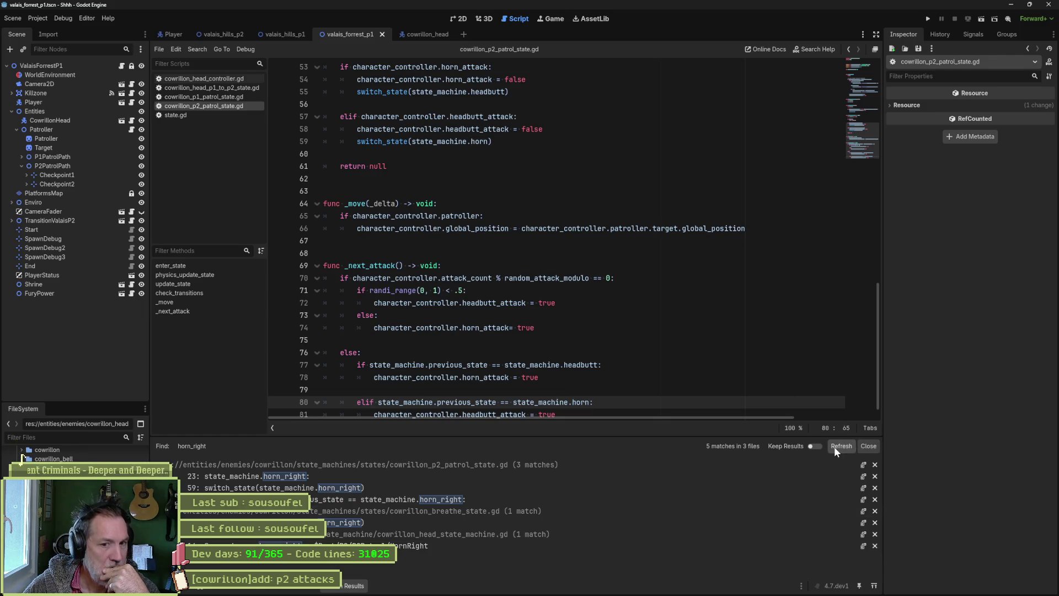
click(867, 445)
Rename the HornRight node to Horn and make line 14 read horn = $Root/P2/P2Patrol/Horn
click(416, 35)
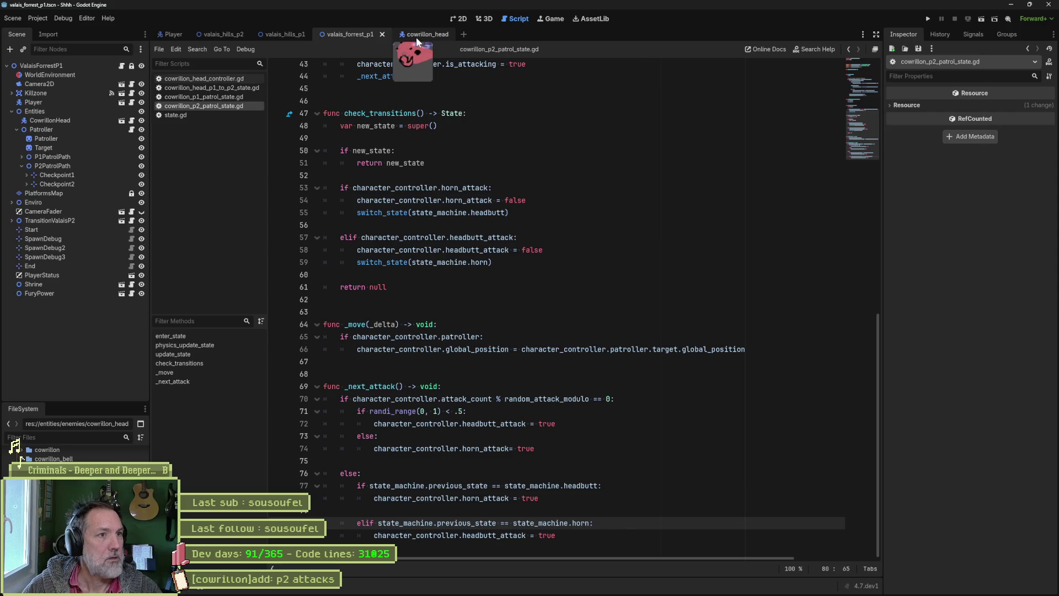
click(79, 336)
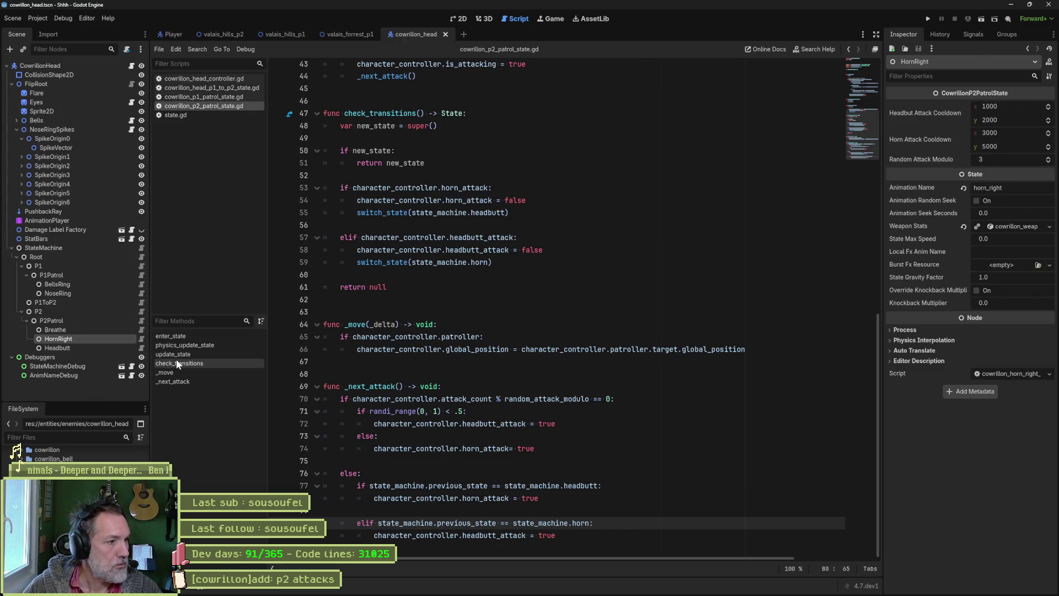
key(F2)
key(BackSpace)
key(BackSpace)
key(BackSpace)
key(BackSpace)
key(Return)
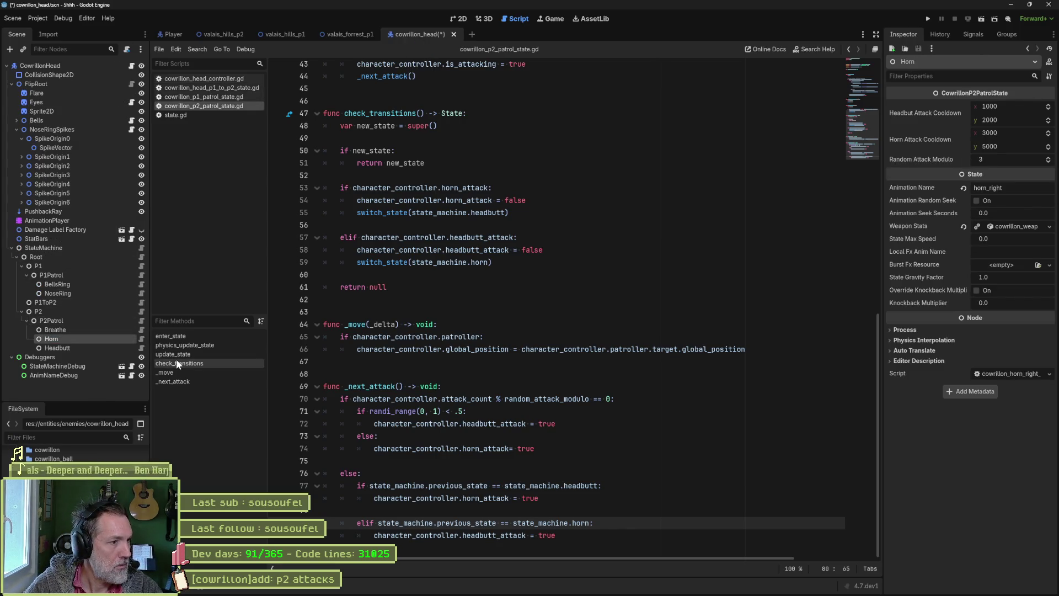
click(142, 248)
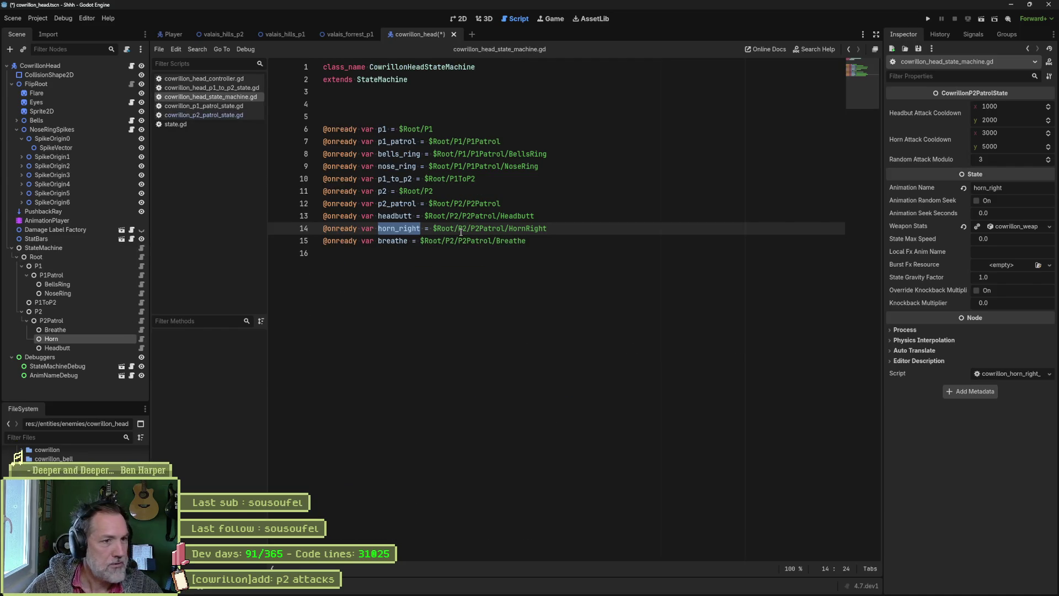
click(421, 228)
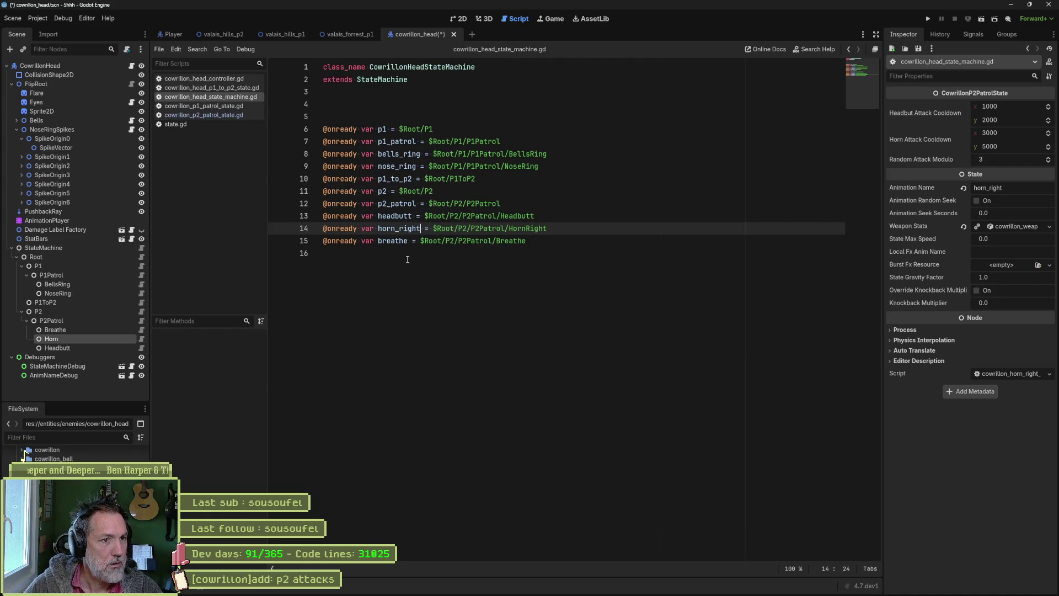
key(ctrl+s)
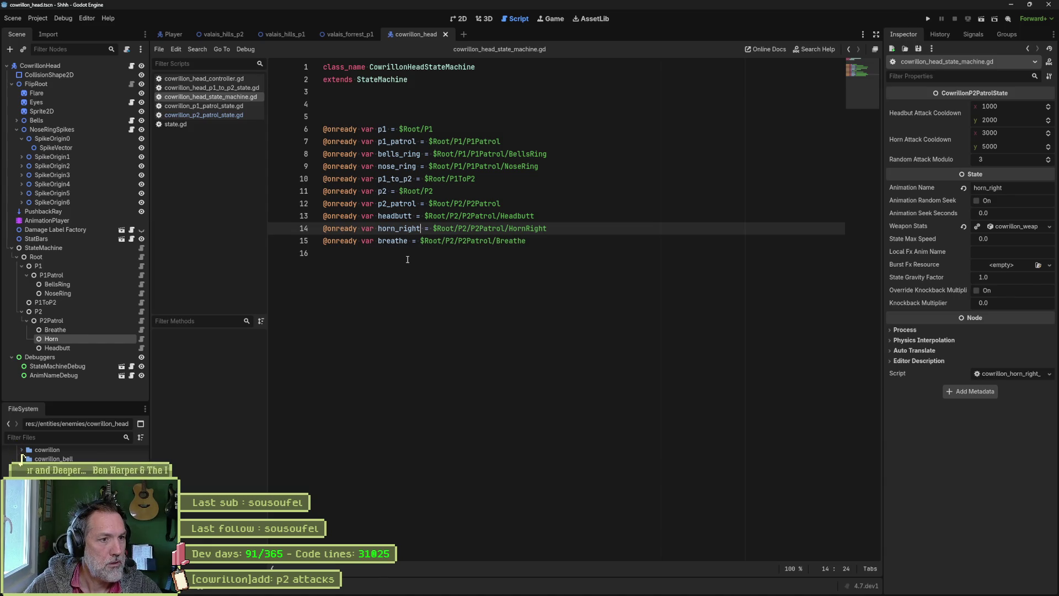
key(BackSpace)
key(BackSpace)
key(BackSpace)
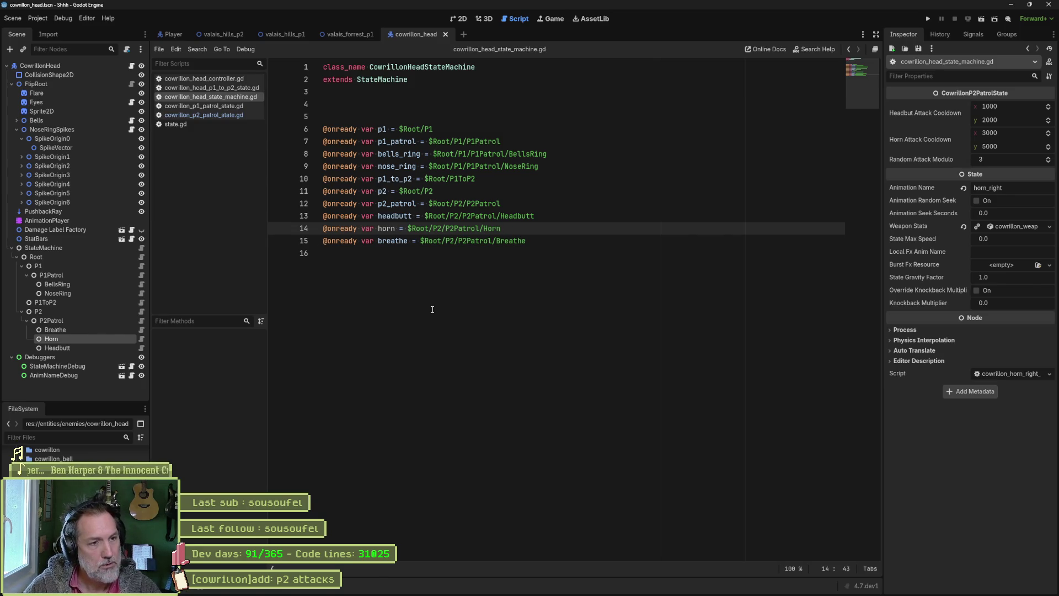
click(409, 265)
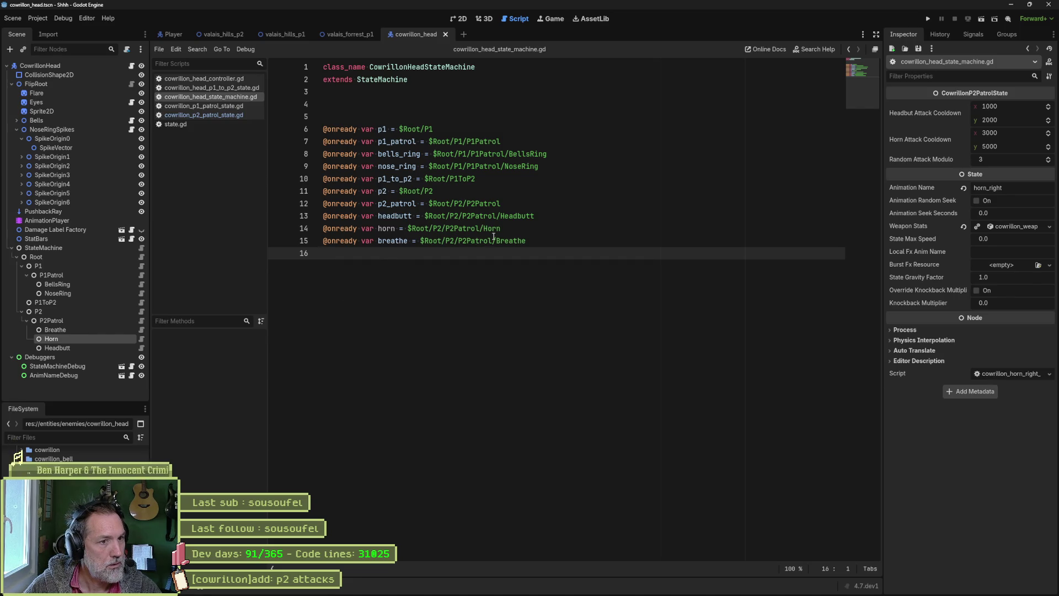
Check the horn references in cowrillon_p2_patrol_state.gd, then switch to the valais_forrest_p1 scene
click(140, 320)
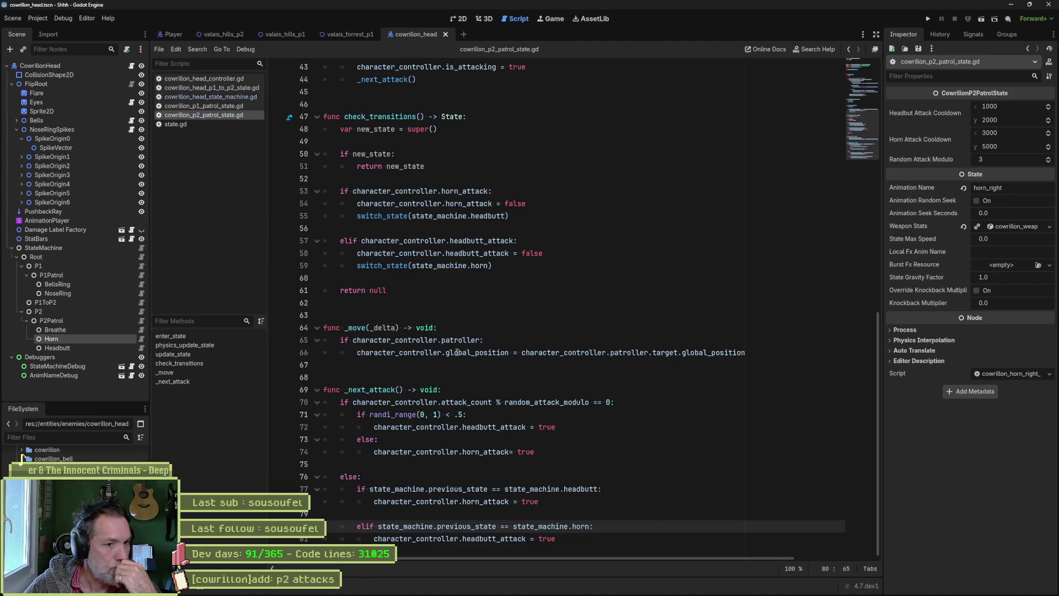
click(479, 501)
double_click(584, 527)
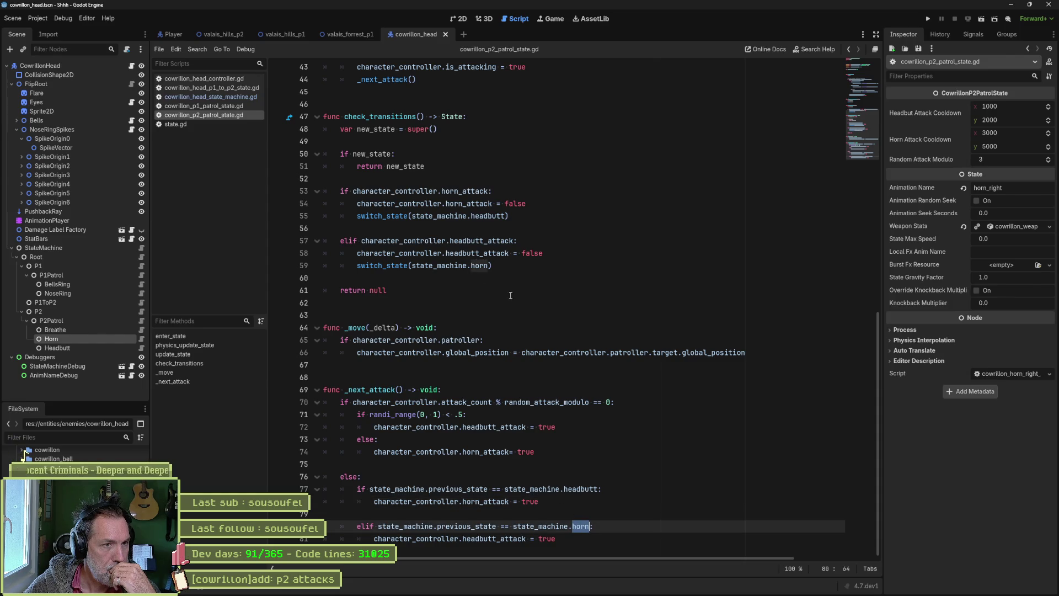
click(346, 37)
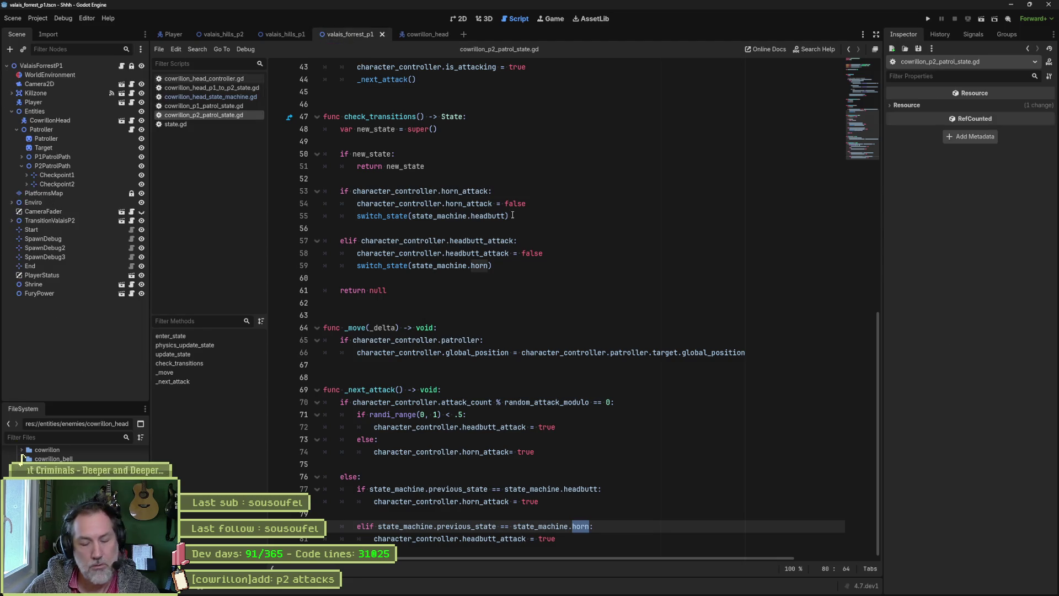
Playtest valais_forrest_p1 to watch Headbutt and P2Patrol alternate, then stop and return to cowrillon_head
key(F6)
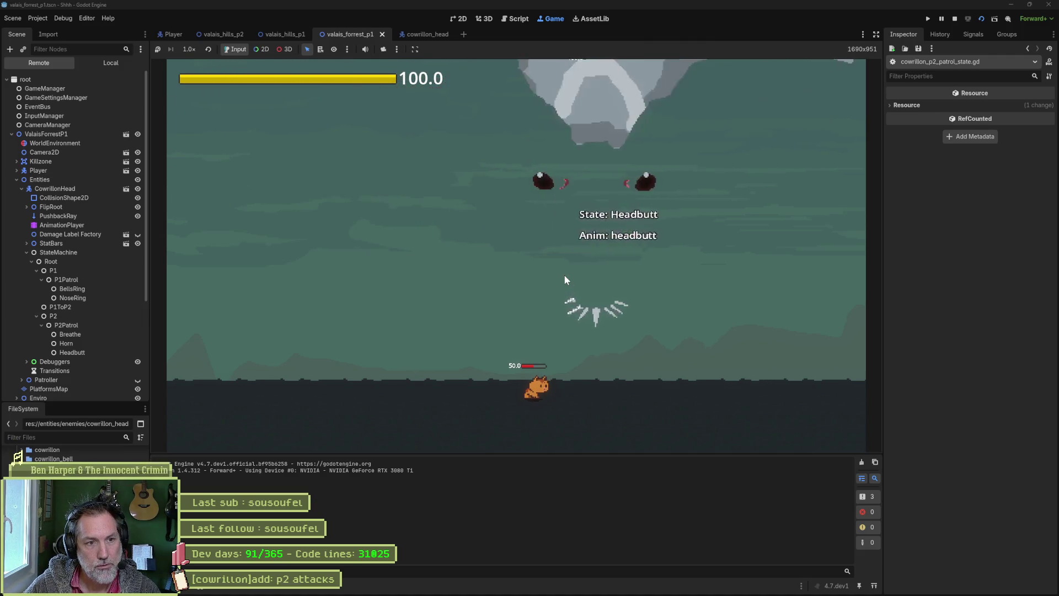
key(F8)
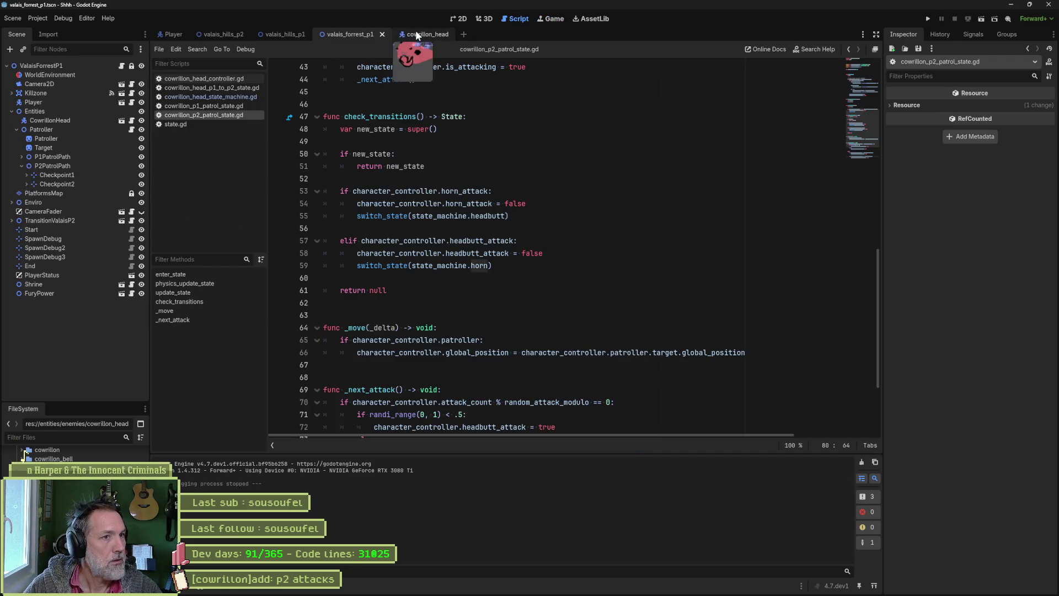
click(415, 34)
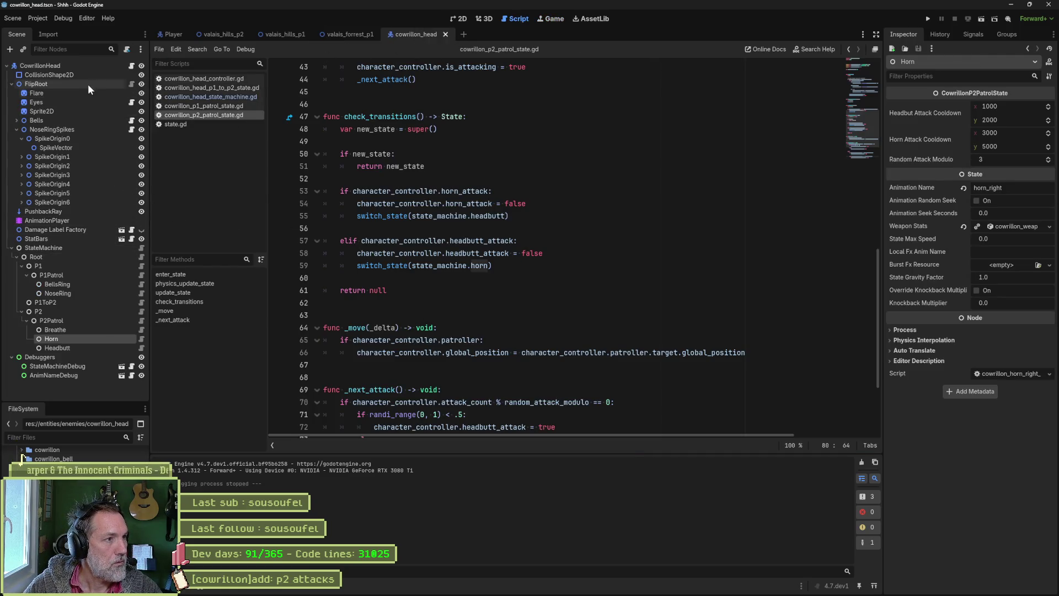
Change line 59's transition target from horn to breath in cowrillon_p2_patrol_state.gd
click(119, 321)
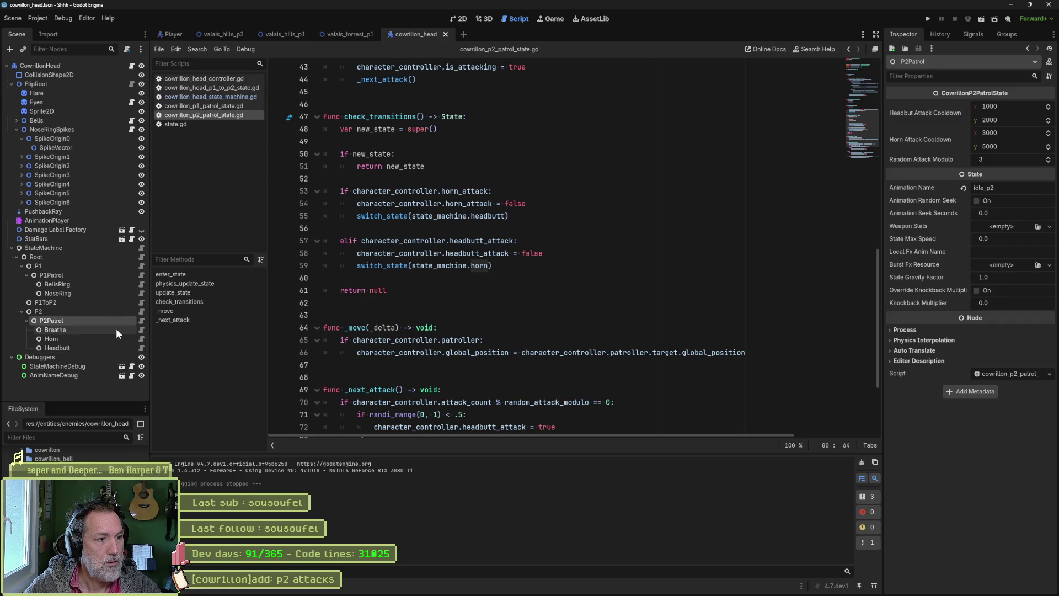
click(485, 265)
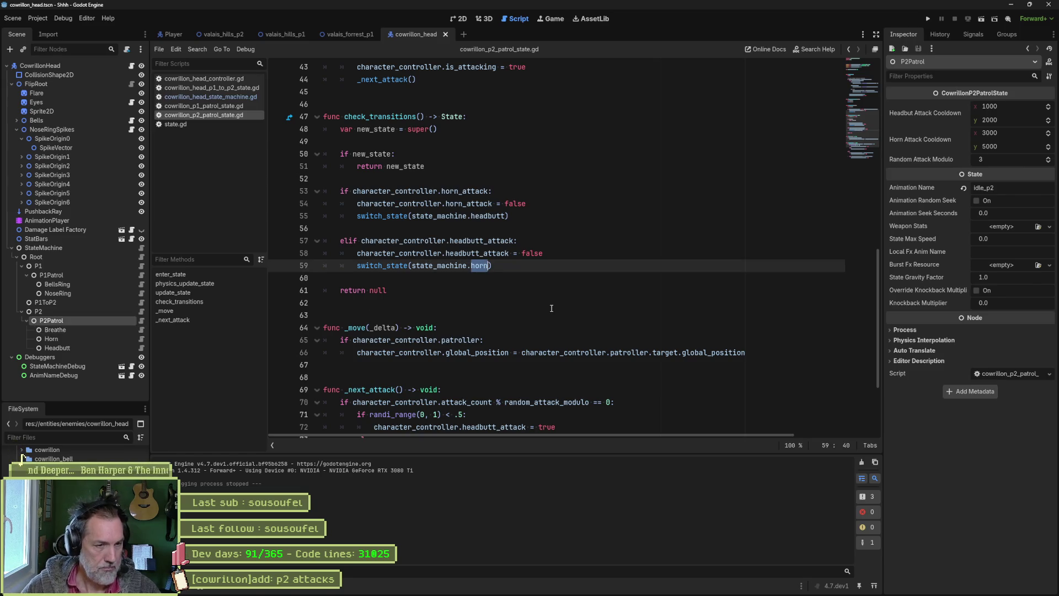
scroll(551, 309, up, 4)
scroll(513, 267, down, 7)
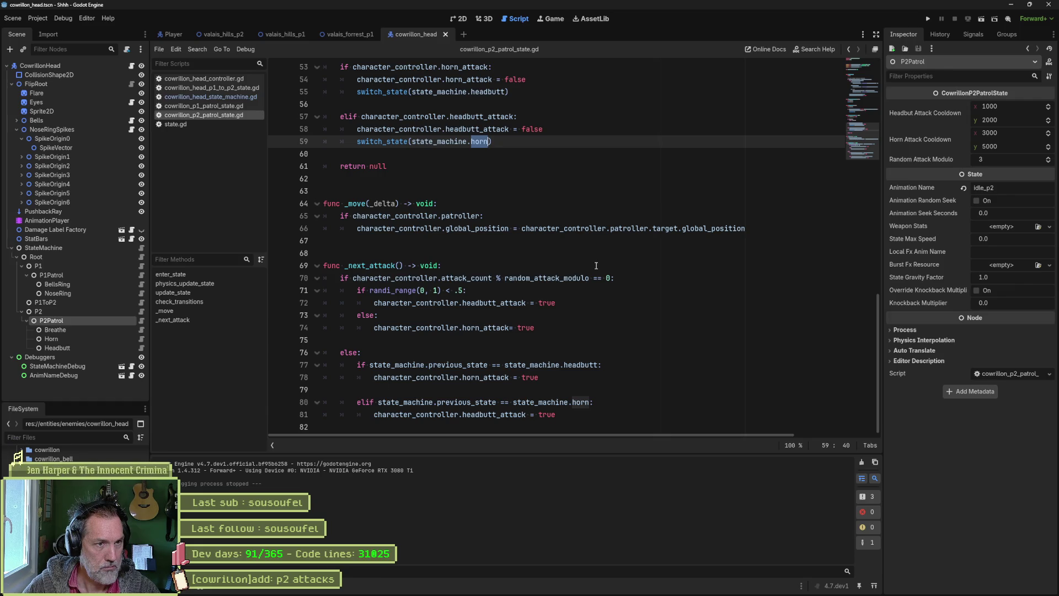
text(breat)
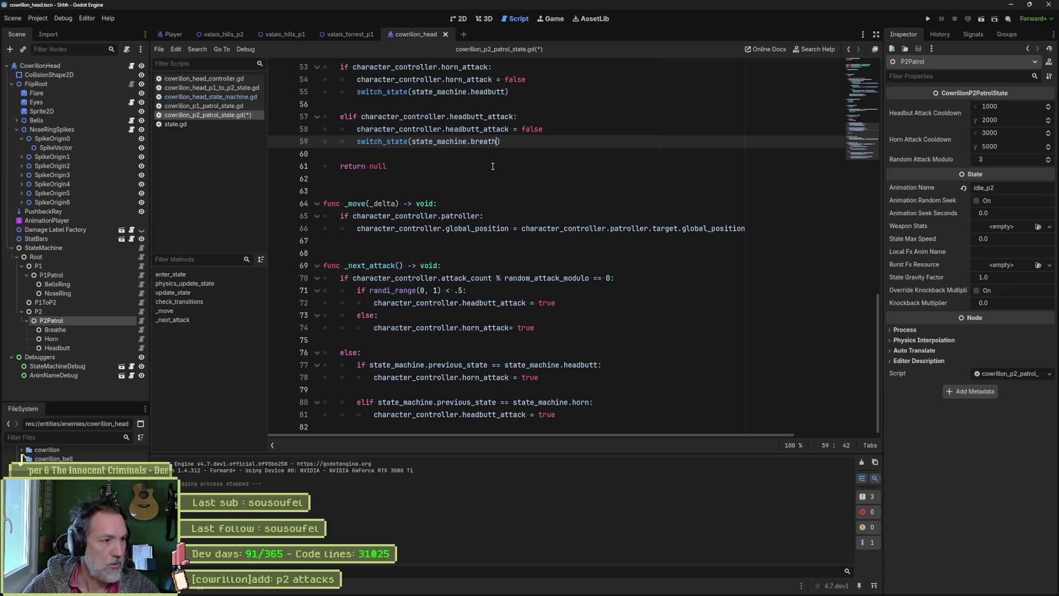
mouse_move(575, 587)
click(468, 587)
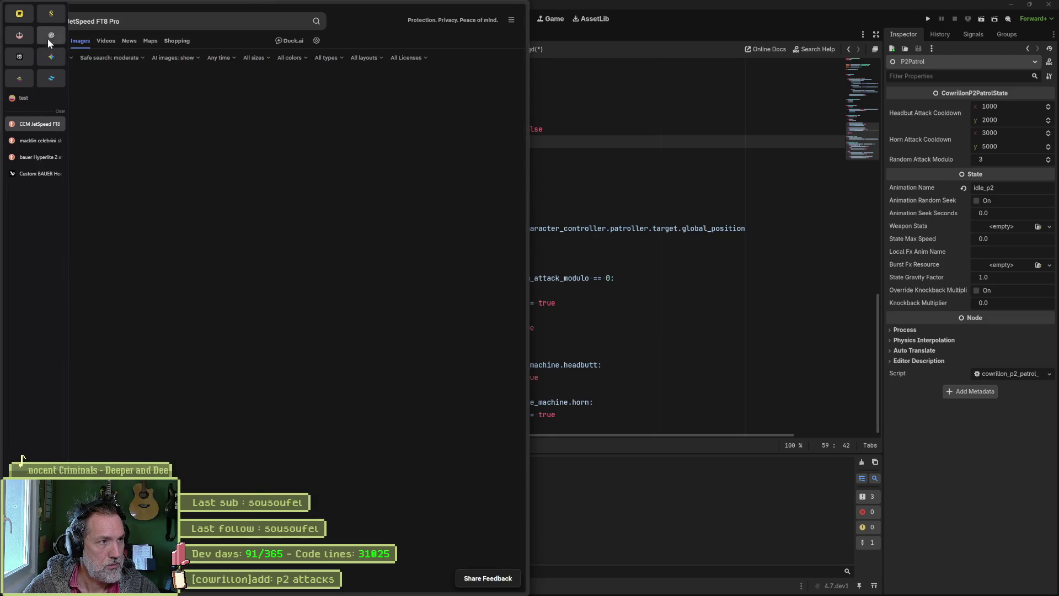
Ask ChatGPT for the English for 'respirer' ('to breathe'), then close the browser
click(50, 36)
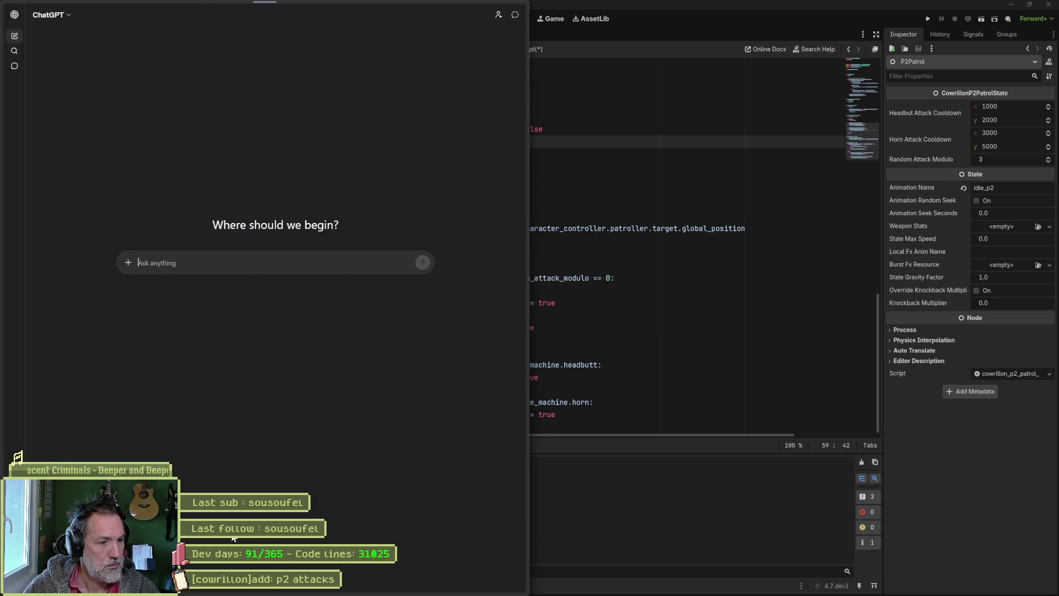
text(resp)
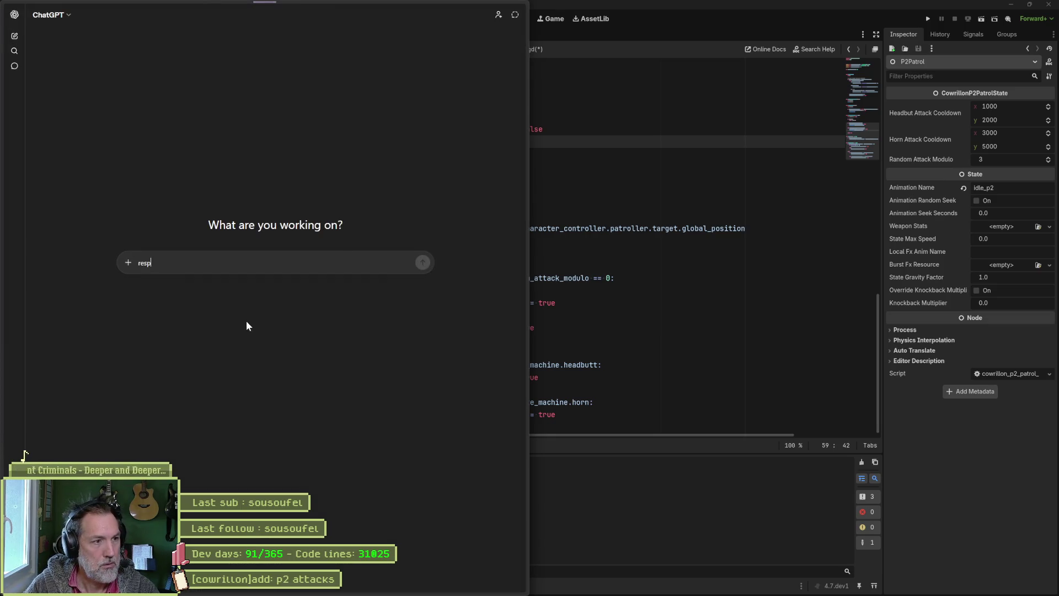
text(iorer en anglais)
key(Return)
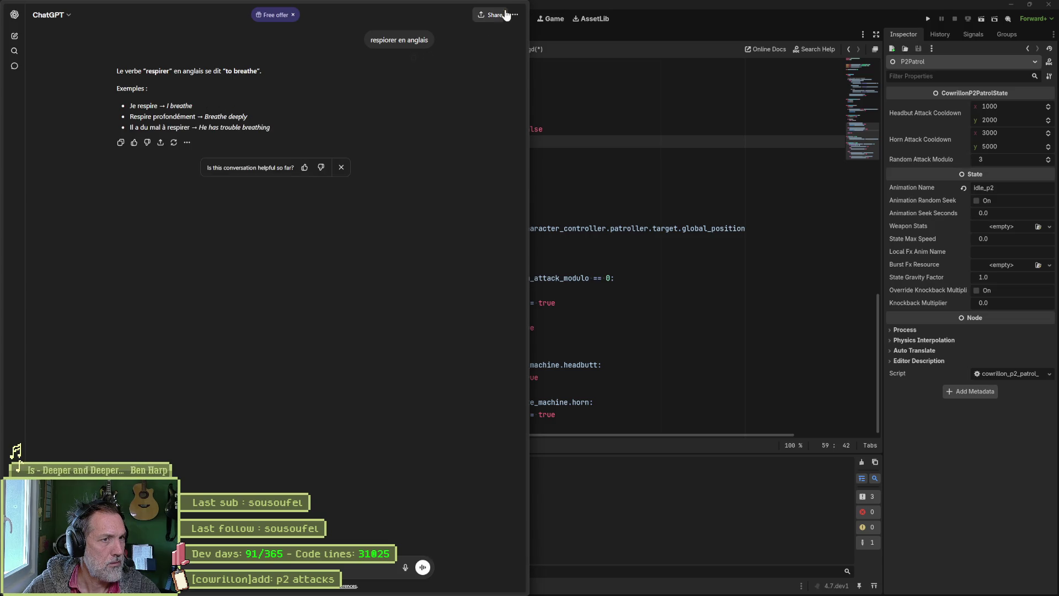
click(524, 8)
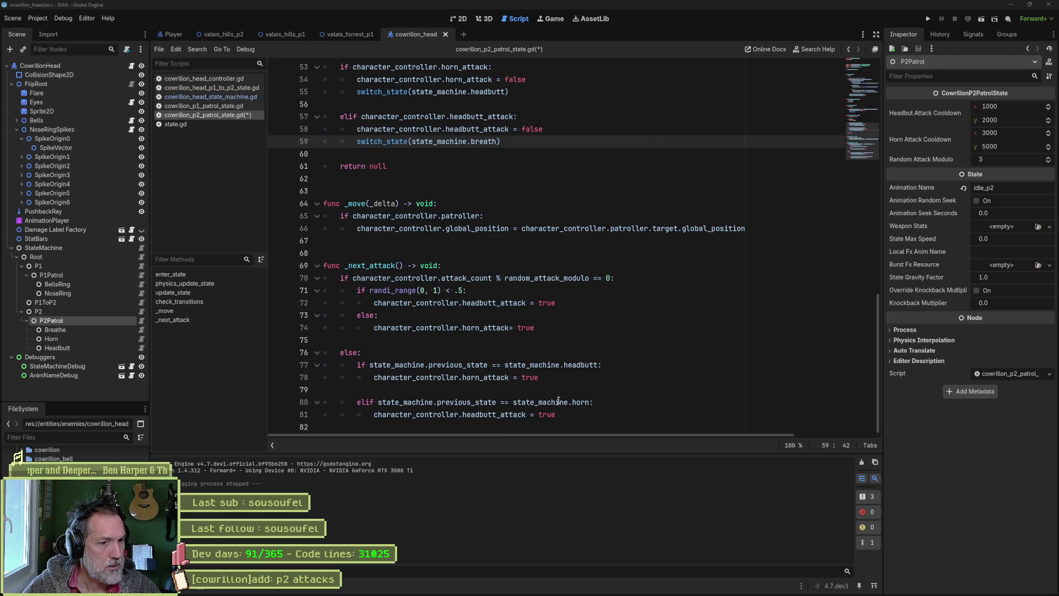
Correct line 59 so the patrol state switches to breathe
double_click(581, 398)
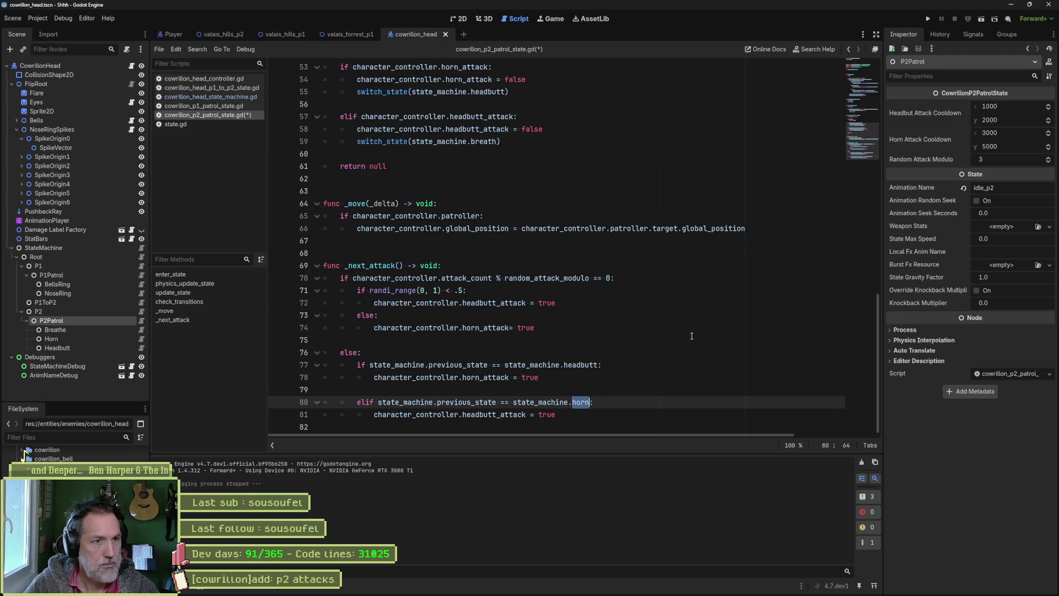
scroll(585, 257, up, 5)
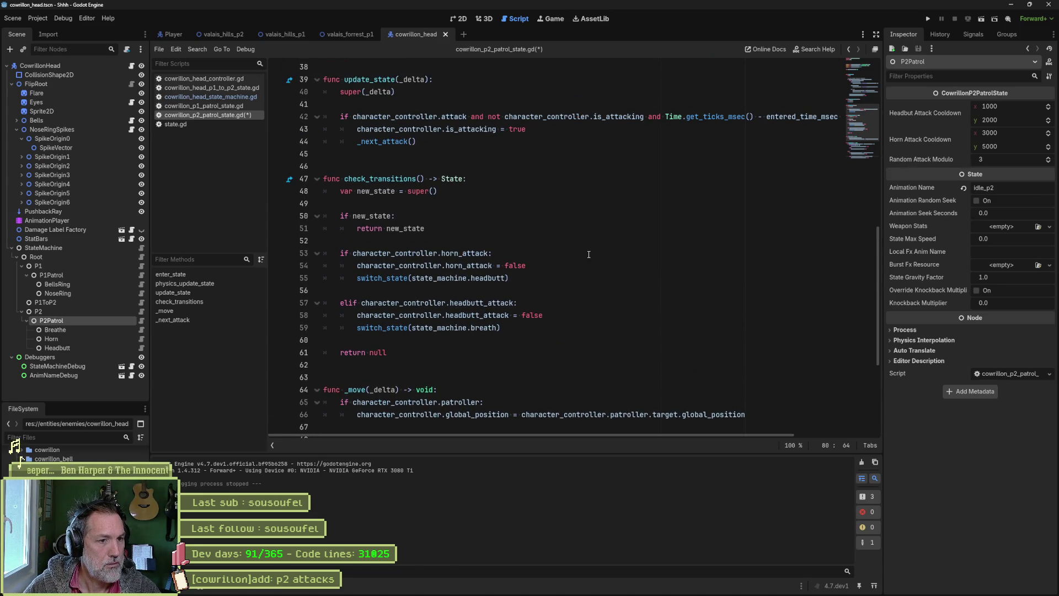
double_click(470, 255)
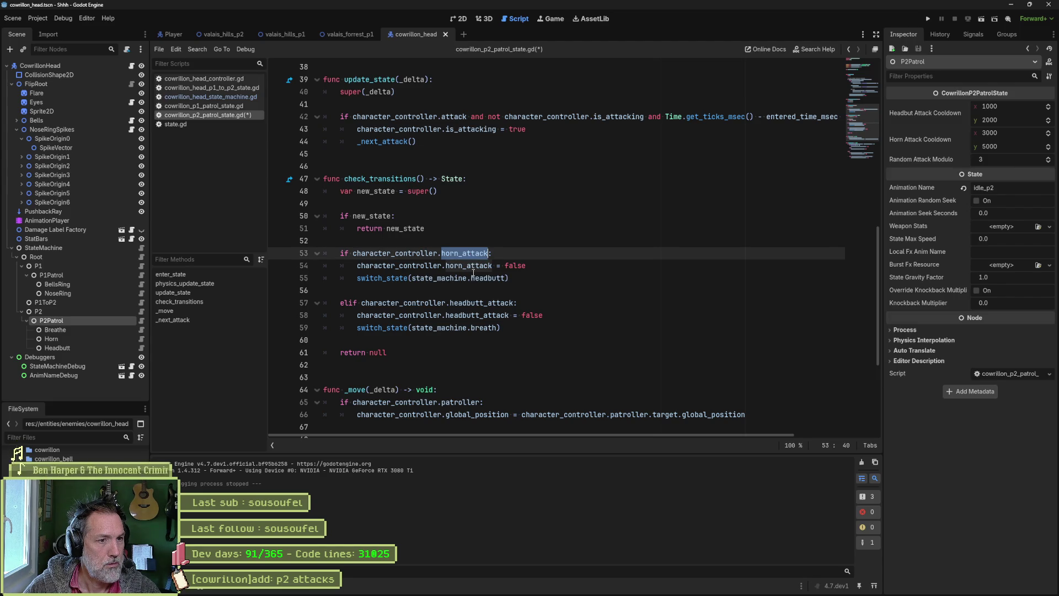
click(480, 329)
click(493, 327)
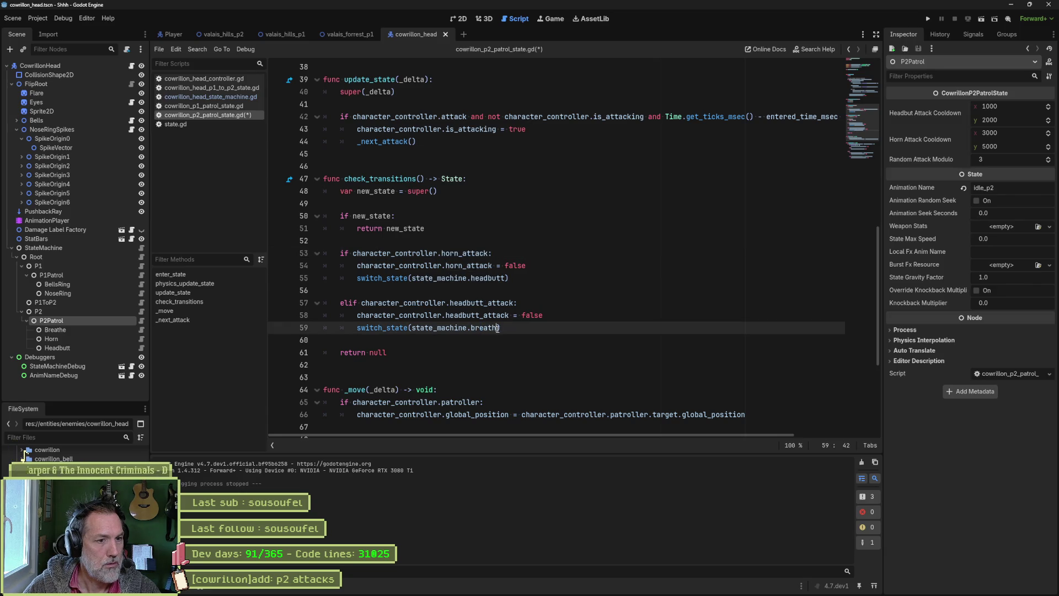
text(e)
key(Return)
Make line 80 check for breathe, save, and rerun the valais_forrest_p1 level
scroll(558, 322, down, 5)
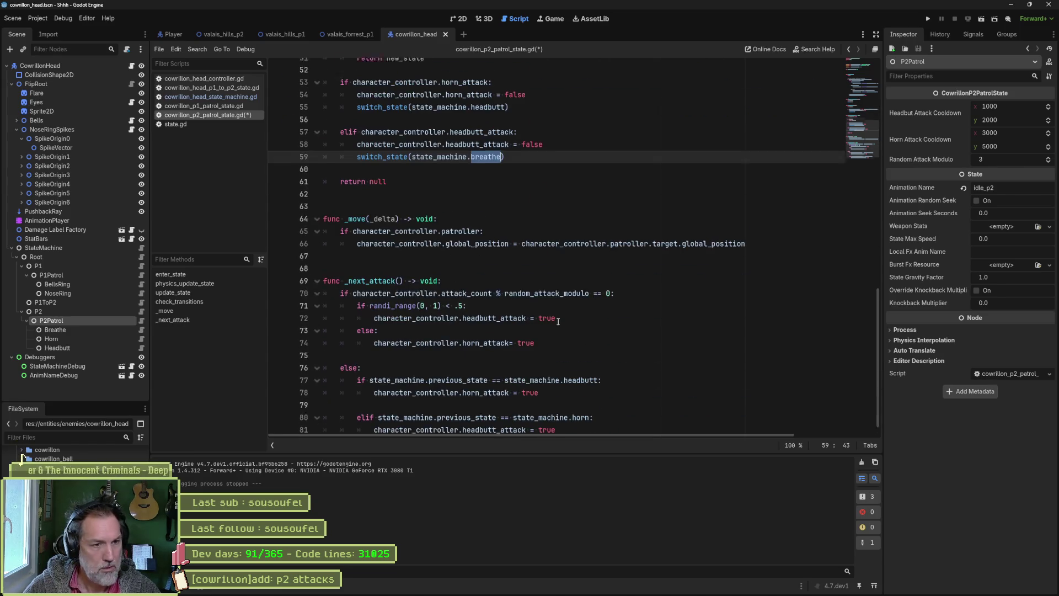
scroll(558, 321, down, 1)
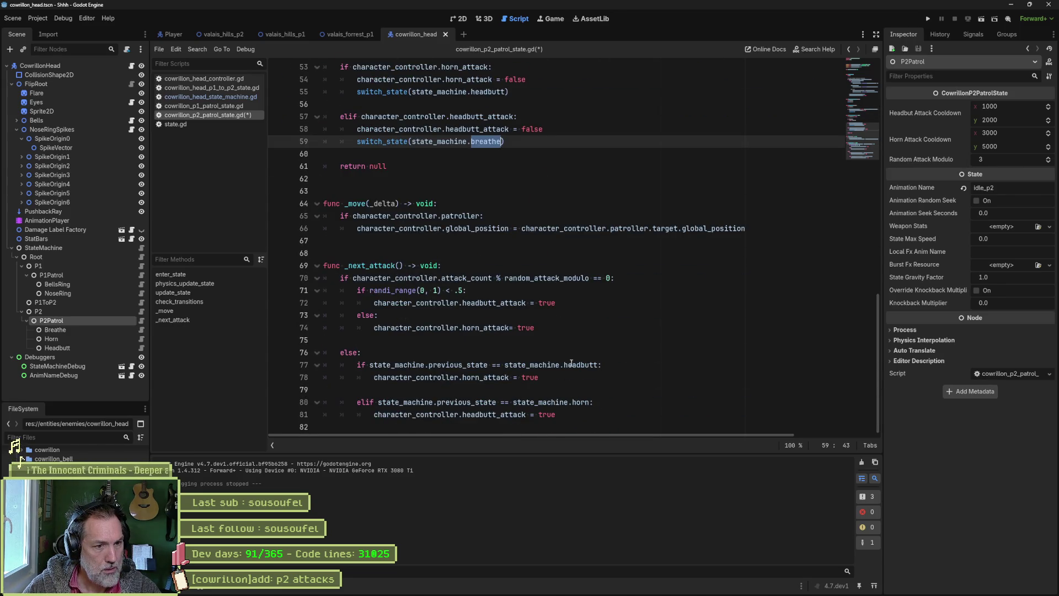
click(572, 403)
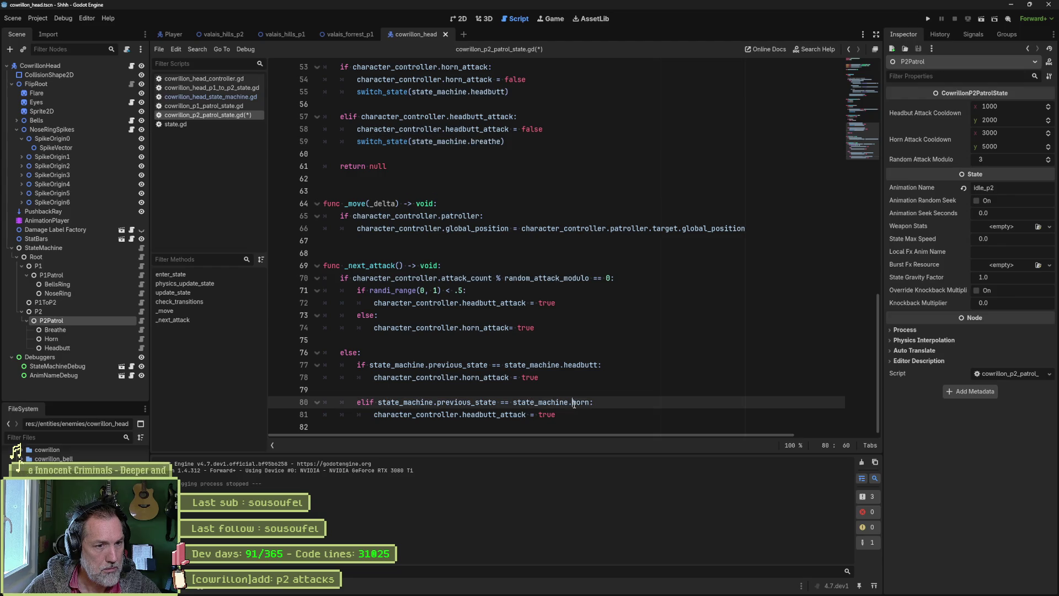
text(breathe)
key(ctrl+s)
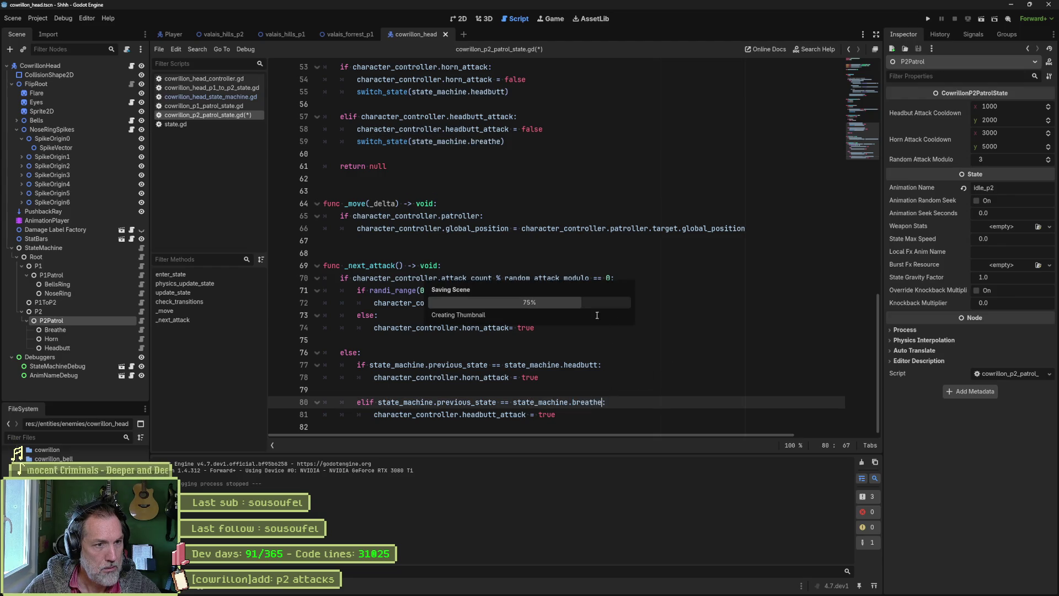
click(589, 350)
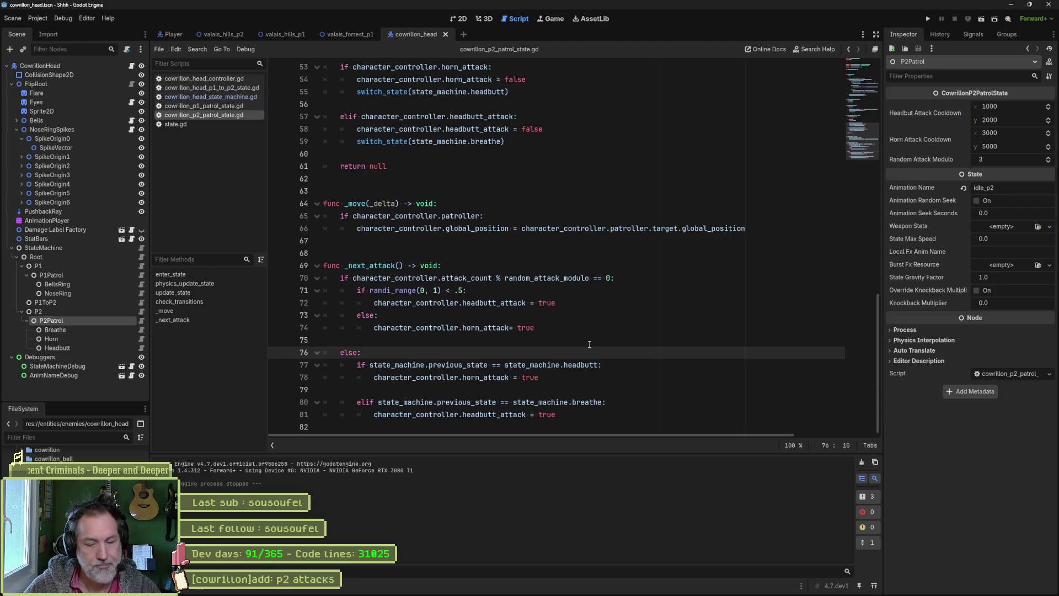
click(352, 35)
key(F6)
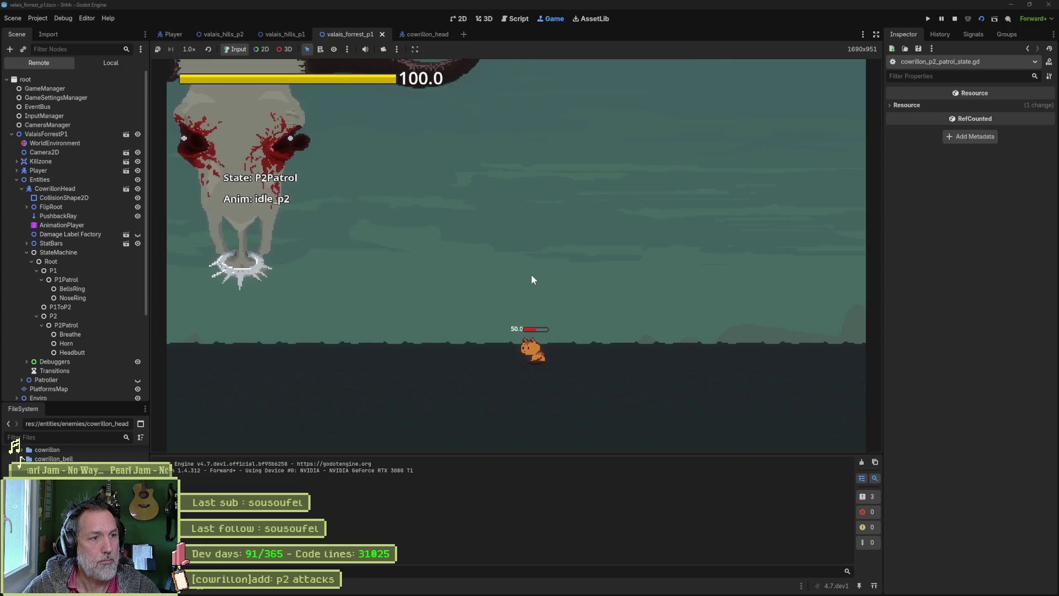
Run the cat left and right to trigger the boss's phase-2 attacks
key(Left)
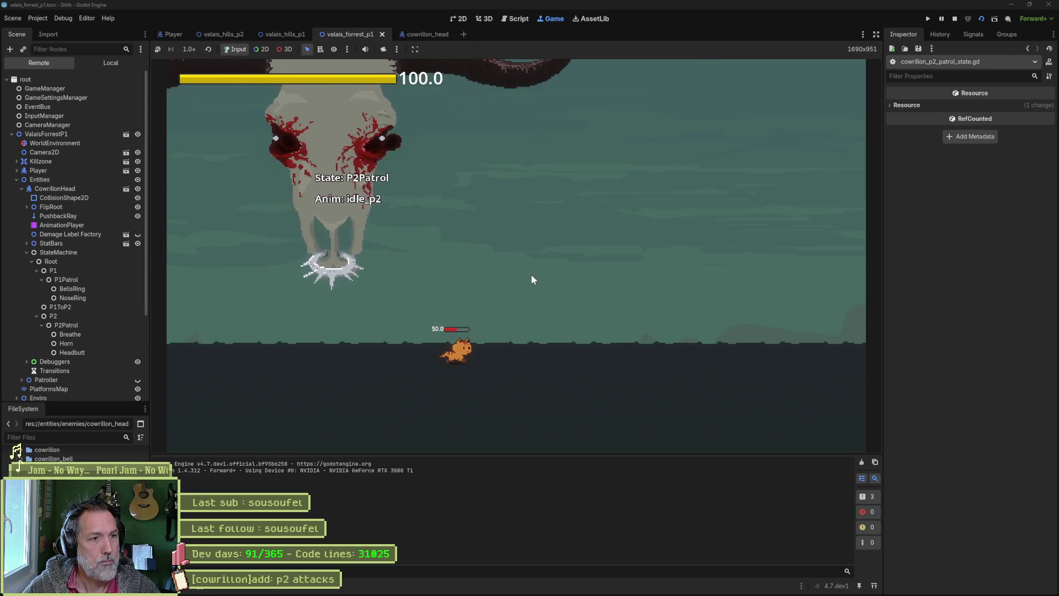
key(Right)
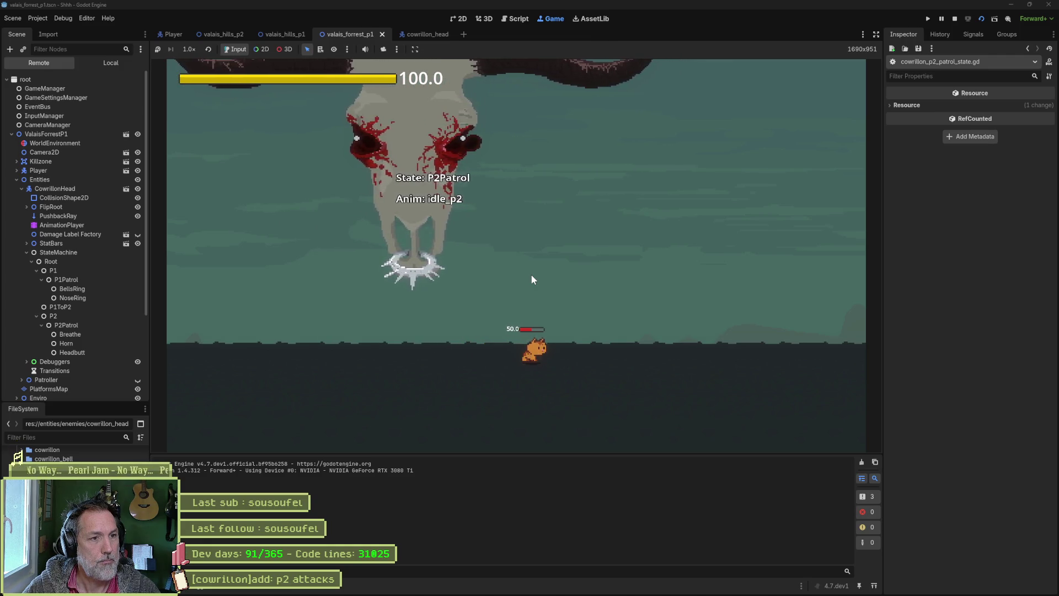
key(Left)
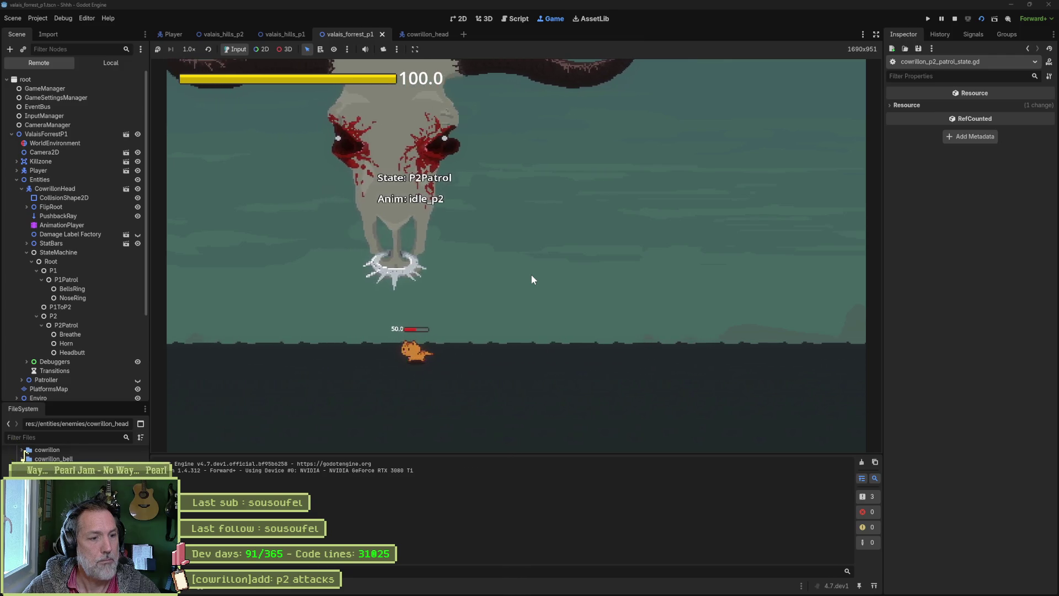
key(Right)
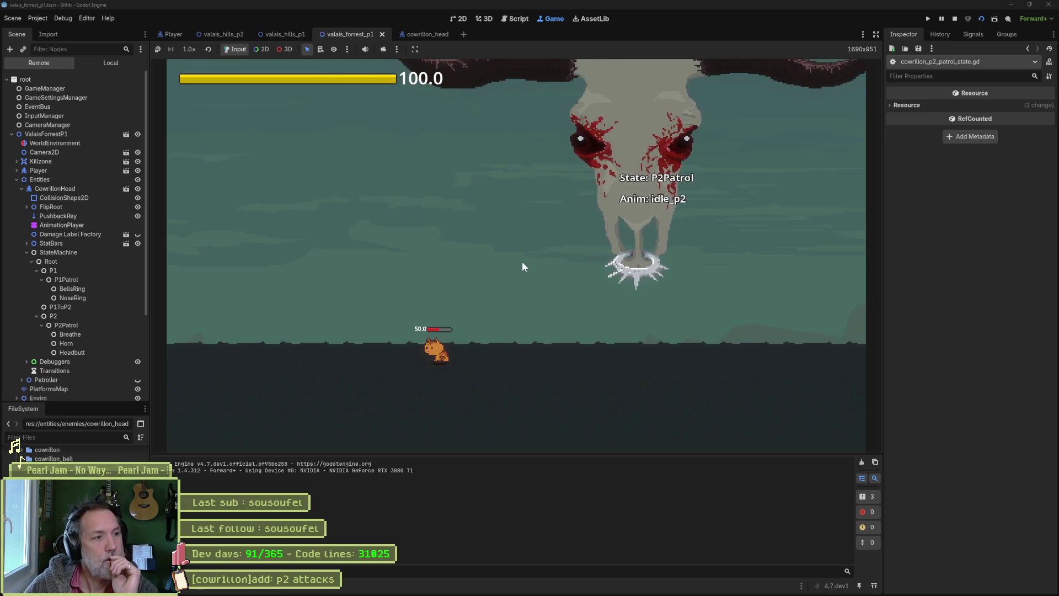
Inspect the live CowrillonHead, StateMachine, P2Patrol and Horn nodes, then stop the game
click(86, 190)
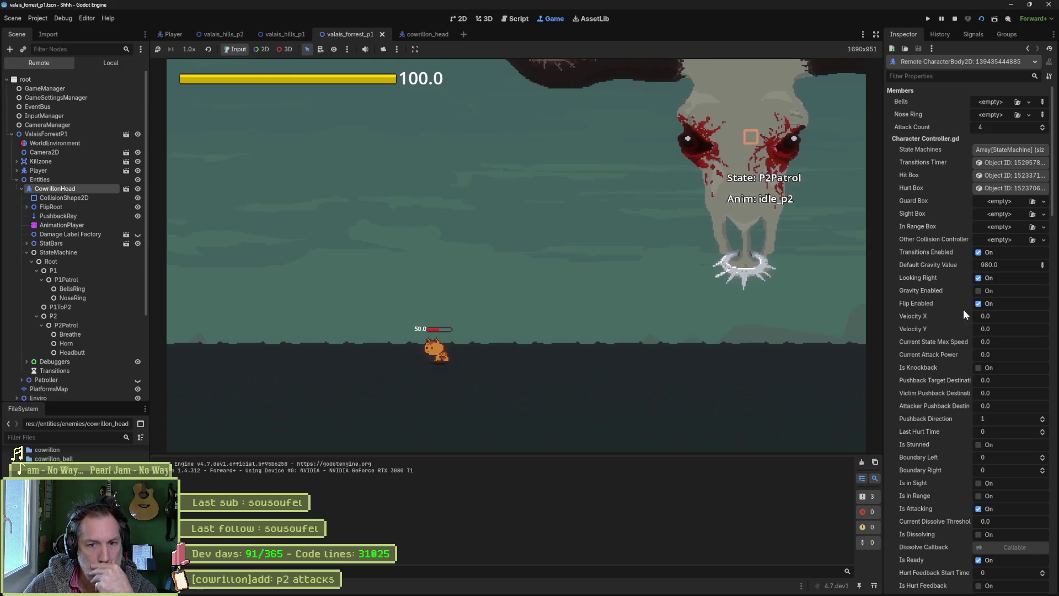
scroll(963, 314, down, 5)
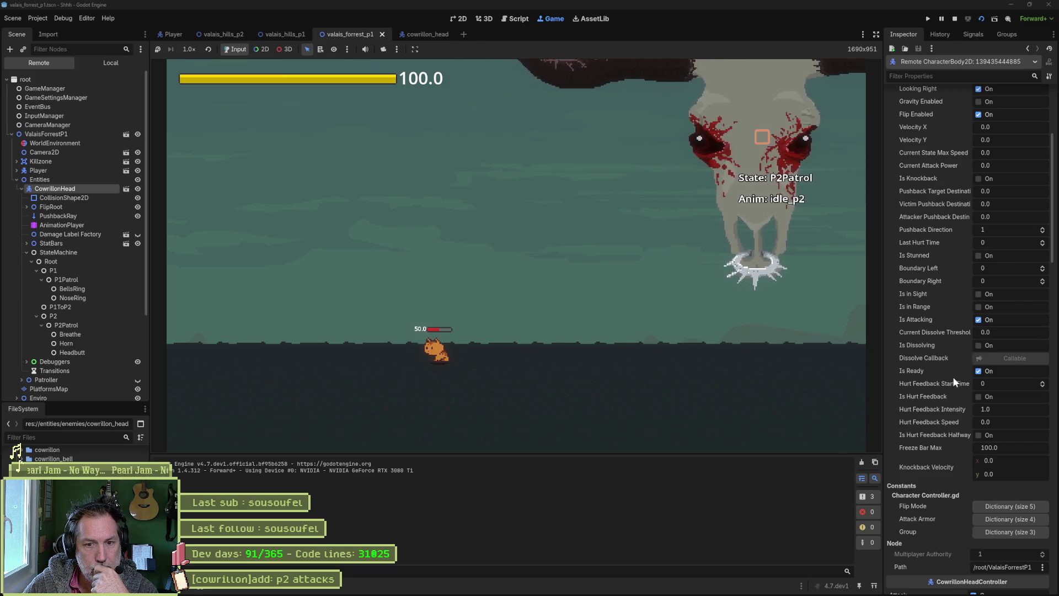
scroll(944, 381, down, 5)
click(1009, 386)
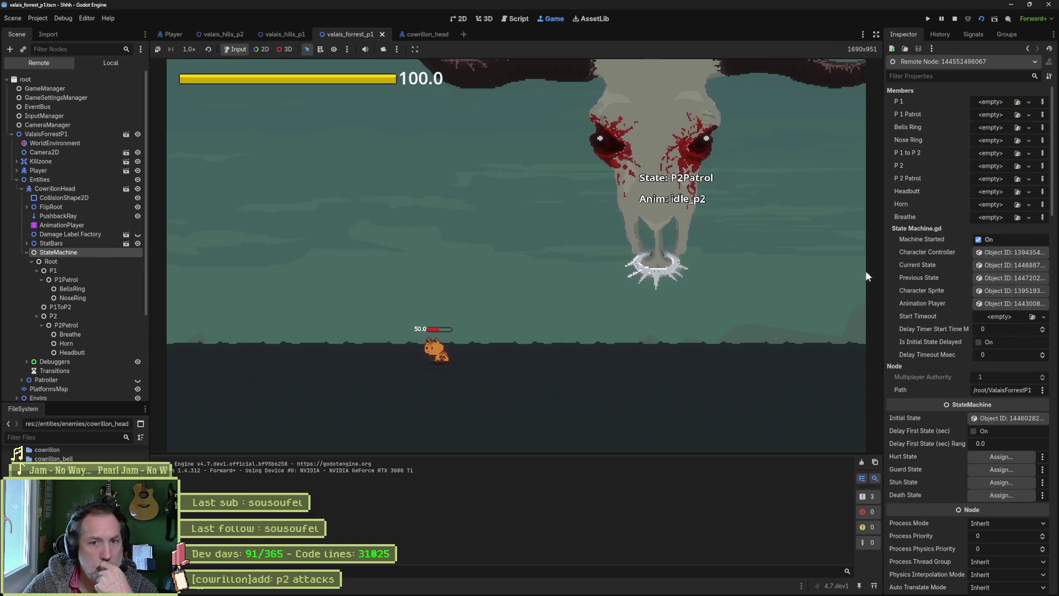
click(103, 325)
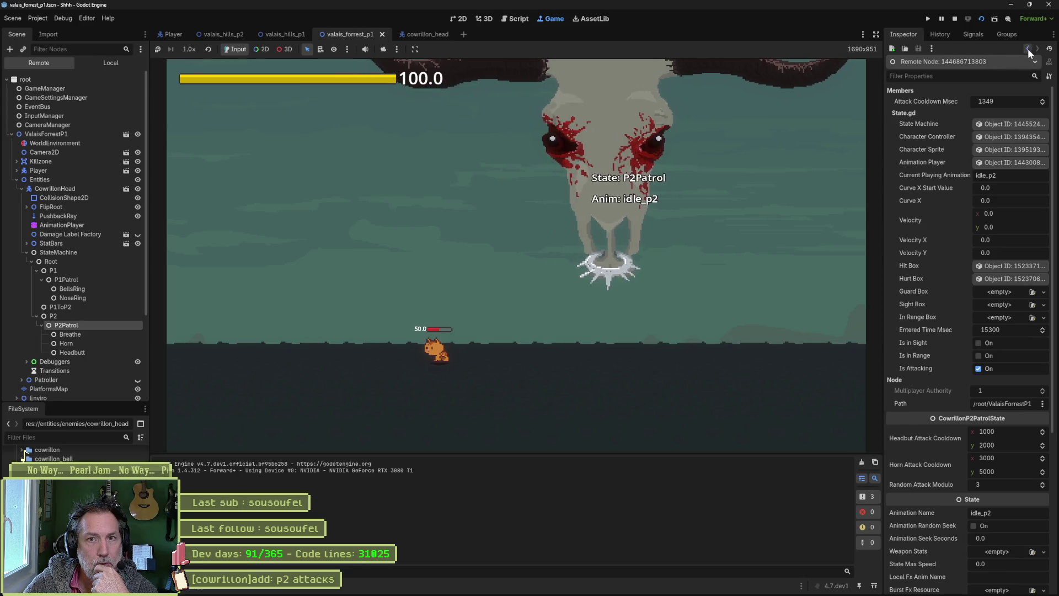
click(103, 343)
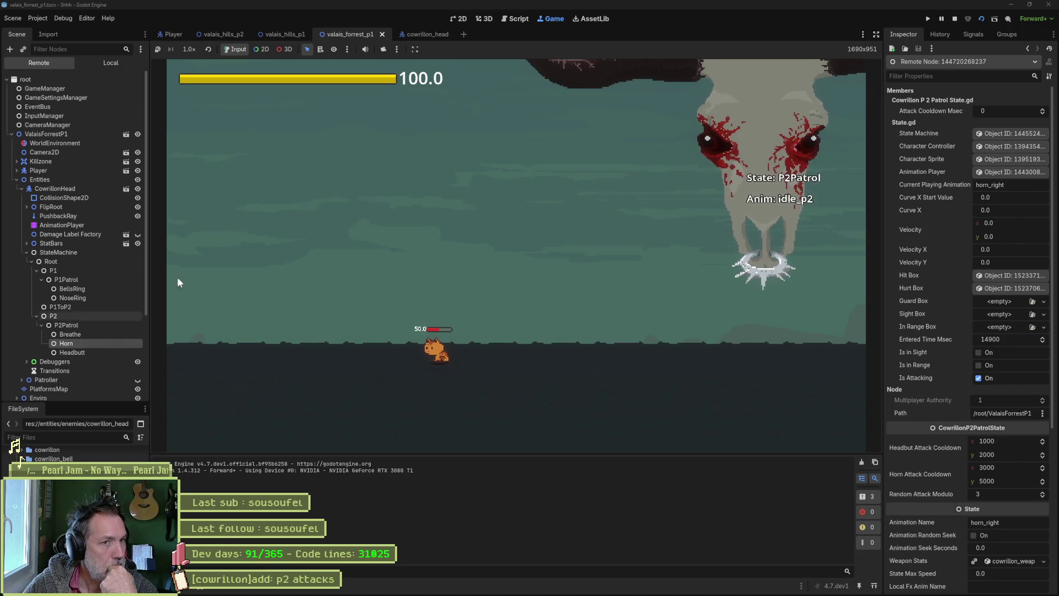
click(955, 18)
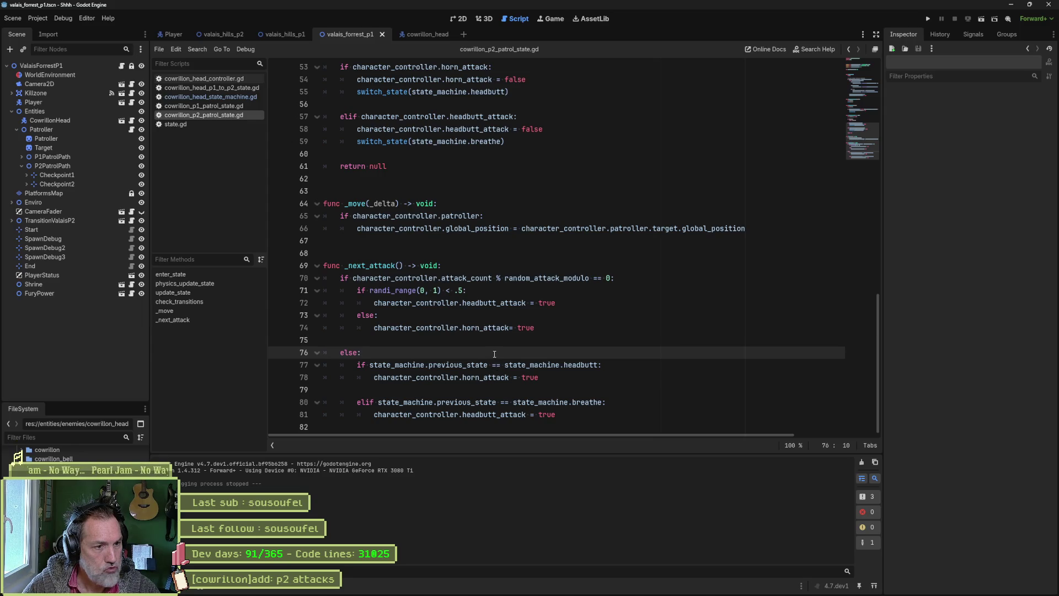
Highlight the headbutt and breathe attack references, headbutt_attack checks, and the horn case in enter_state
double_click(579, 365)
double_click(586, 401)
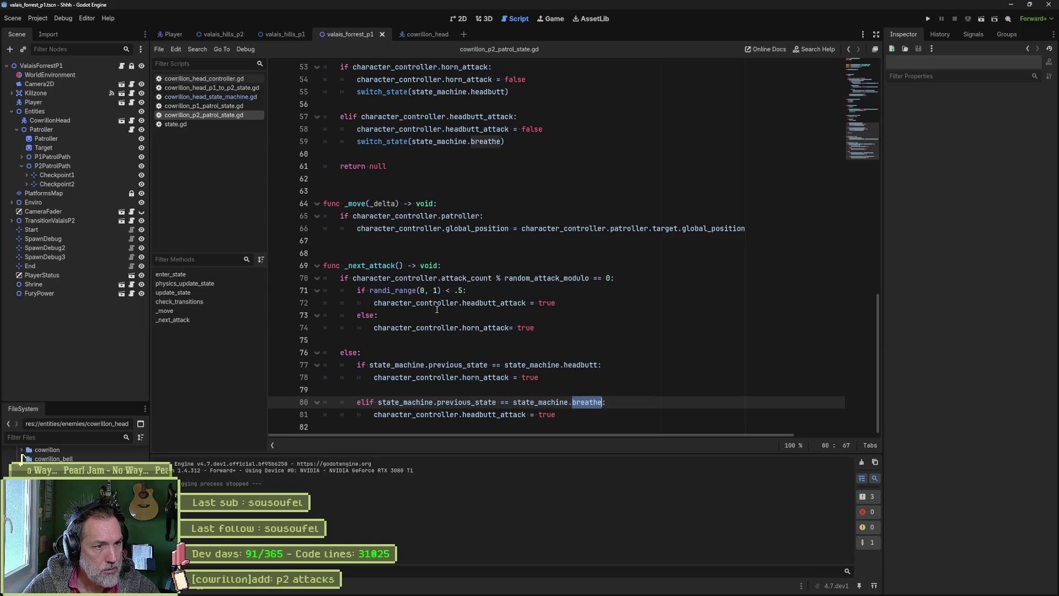
double_click(492, 302)
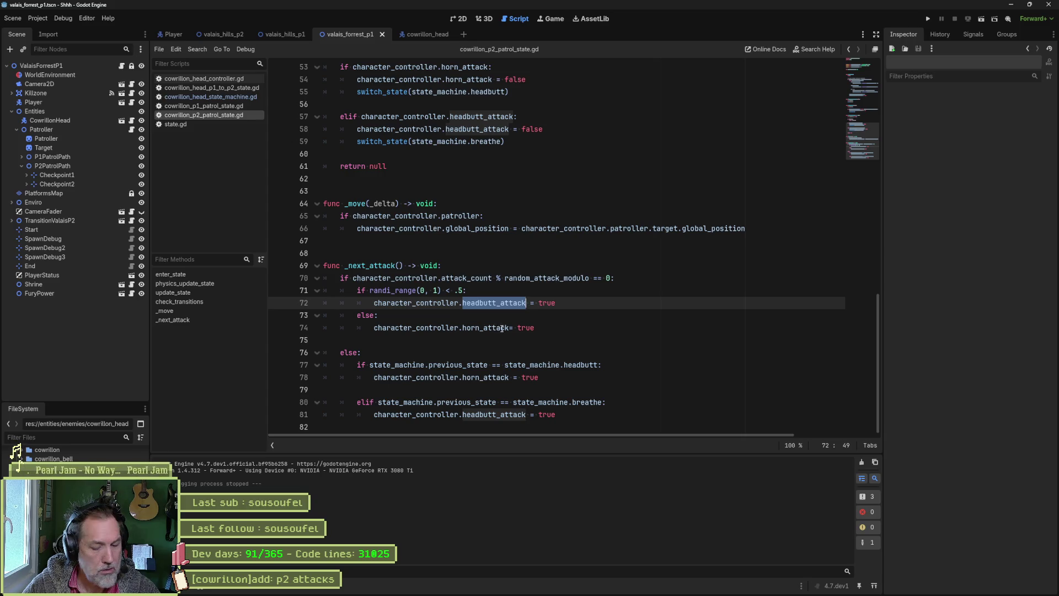
scroll(495, 327, up, 5)
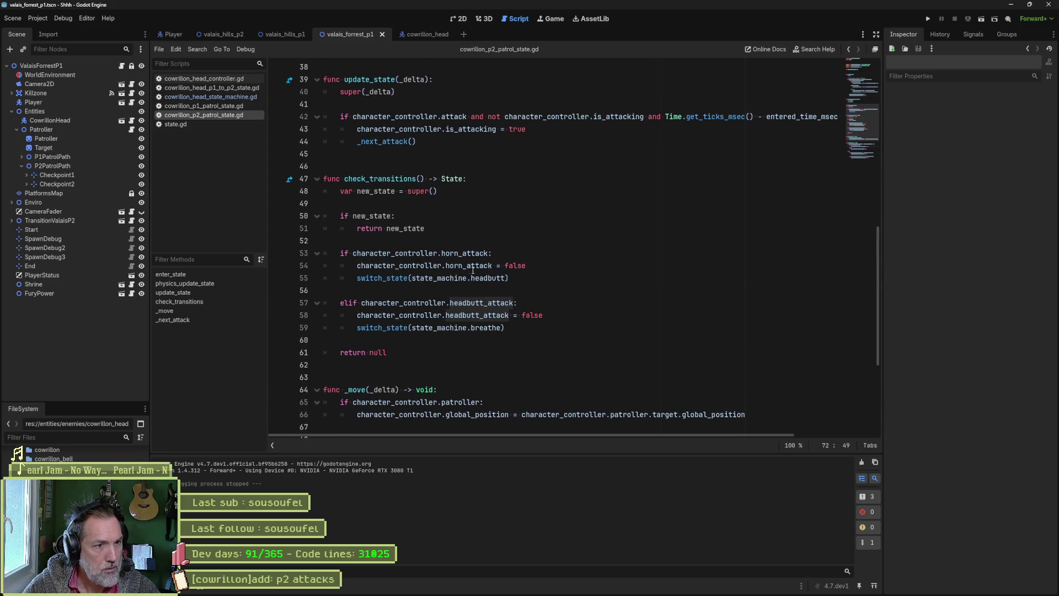
double_click(490, 278)
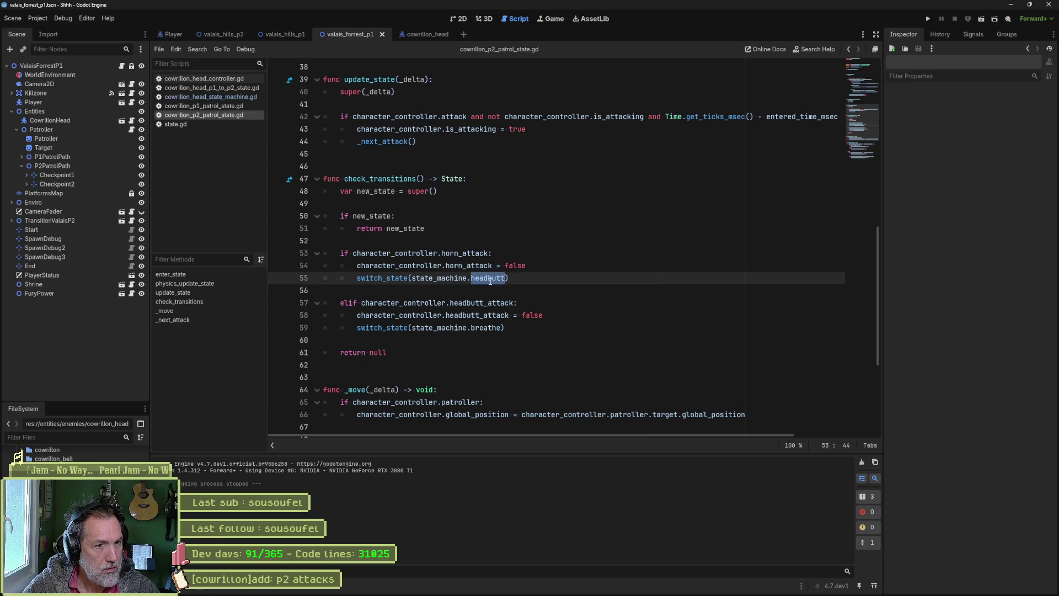
double_click(498, 303)
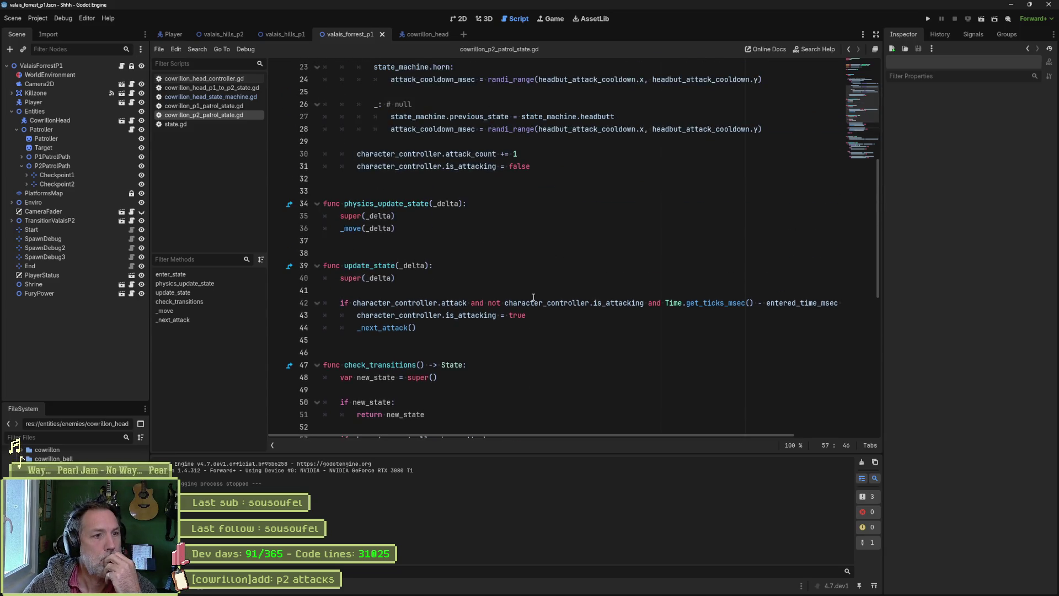
scroll(533, 298, up, 3)
double_click(442, 180)
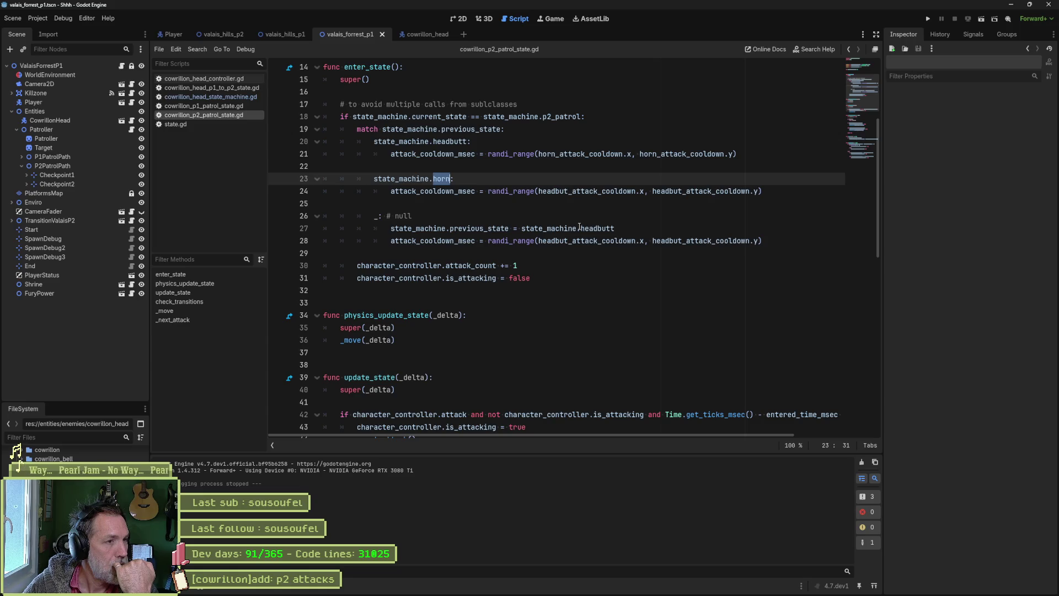
Open the Breathe state's script from the cowrillon_head scene and close it again
click(420, 34)
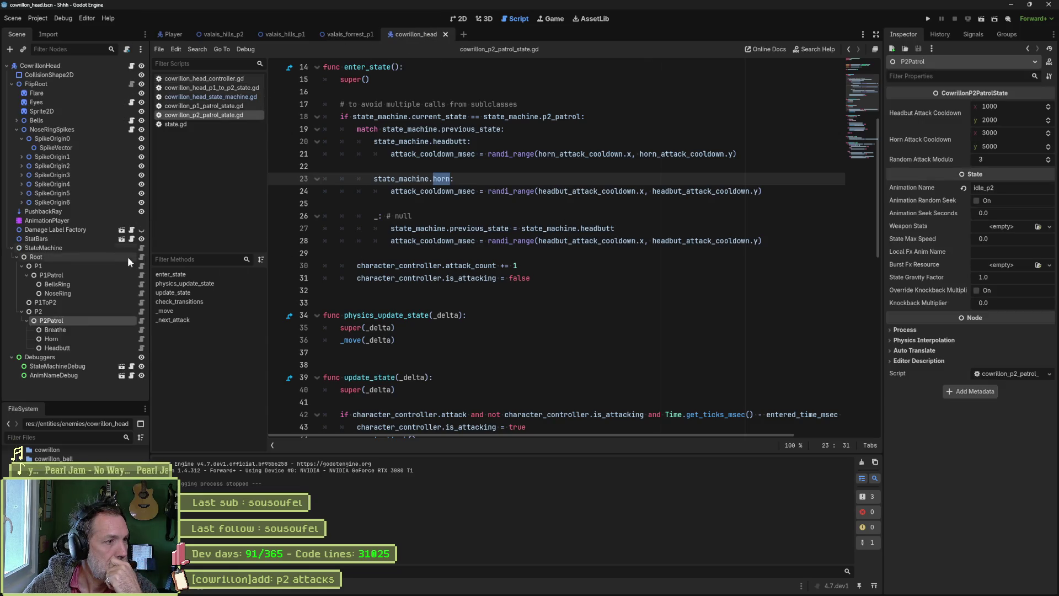
click(141, 330)
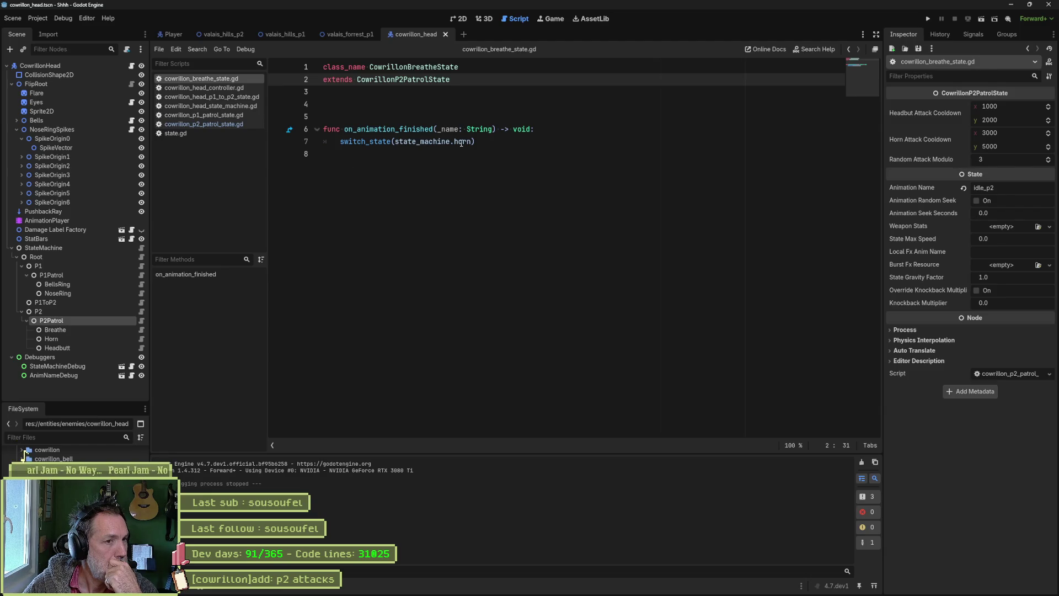
middle_click(198, 79)
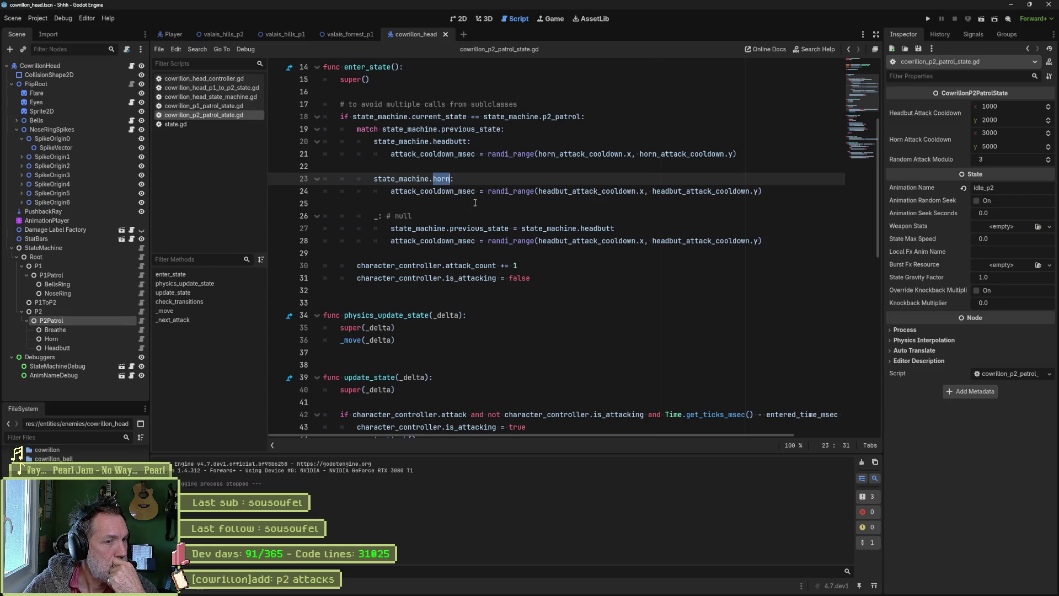
Highlight the p2_patrol check and previous_state, select the attack_count and is_attacking lines, then run with F6
scroll(469, 199, up, 3)
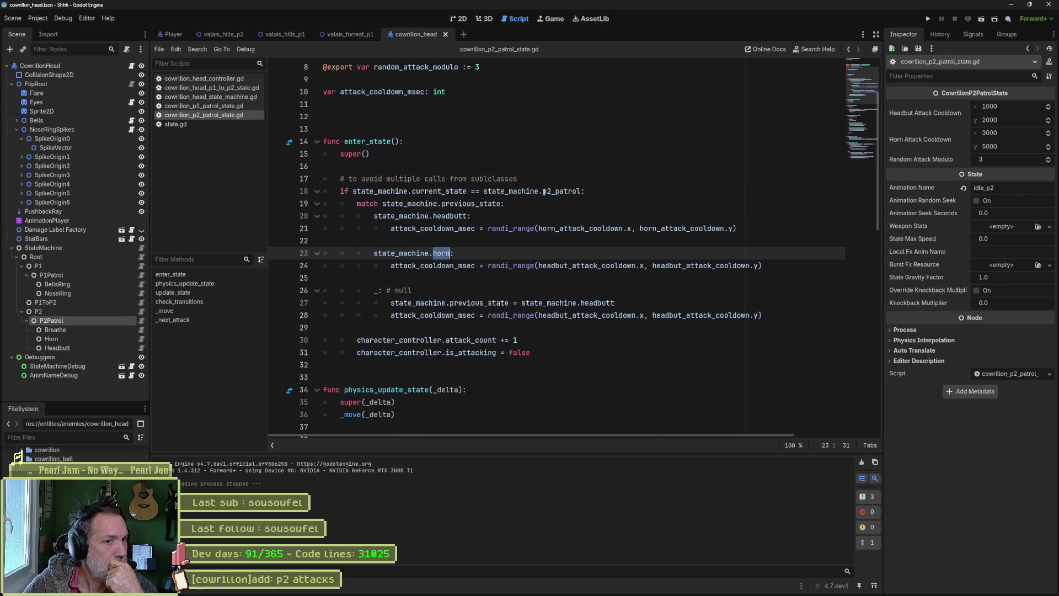
double_click(568, 191)
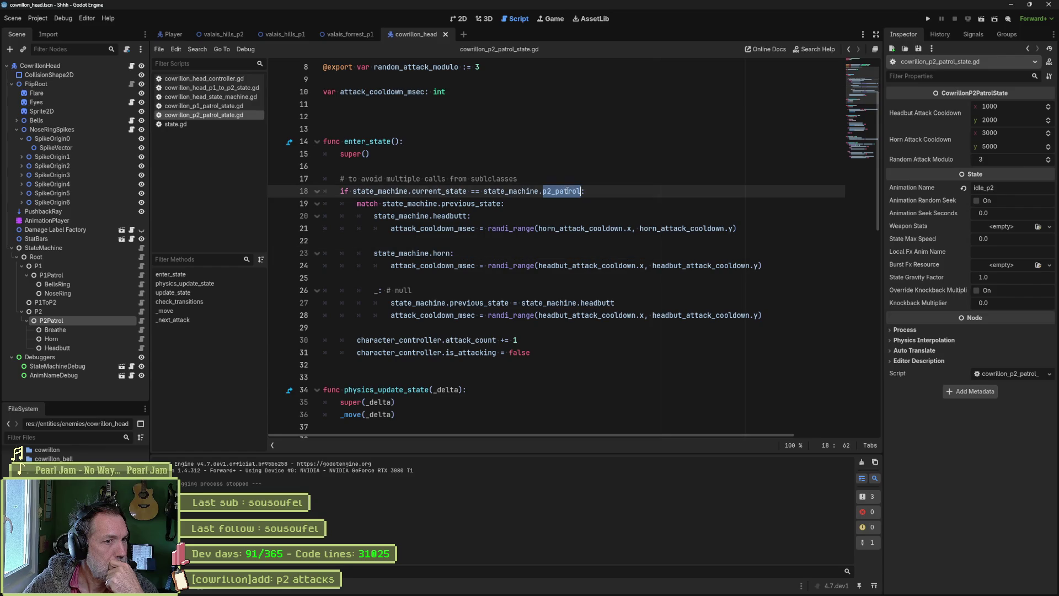
double_click(483, 205)
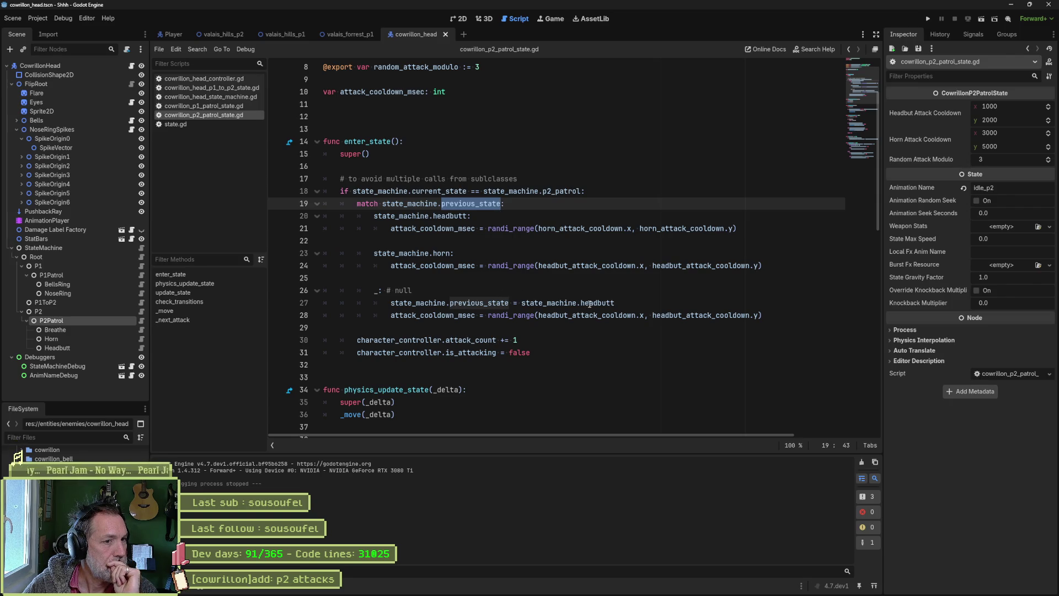
scroll(589, 303, down, 2)
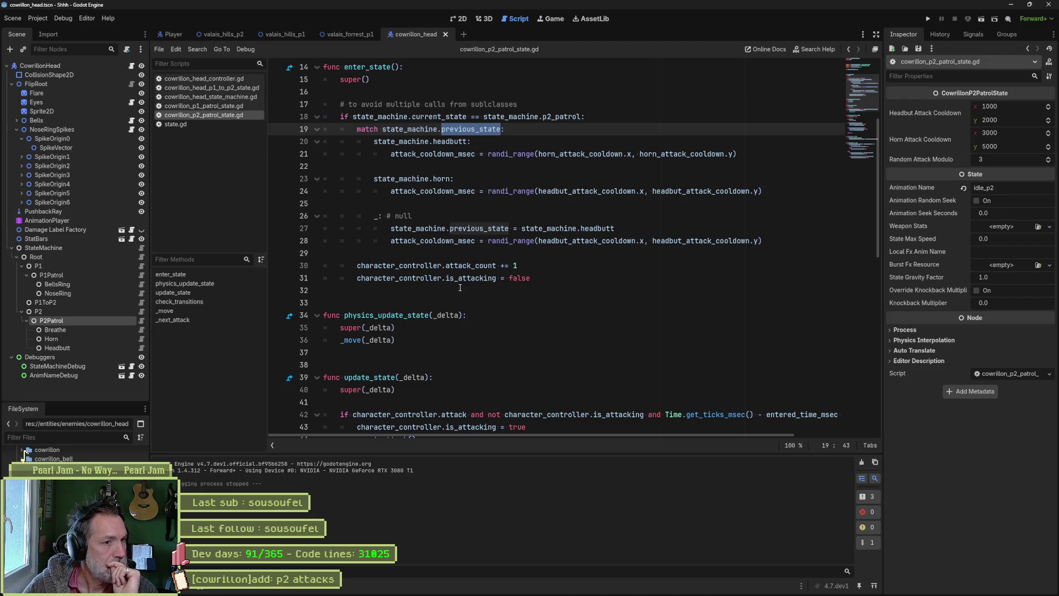
mouse_move(478, 287)
mouse_down()
mouse_move(434, 270)
mouse_move(397, 281)
mouse_move(409, 281)
mouse_up()
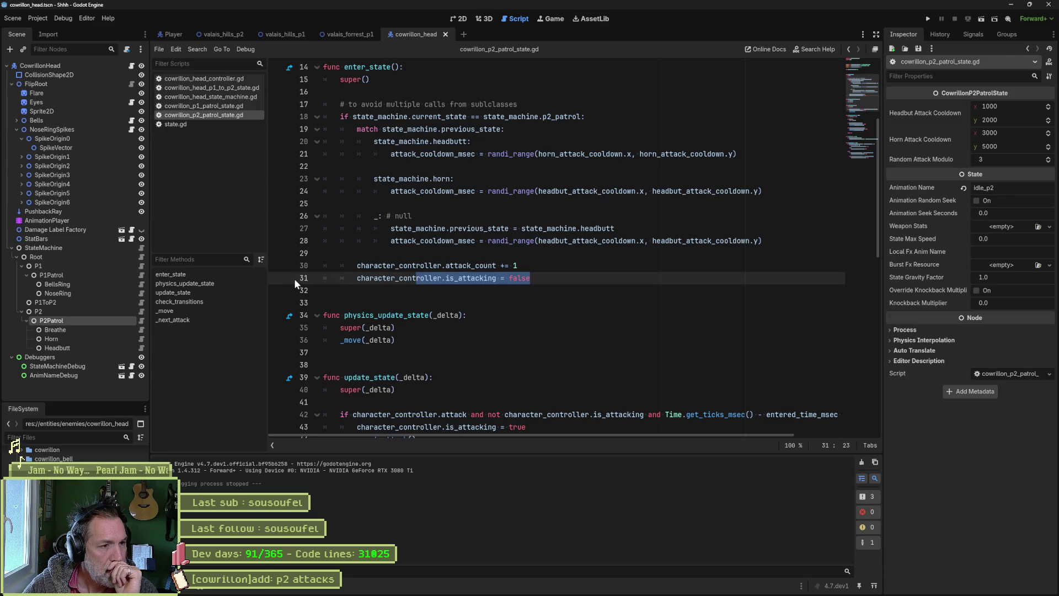
key(F6)
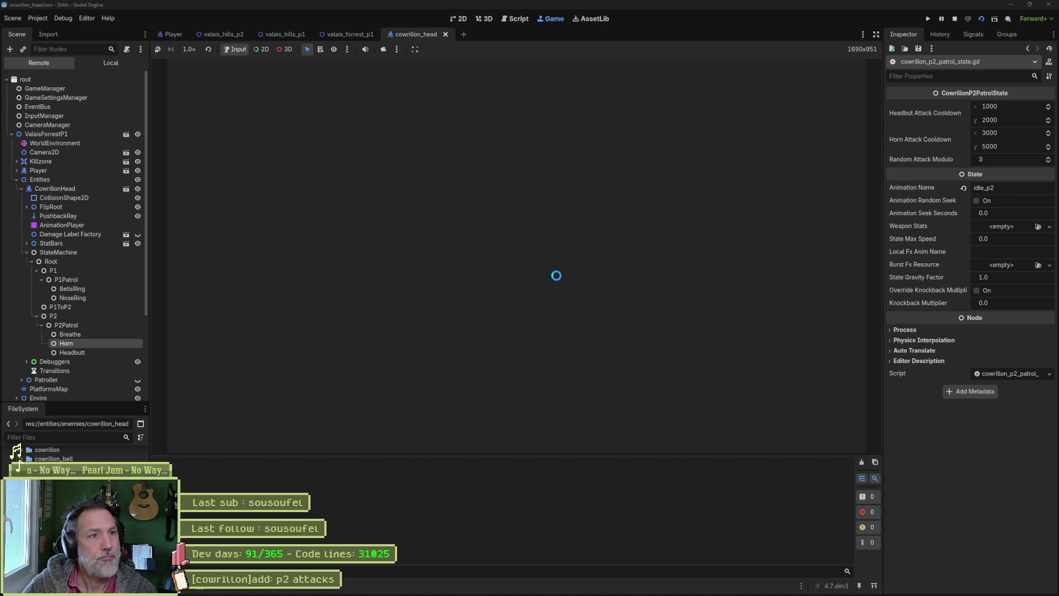
Run the valais_forrest_p1 level and continue past the line 31 breakpoint five times
click(351, 34)
key(F6)
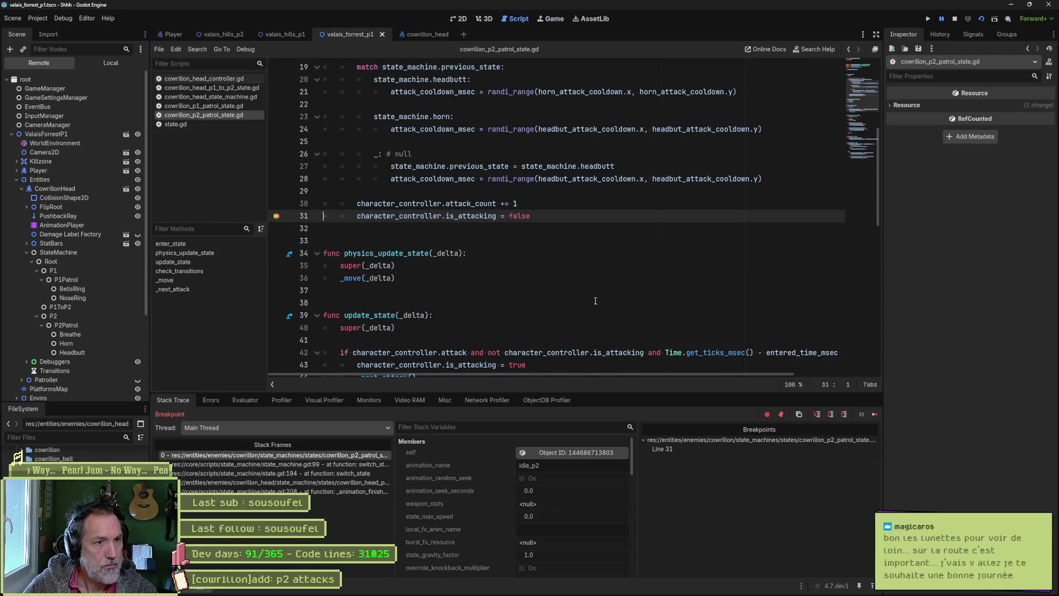
click(872, 412)
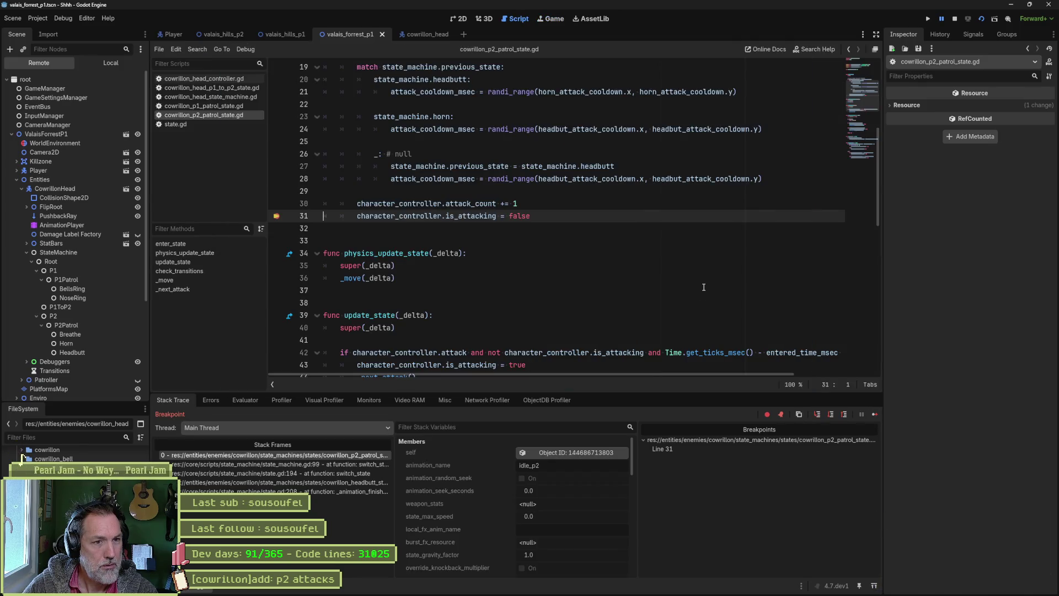
click(872, 414)
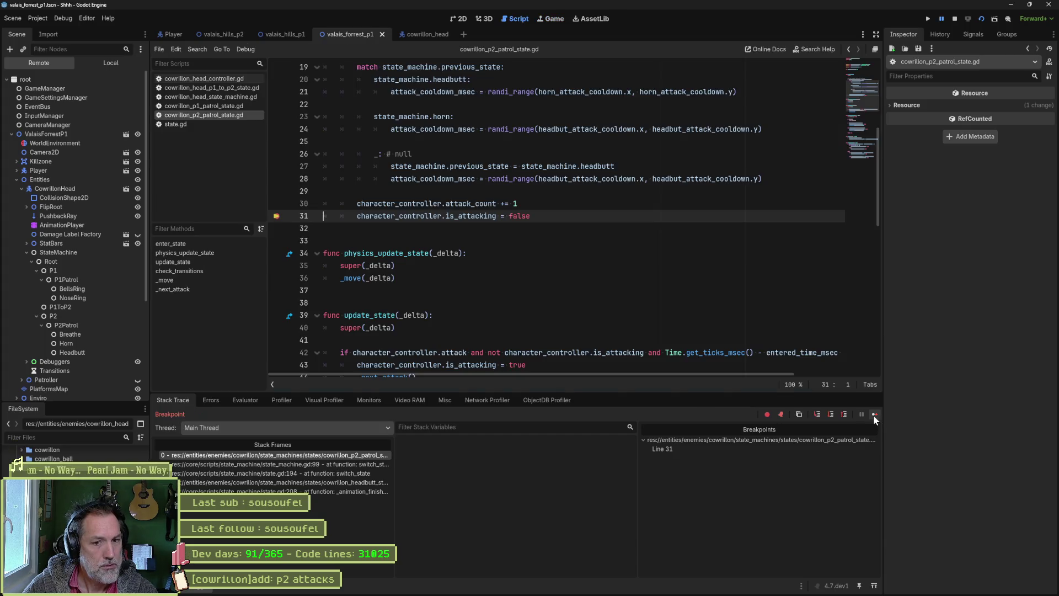
click(872, 414)
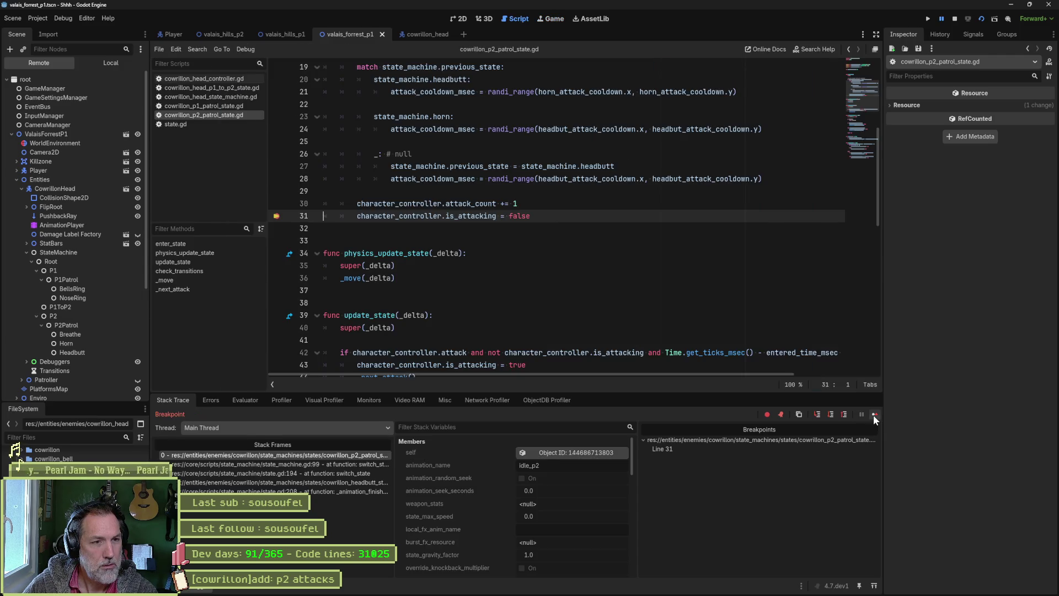
click(873, 415)
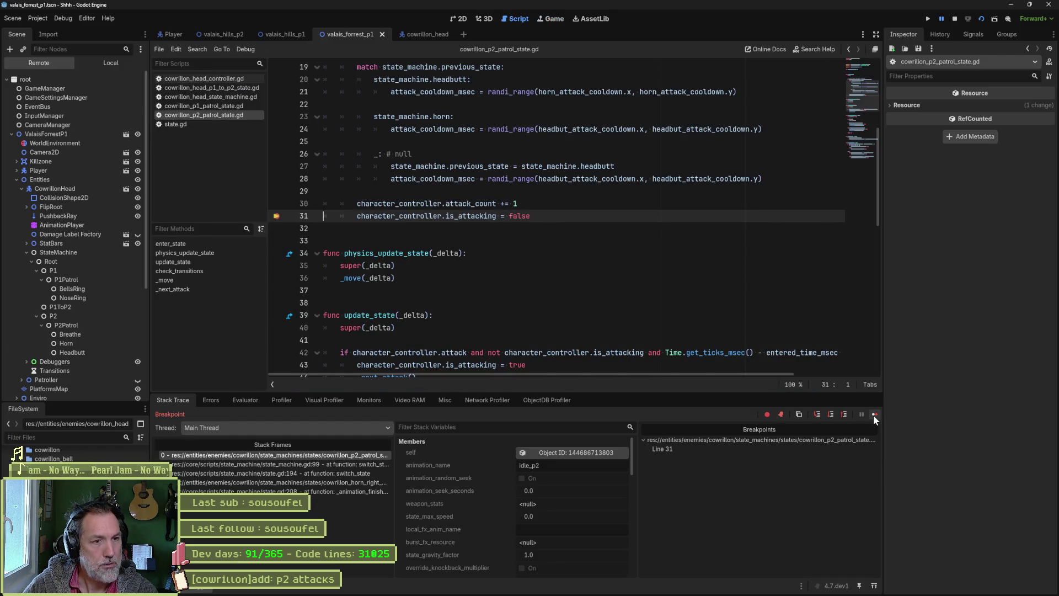
click(873, 415)
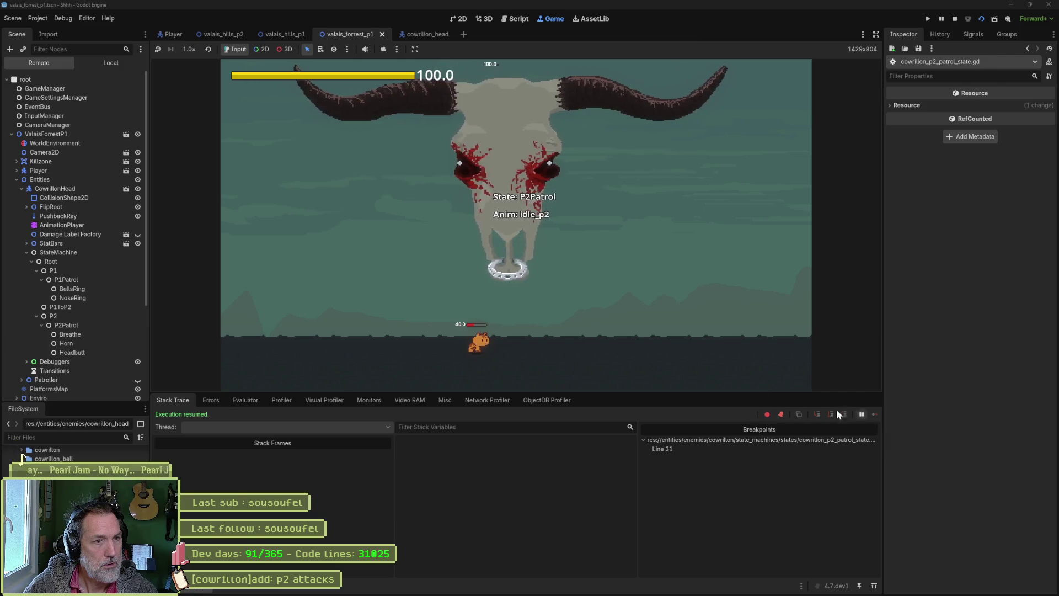
Inspect the live CowrillonHead's properties in the remote tree, then stop the game with F8
click(55, 189)
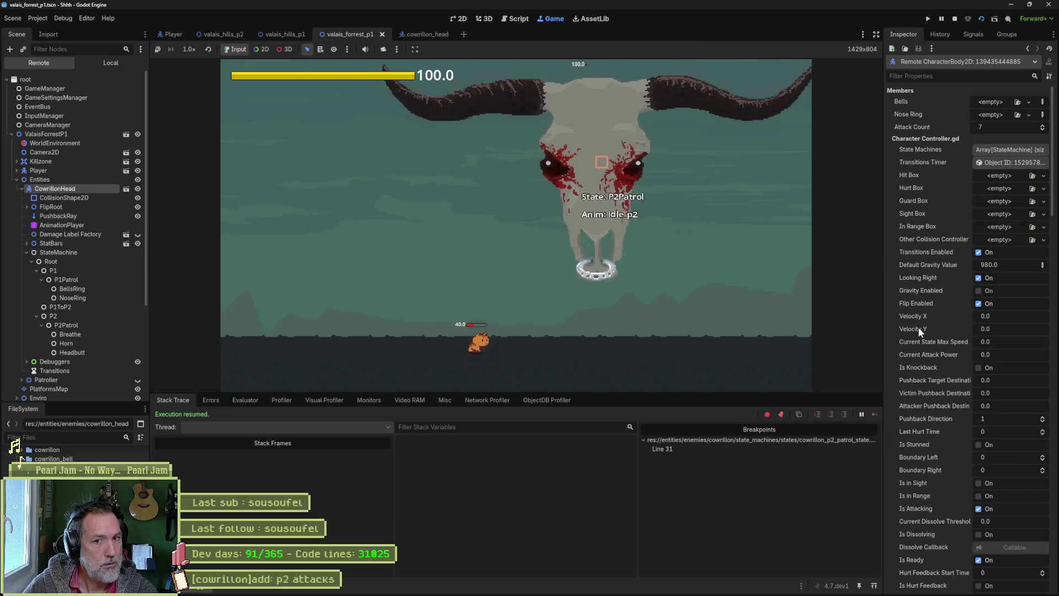
scroll(918, 327, down, 5)
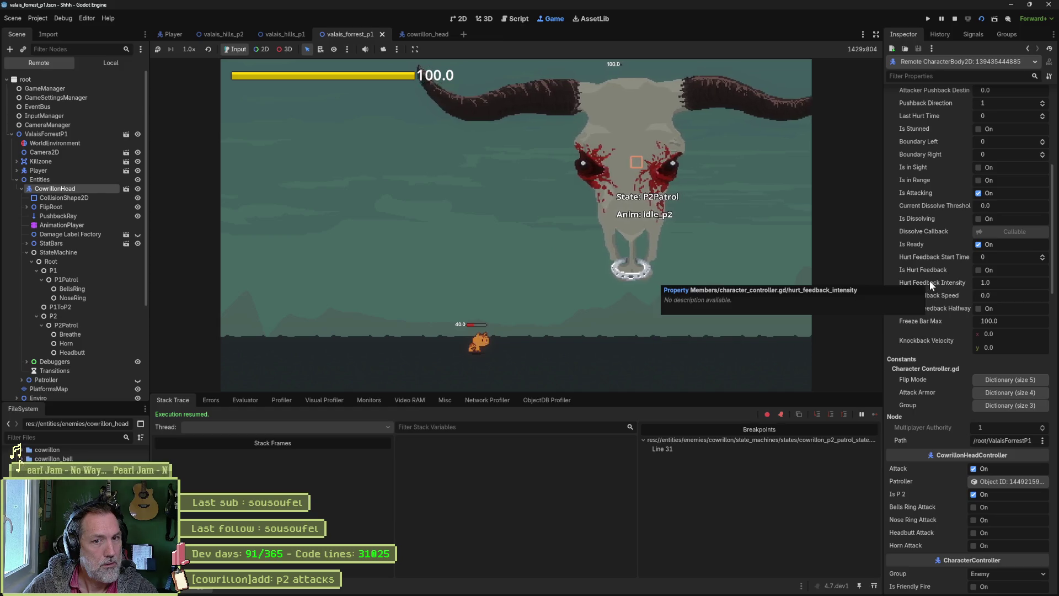
scroll(932, 350, down, 3)
scroll(932, 349, up, 4)
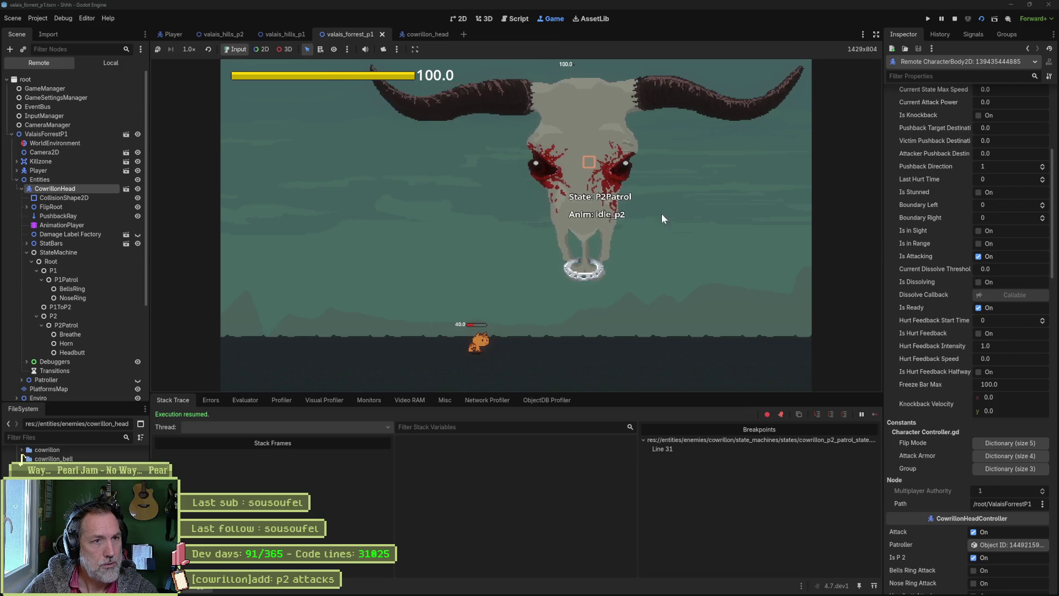
key(F8)
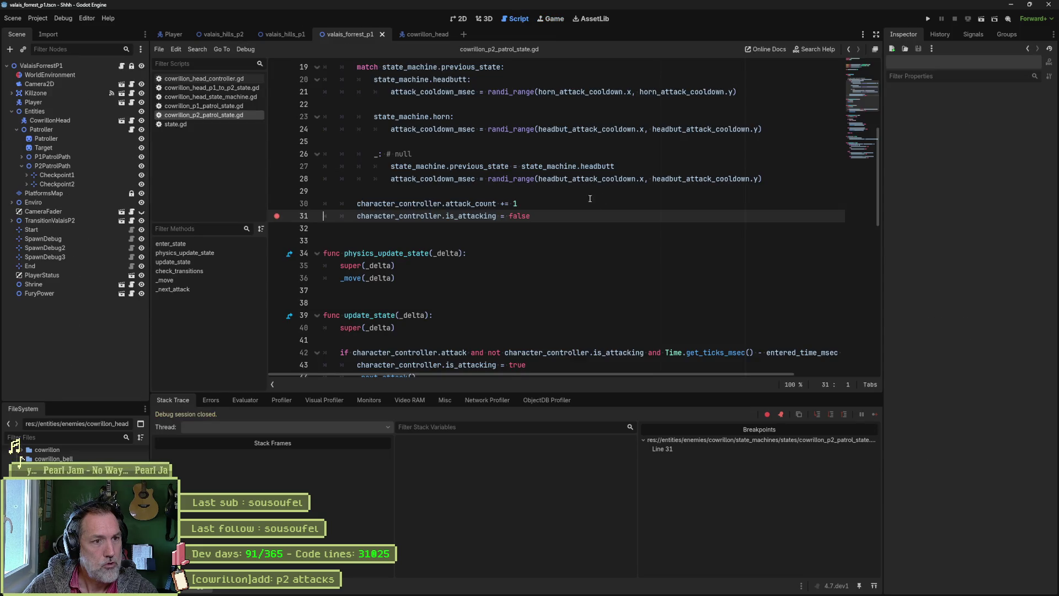
Highlight is_attacking uses, then rerun the scene with F6 until it pauses at line 31
double_click(472, 216)
scroll(551, 253, down, 3)
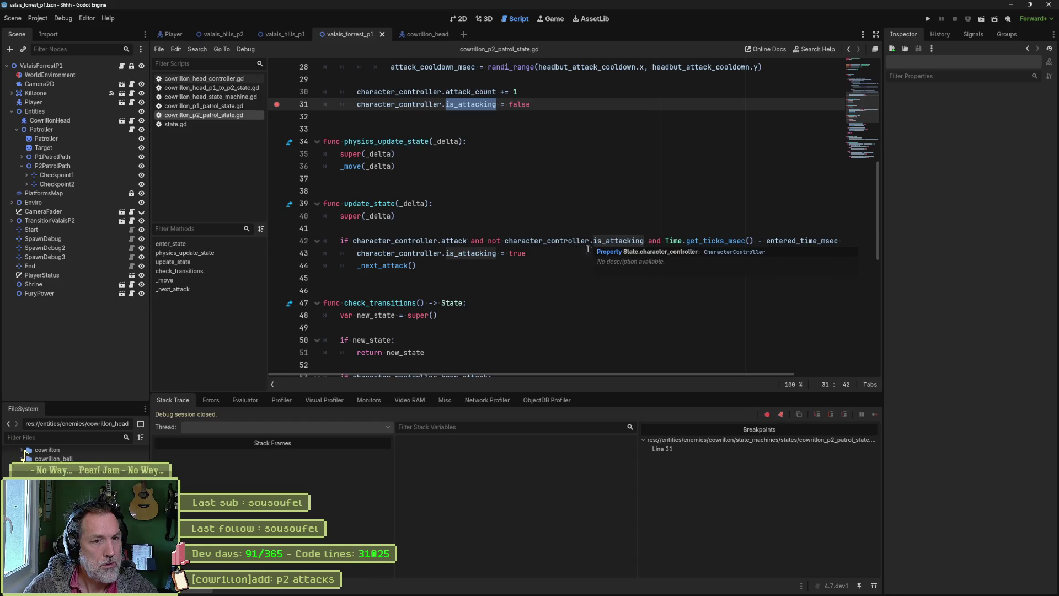
drag(635, 374, 736, 375)
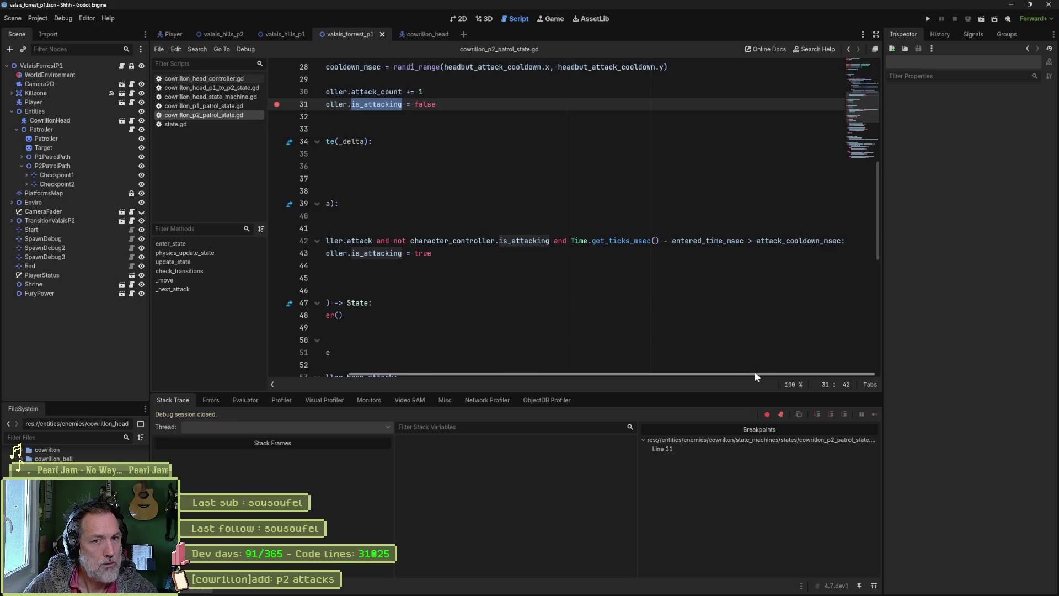
drag(754, 376, 609, 380)
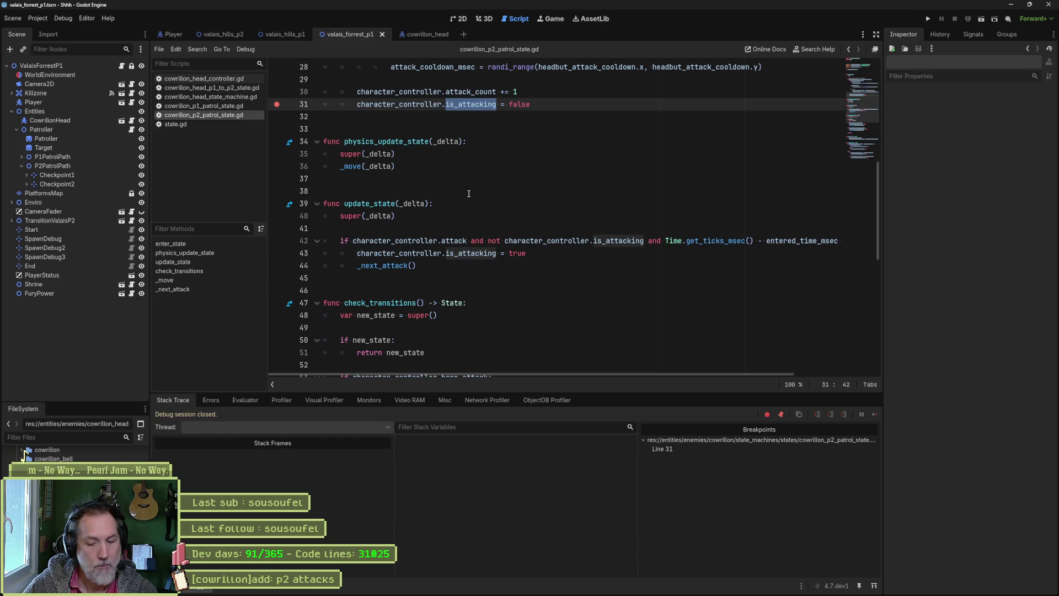
key(F6)
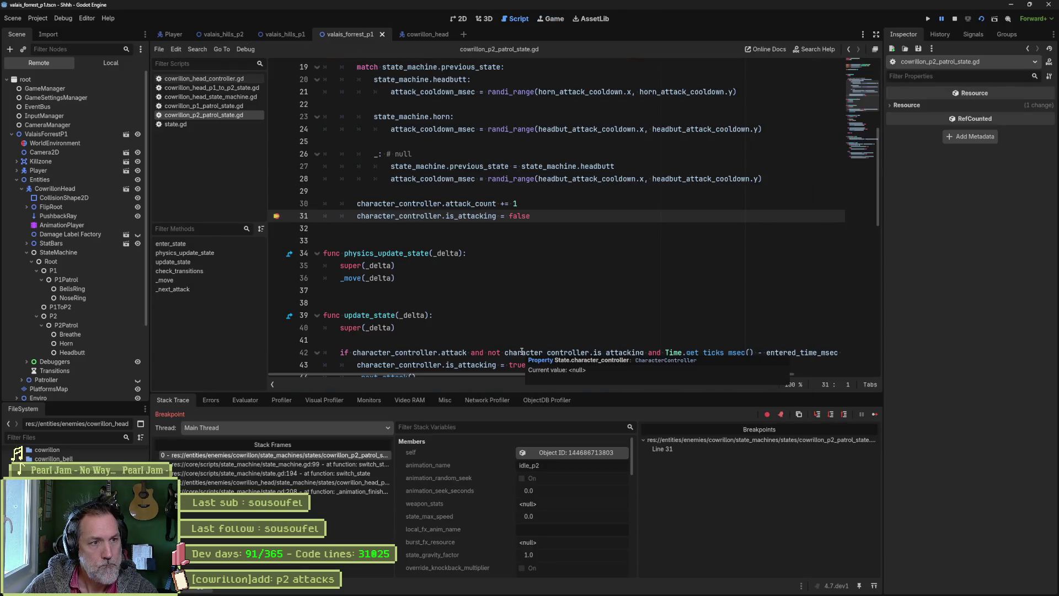
Continue twice, add a breakpoint at line 43, and resume until it is hit
click(875, 414)
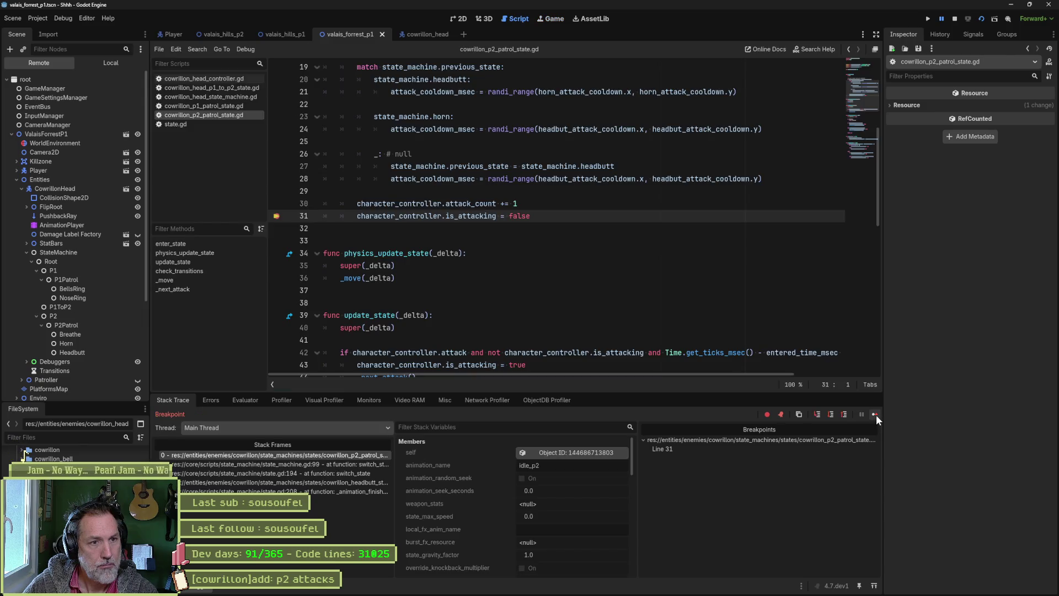
click(876, 415)
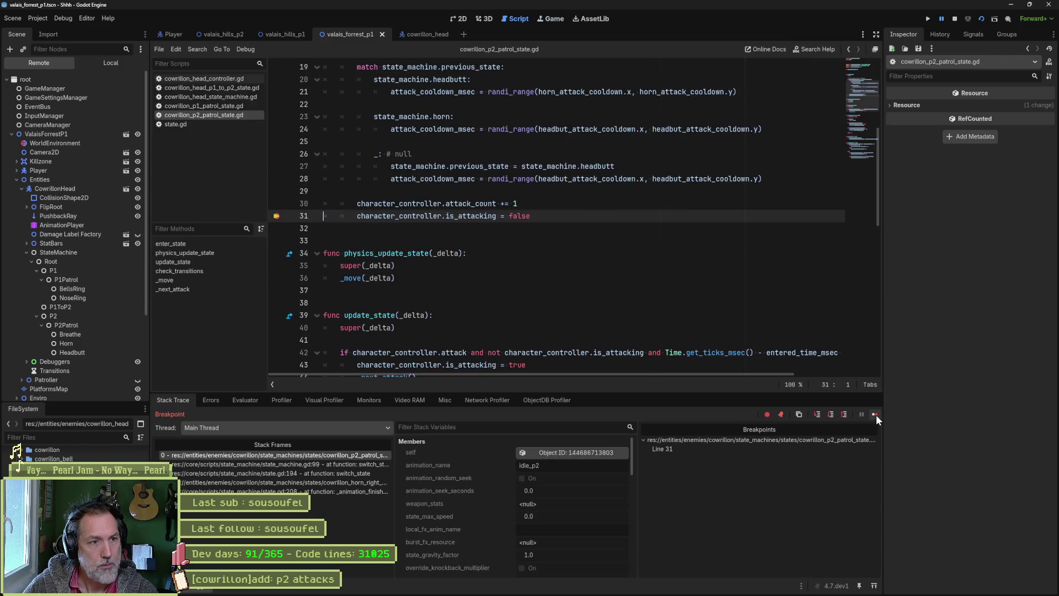
scroll(413, 334, down, 1)
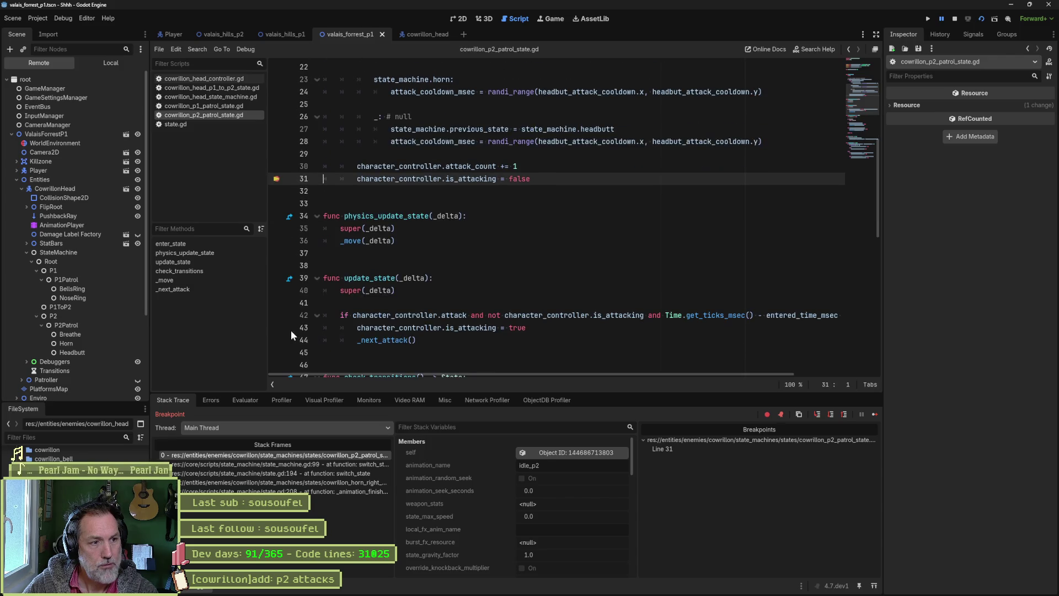
click(276, 328)
click(872, 415)
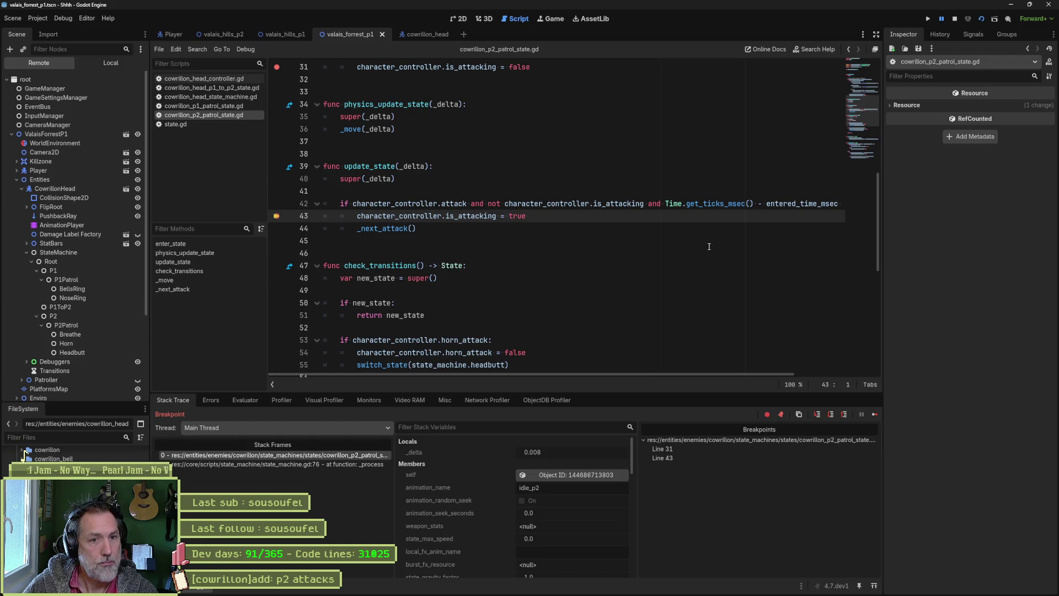
Select the line 42 elapsed-time expression and bring up the Evaluator
drag(753, 372, 822, 374)
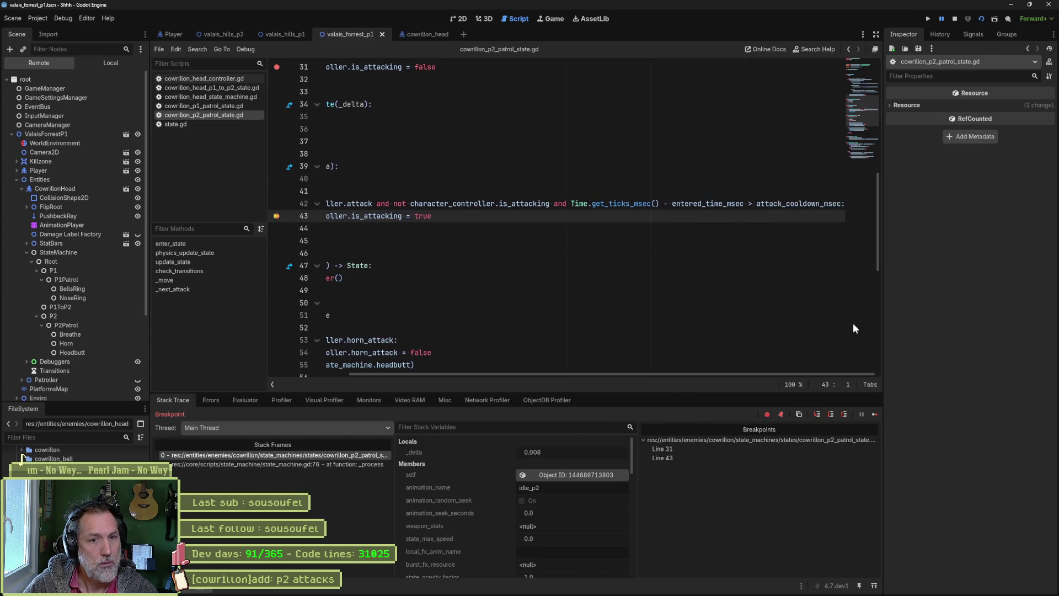
double_click(809, 204)
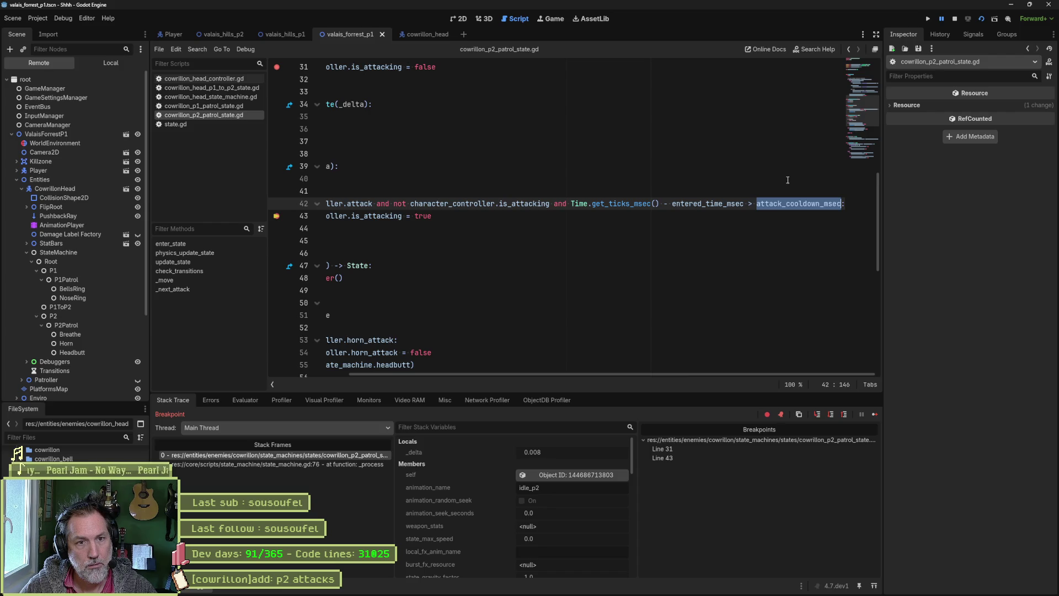
drag(570, 203, 744, 203)
click(249, 401)
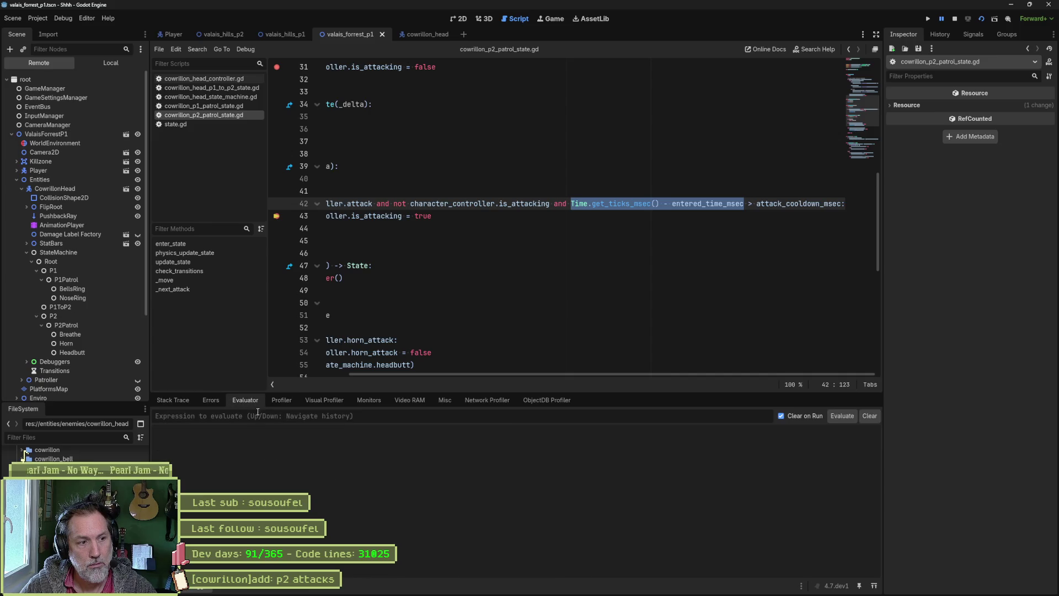
Evaluate the elapsed-time expression (19192) and check entered_time_msec's value
key(ctrl+shift+e)
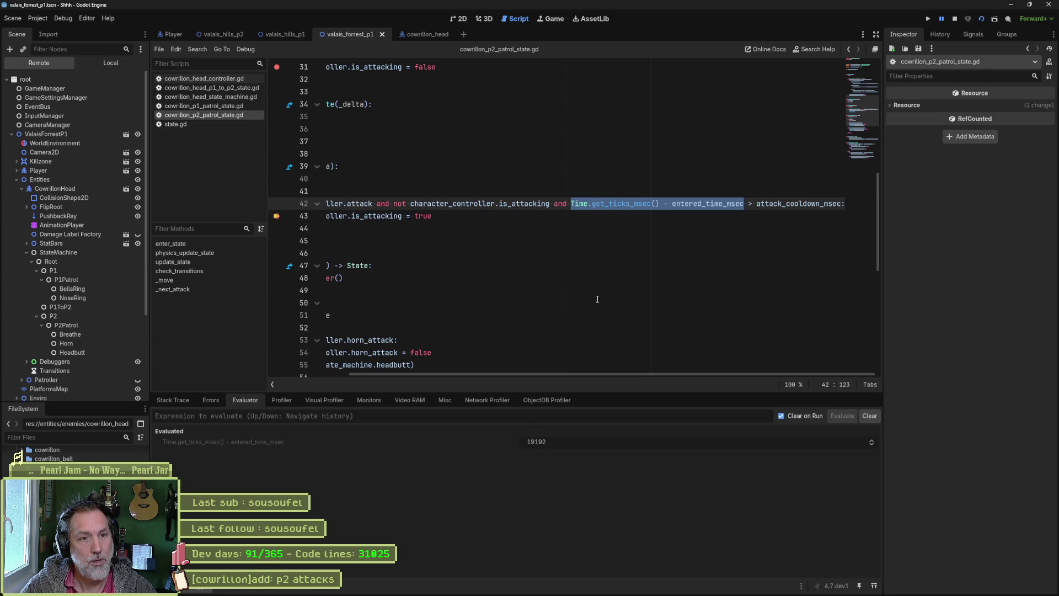
double_click(712, 205)
mouse_move(715, 205)
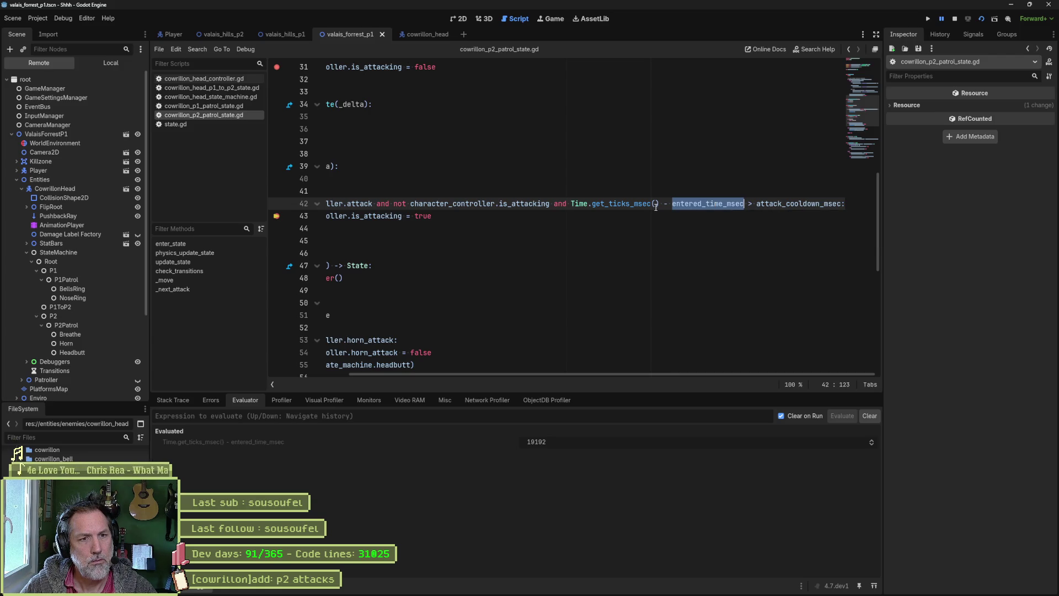
Evaluate Time.get_ticks_msec() in the Evaluator, getting 57864
drag(658, 204, 571, 203)
key(ctrl+c)
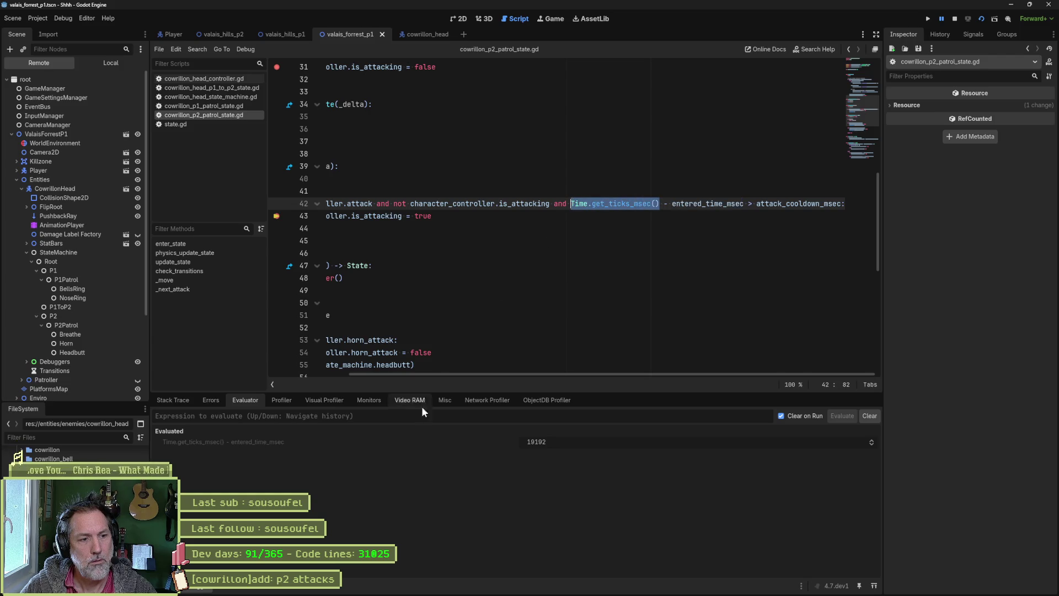
click(433, 421)
key(ctrl+v)
key(Return)
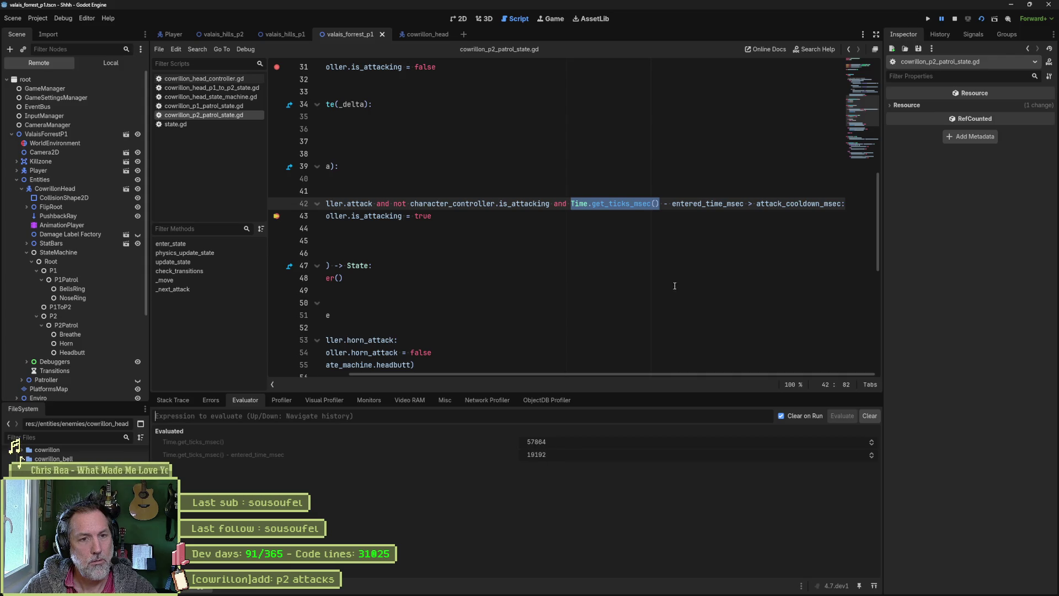
Evaluate attack_cooldown_msec in the Evaluator, getting 1300
double_click(787, 207)
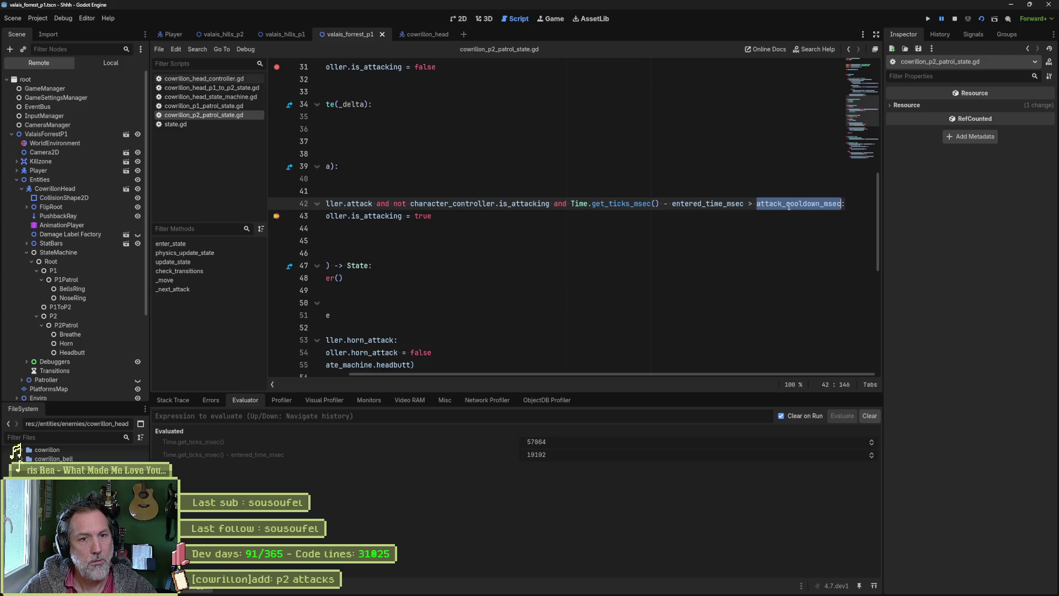
text(attack_cooldown_msec)
key(Return)
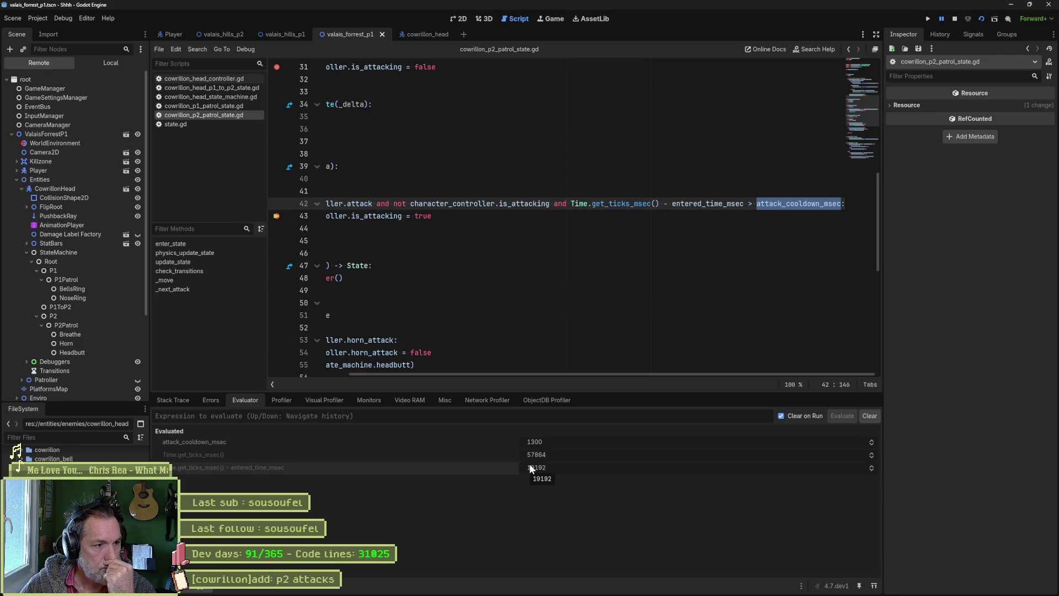
Inspect entered_time_msec's value on line 42, then stop the running game
double_click(706, 203)
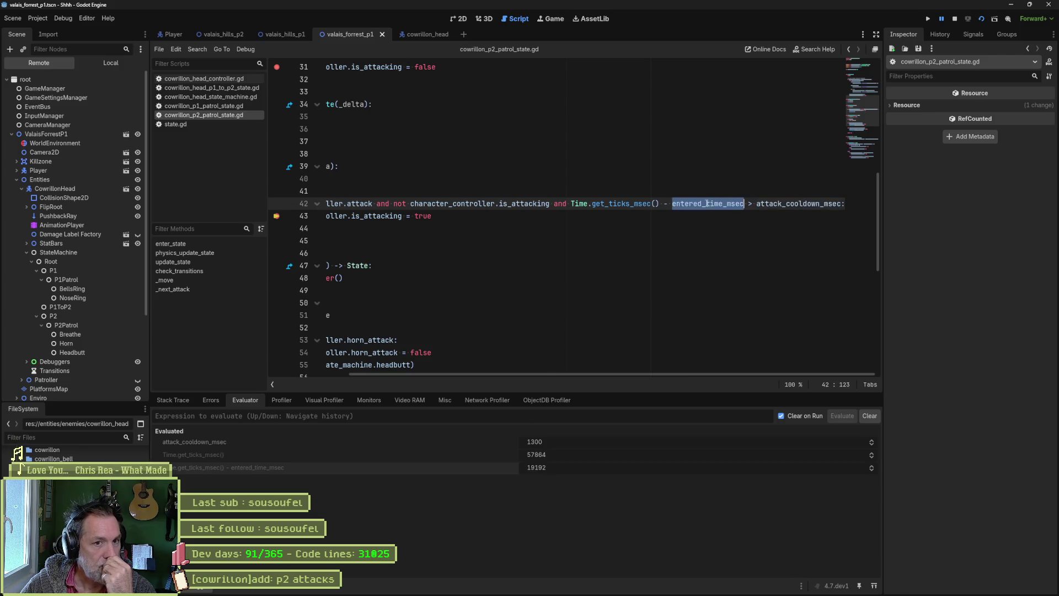
mouse_move(710, 204)
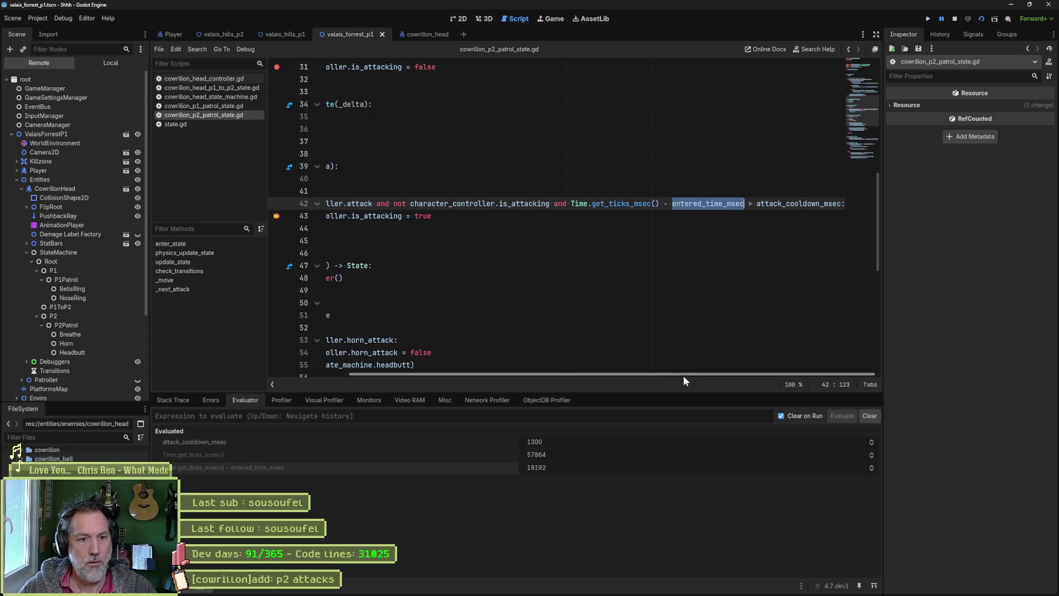
drag(683, 375, 518, 364)
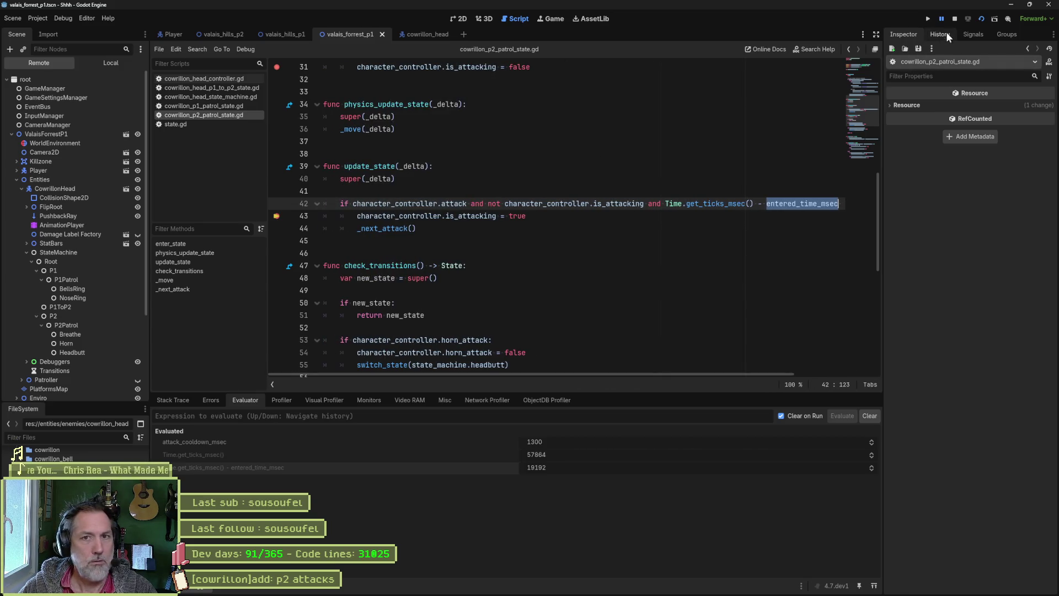
click(955, 19)
scroll(446, 183, up, 5)
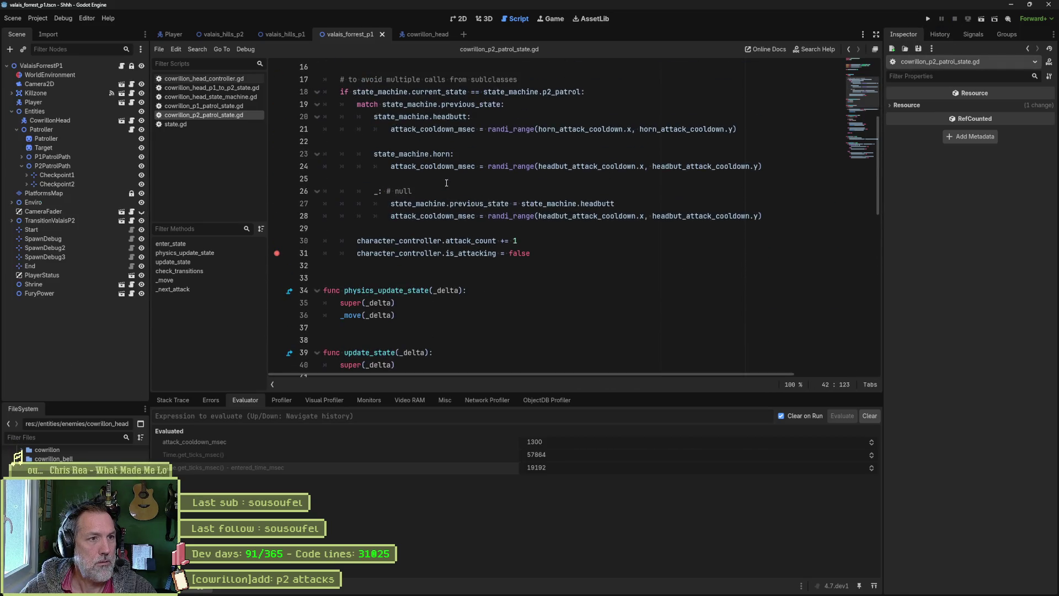
Open state.gd and examine the line 59 entered_time_msec assignment in enter_state
scroll(374, 157, up, 3)
ctrl+click(354, 166)
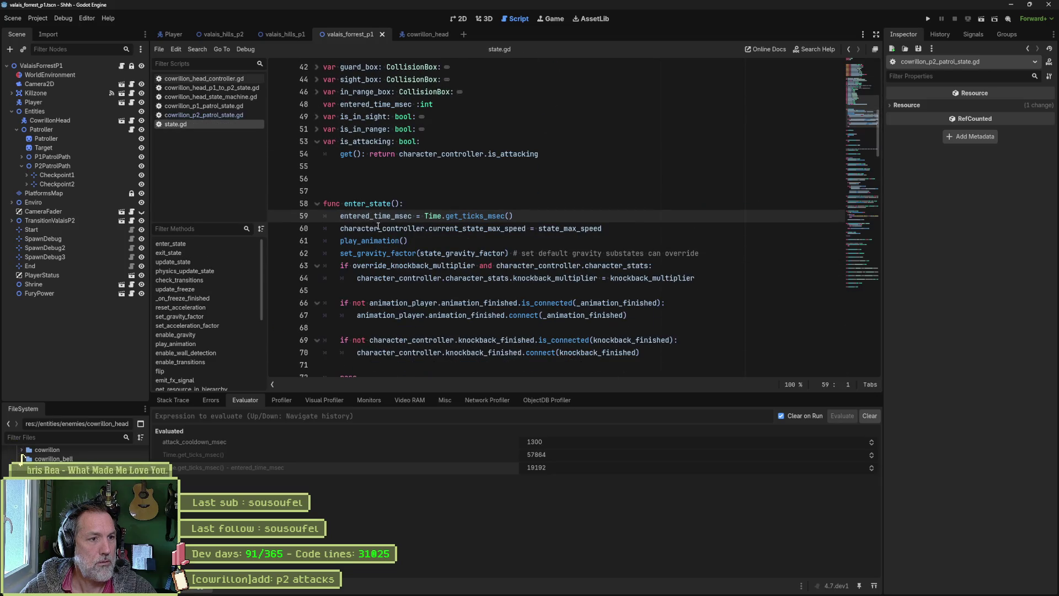
double_click(374, 215)
drag(521, 215, 336, 217)
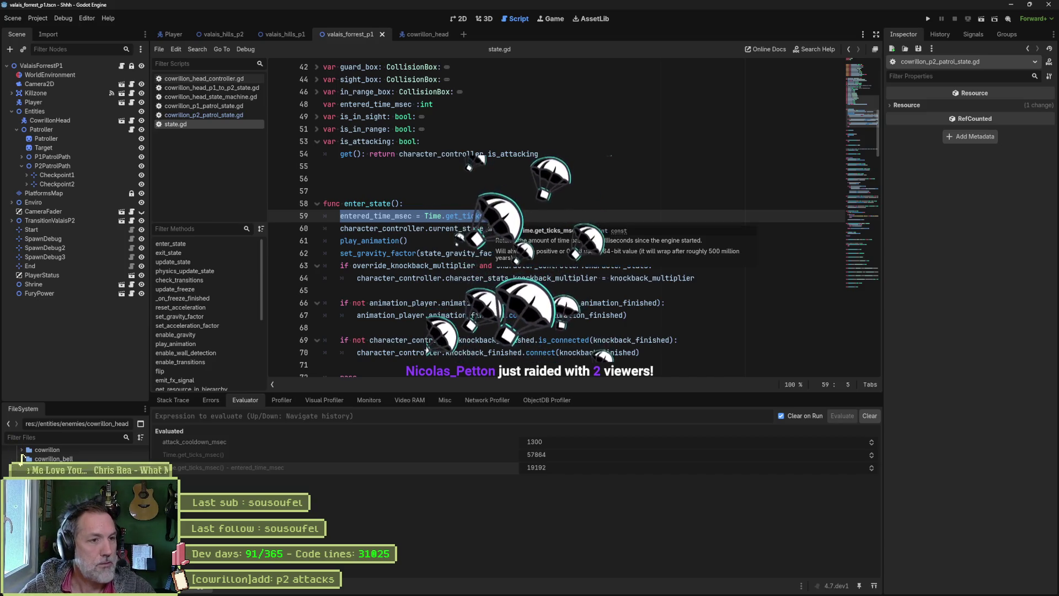
click(477, 216)
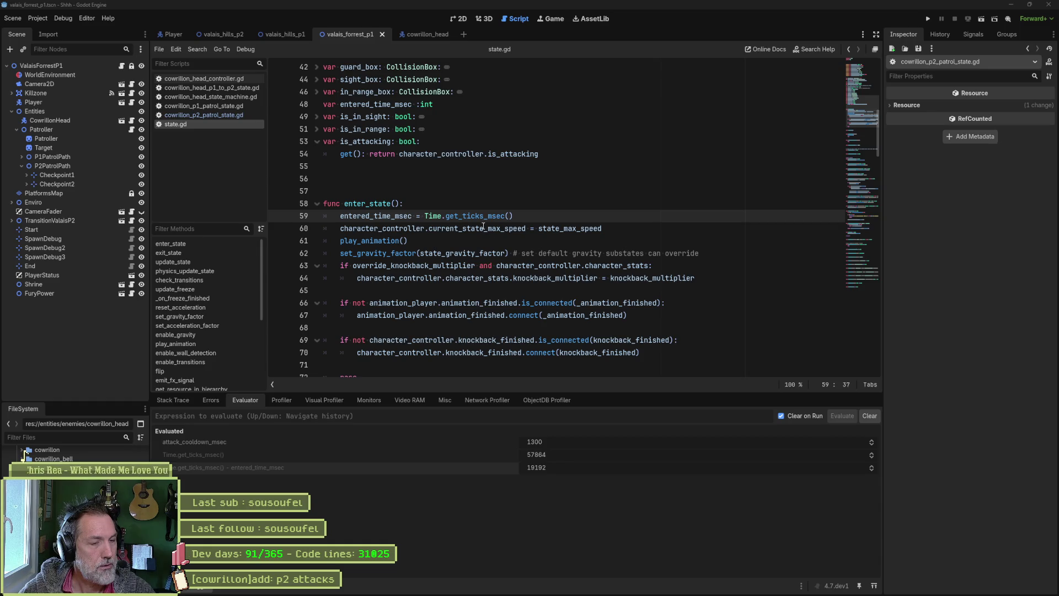
Start and cancel a Find in Files for entered_time_msec, then rerun the scene with F6
click(395, 216)
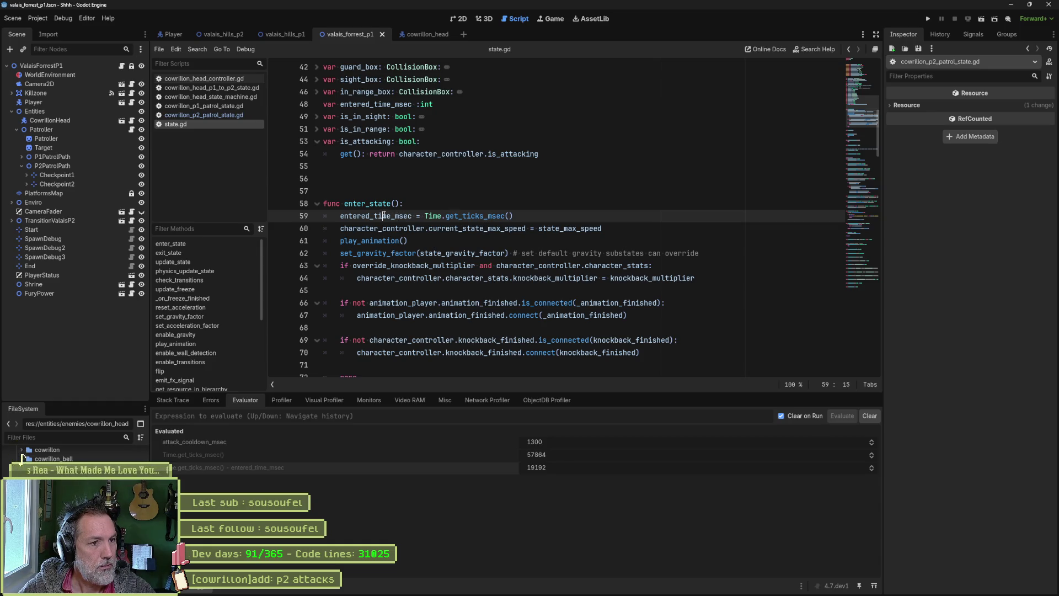
double_click(384, 216)
key(ctrl+shift+f)
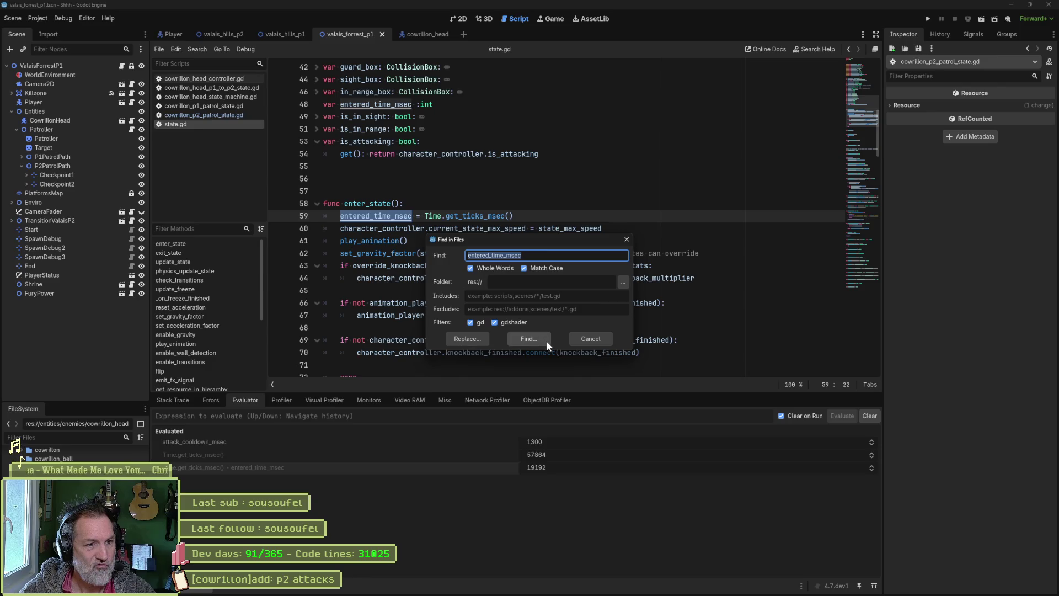
click(590, 339)
click(586, 290)
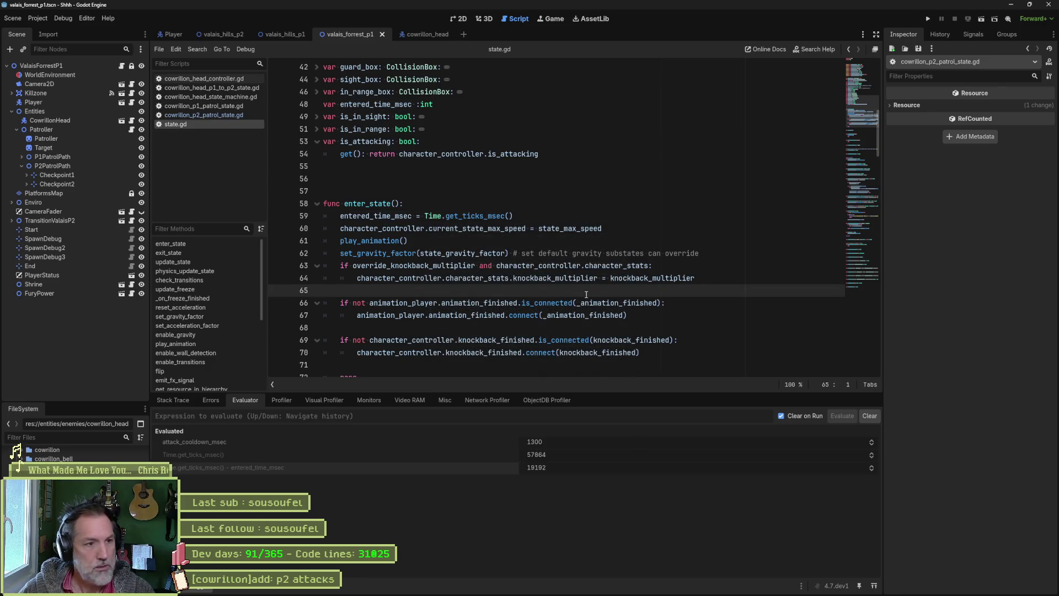
key(F6)
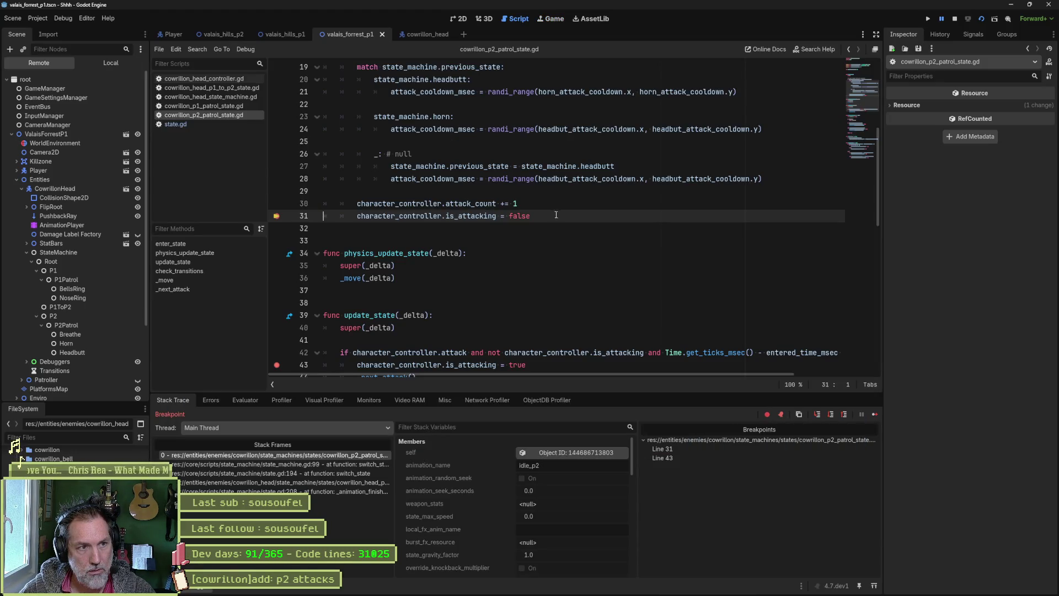
Look over headbut_attack_cooldown in the p2 patrol enter_state, then switch to the browser
scroll(413, 361, up, 5)
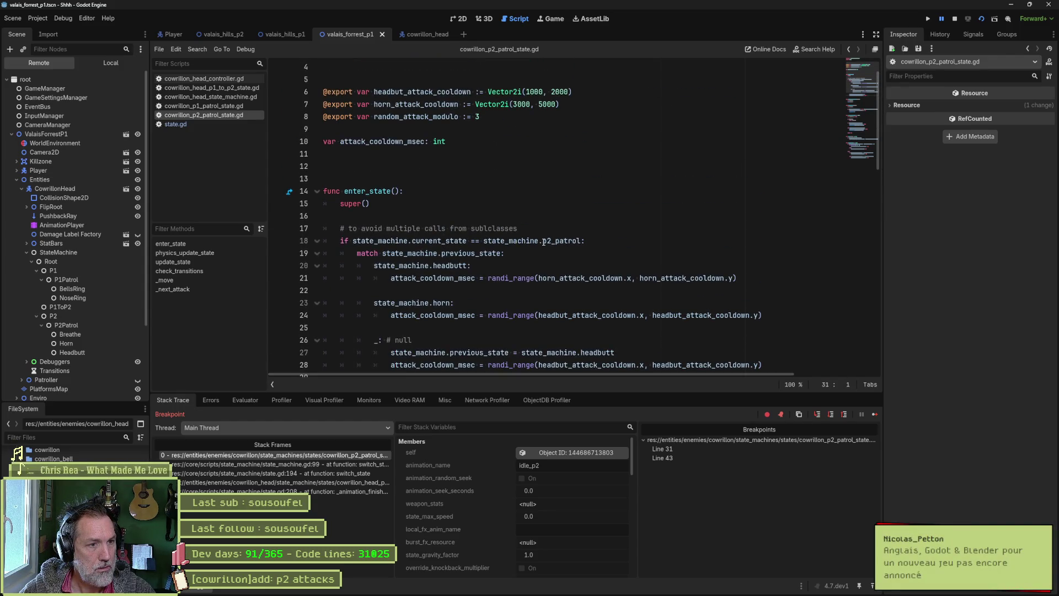
scroll(543, 241, down, 3)
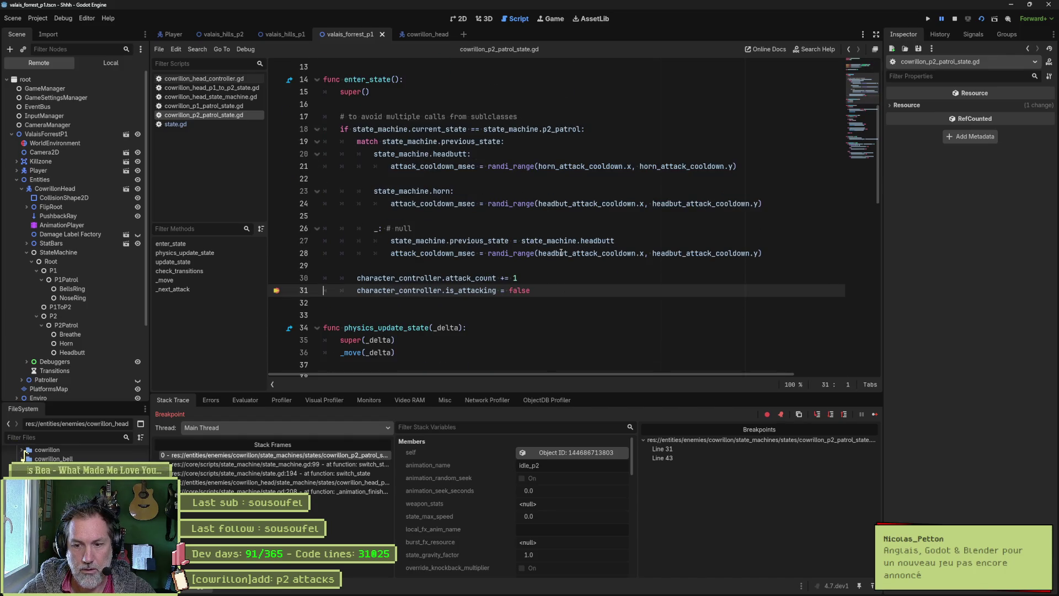
mouse_move(561, 253)
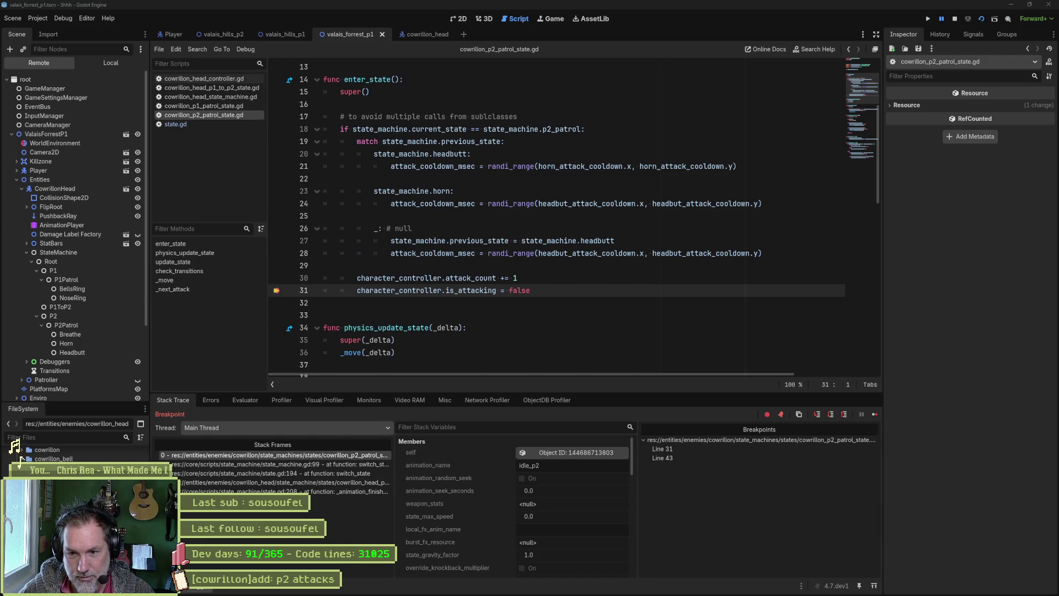
key(alt+Tab)
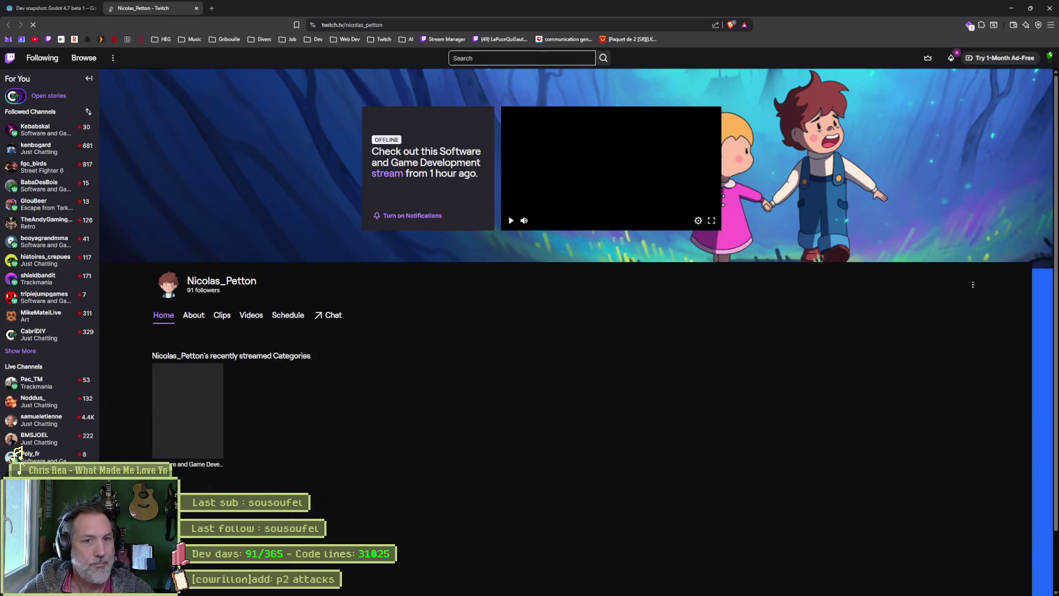
Play the offline channel's latest broadcast and make it fullscreen
click(511, 223)
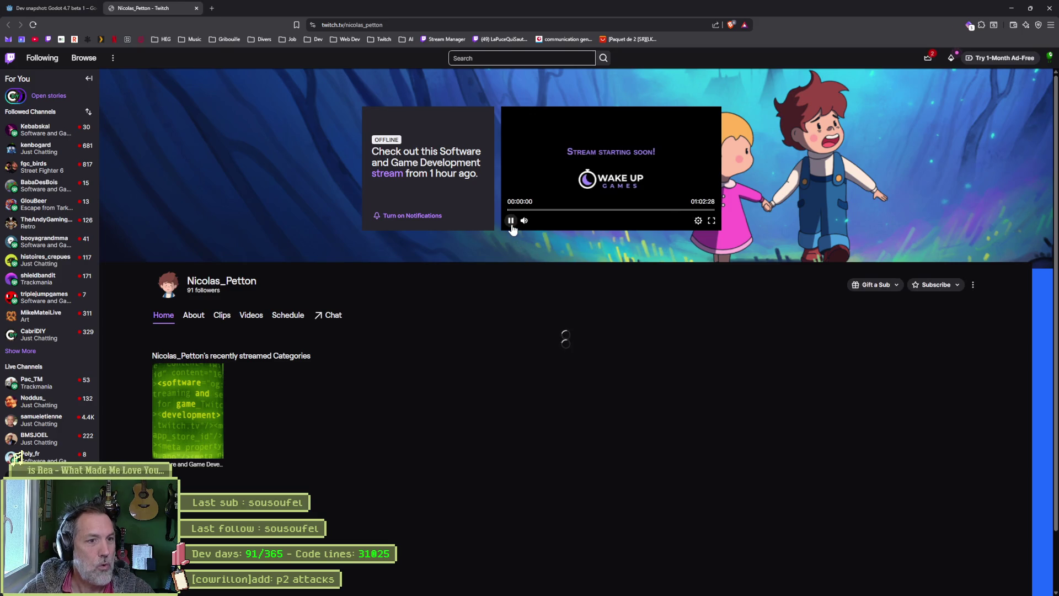
click(711, 221)
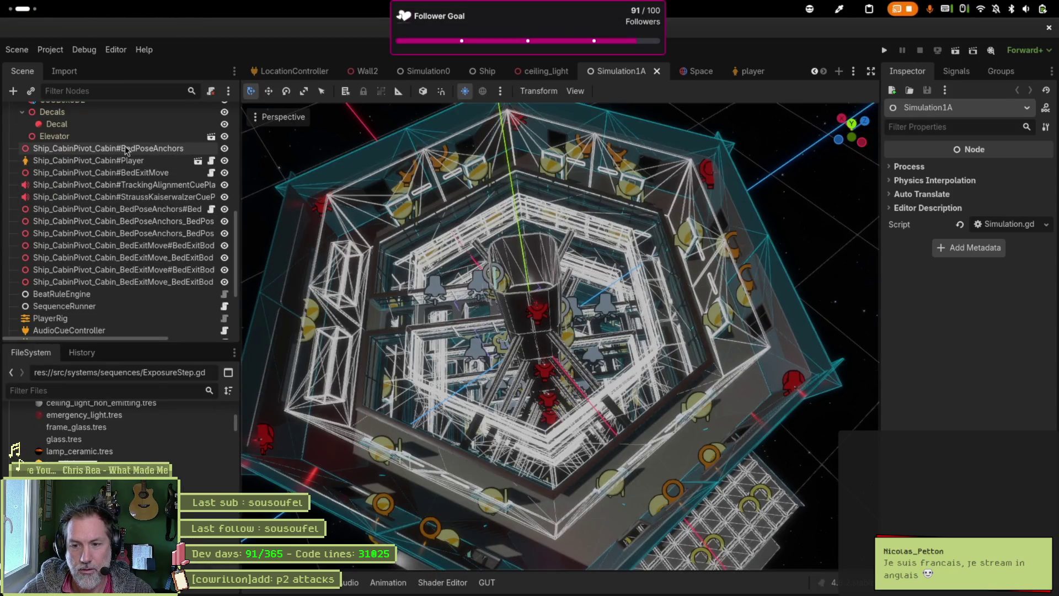
Scrub the spaceship stream replay forward, then exit fullscreen back to the channel page
click(126, 149)
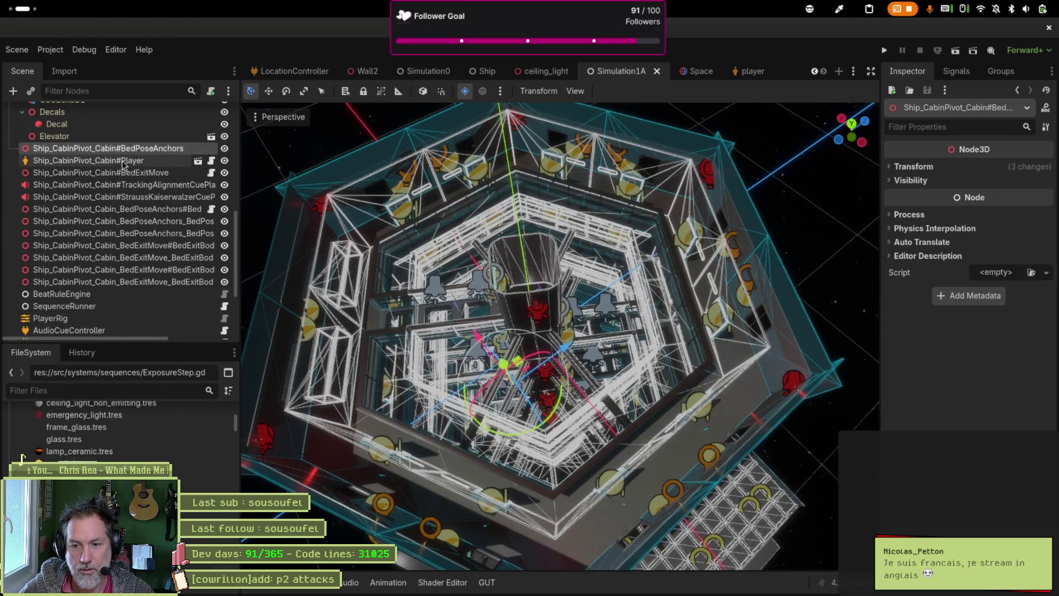
click(122, 172)
click(122, 185)
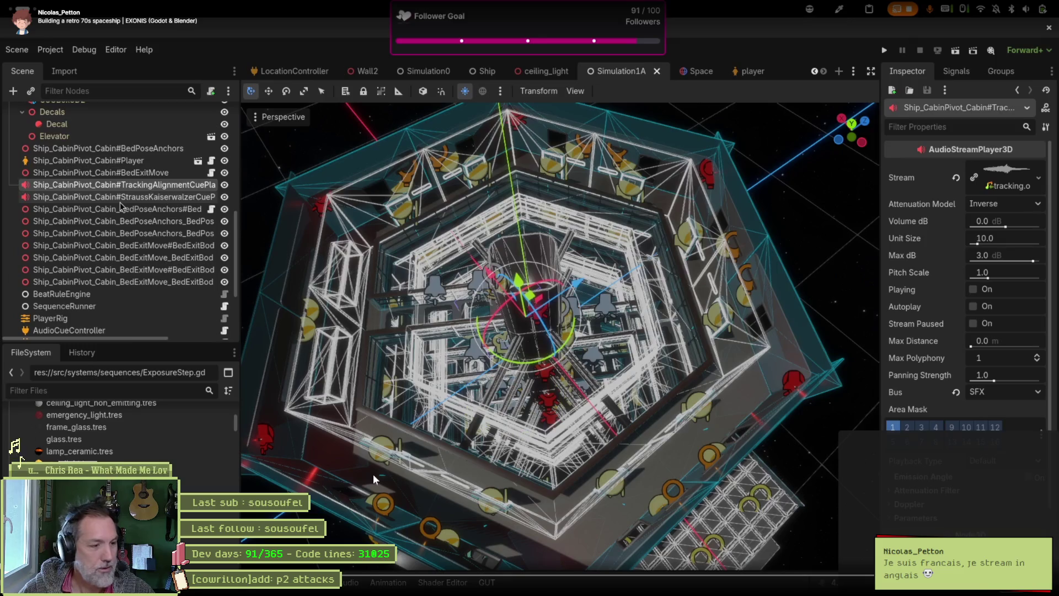
click(121, 197)
click(119, 233)
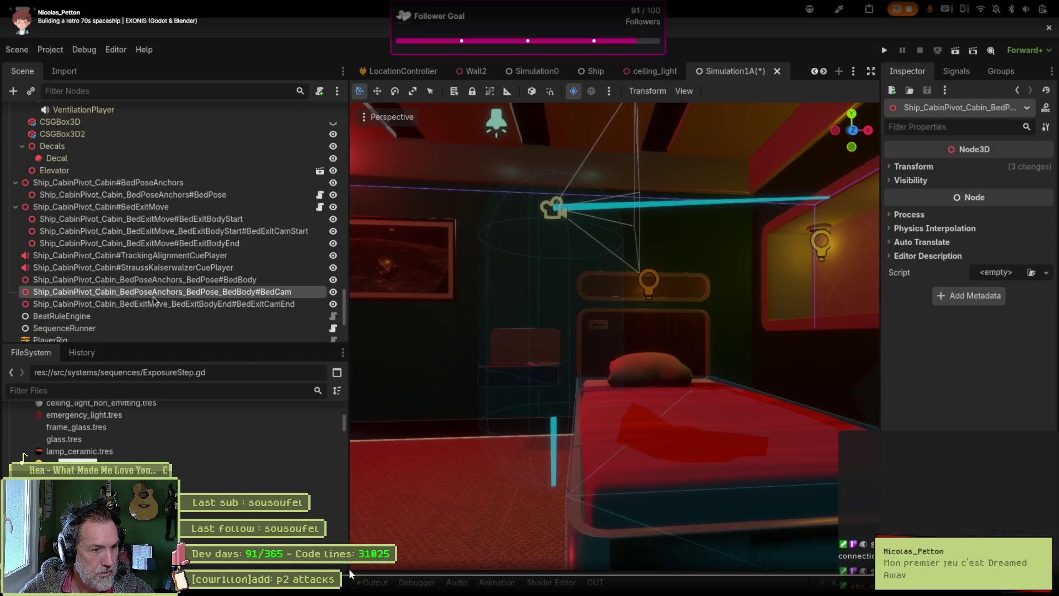
drag(160, 291, 160, 198)
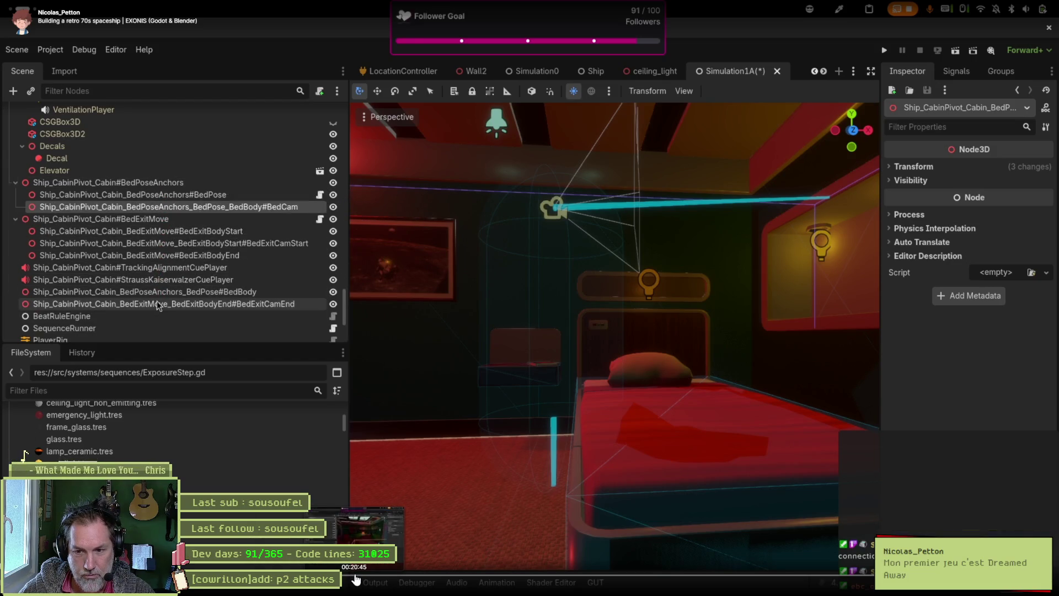
mouse_move(156, 291)
mouse_down()
mouse_move(157, 204)
mouse_move(168, 185)
mouse_up()
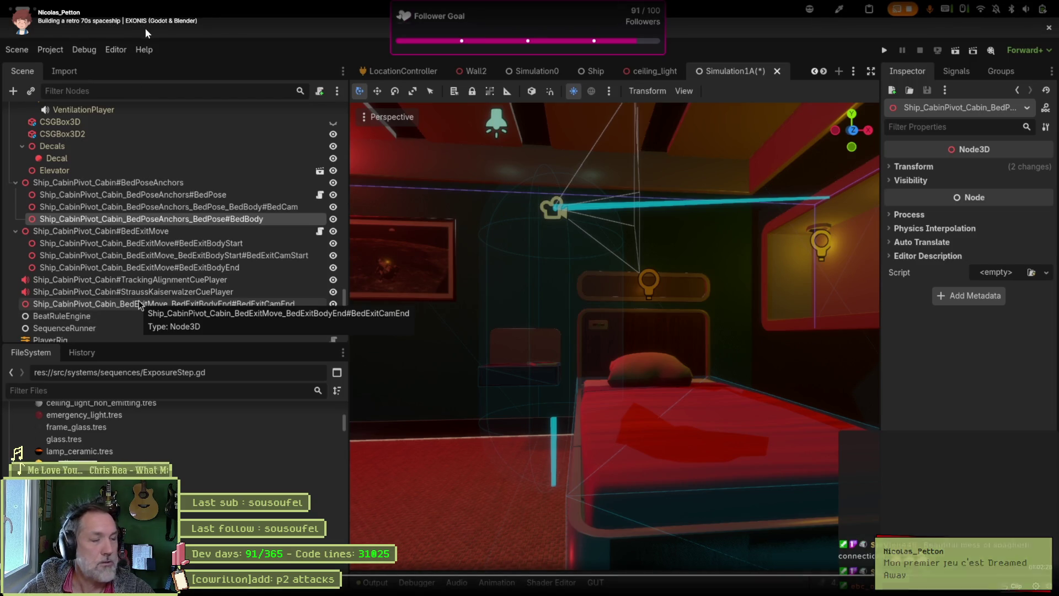
drag(140, 303, 145, 239)
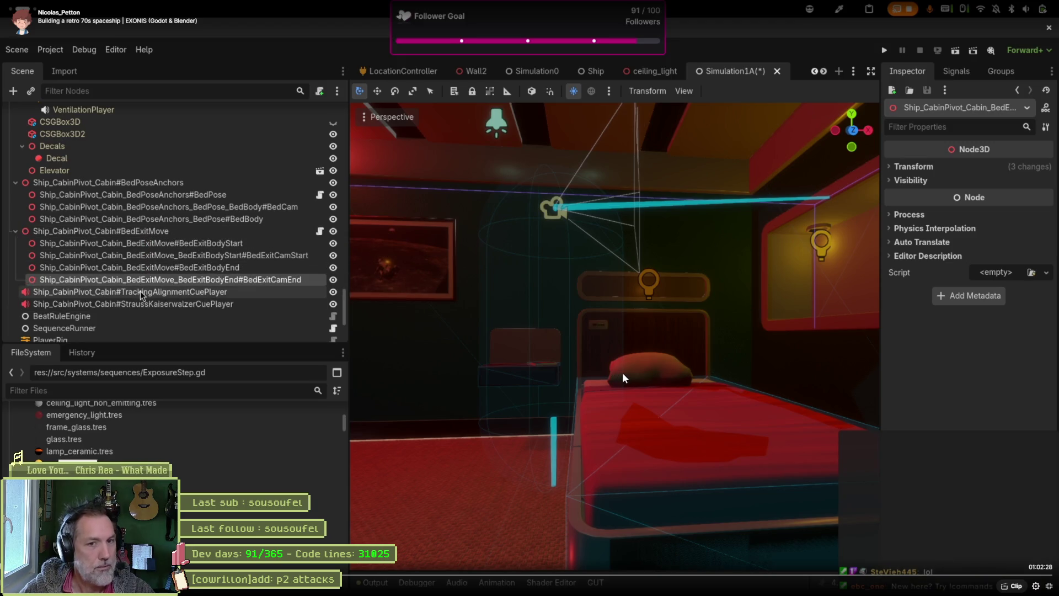
key(alt+Tab)
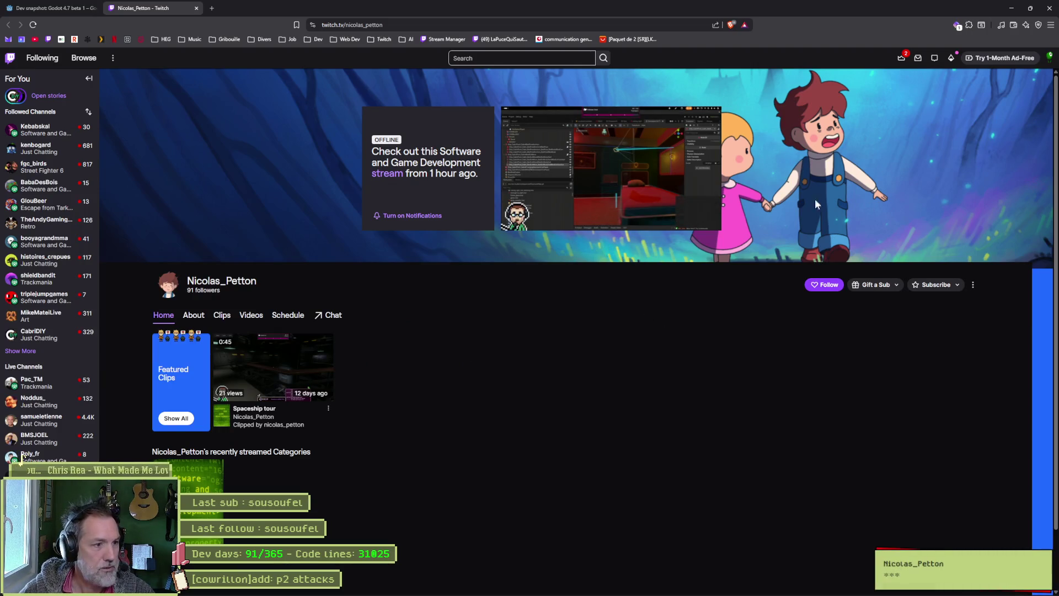
Pause the offline preview, close the Twitch tab, and return to the Godot editor
click(640, 173)
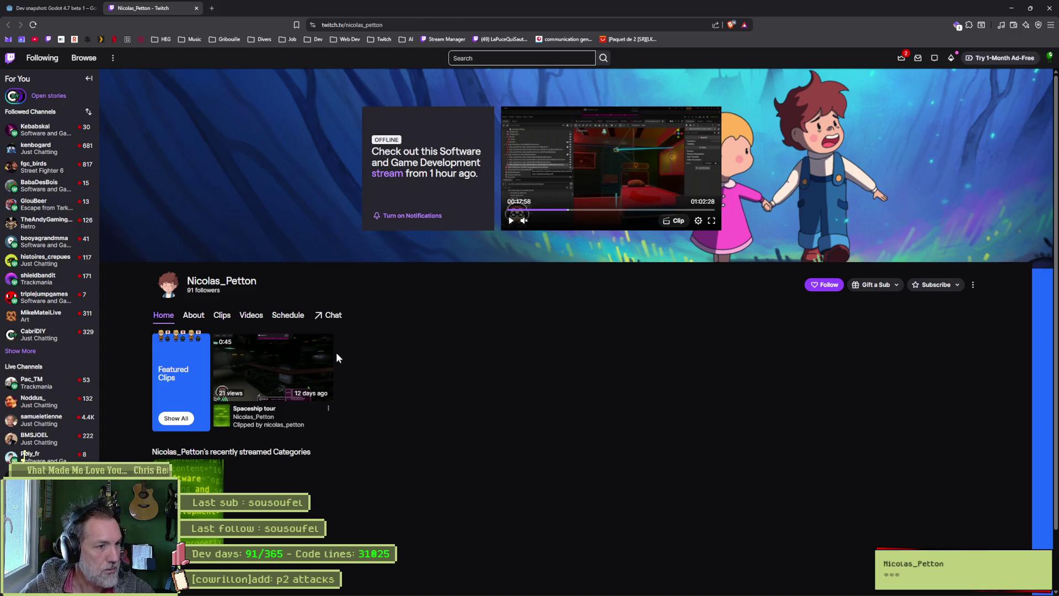
middle_click(144, 8)
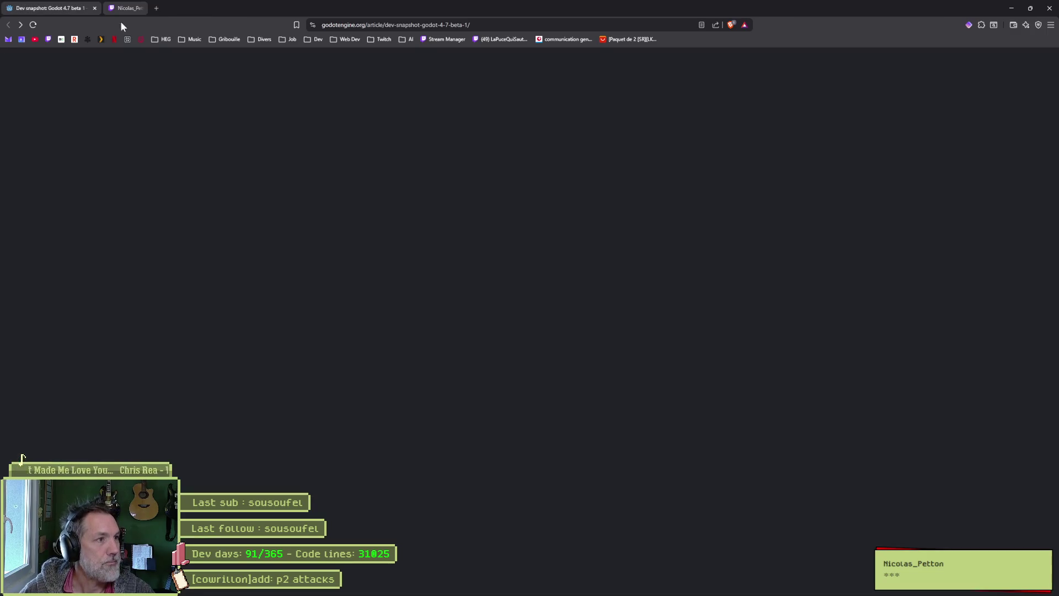
key(alt+Tab)
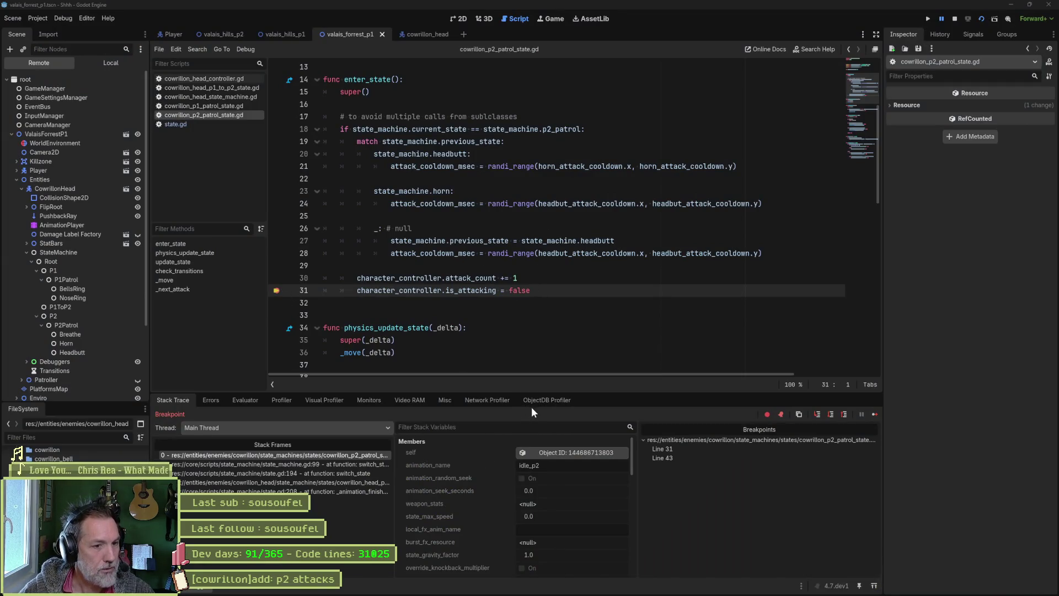
Evaluate entered_time in the debugger's Evaluator, which shows <null>
click(245, 400)
text(entered_time)
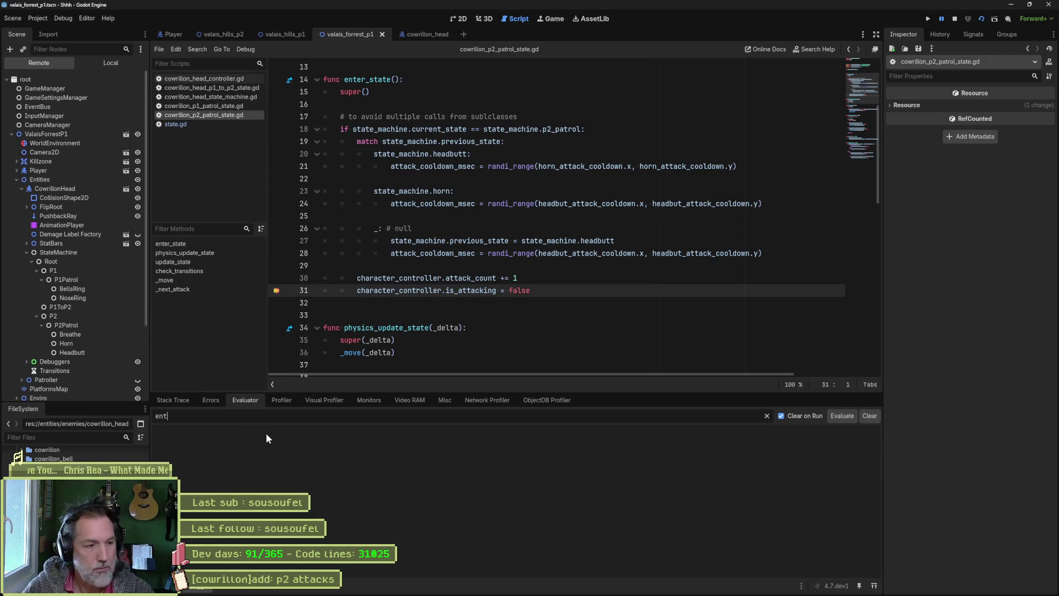
key(Return)
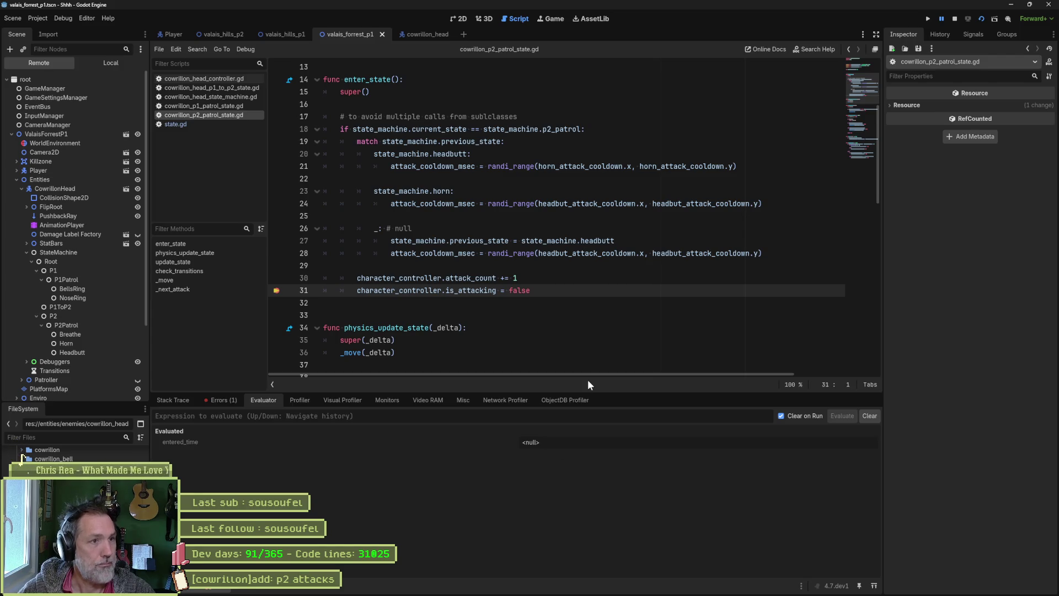
Inspect the entered_time_msec line 59 in state.gd's enter_state, then stop the game
click(289, 81)
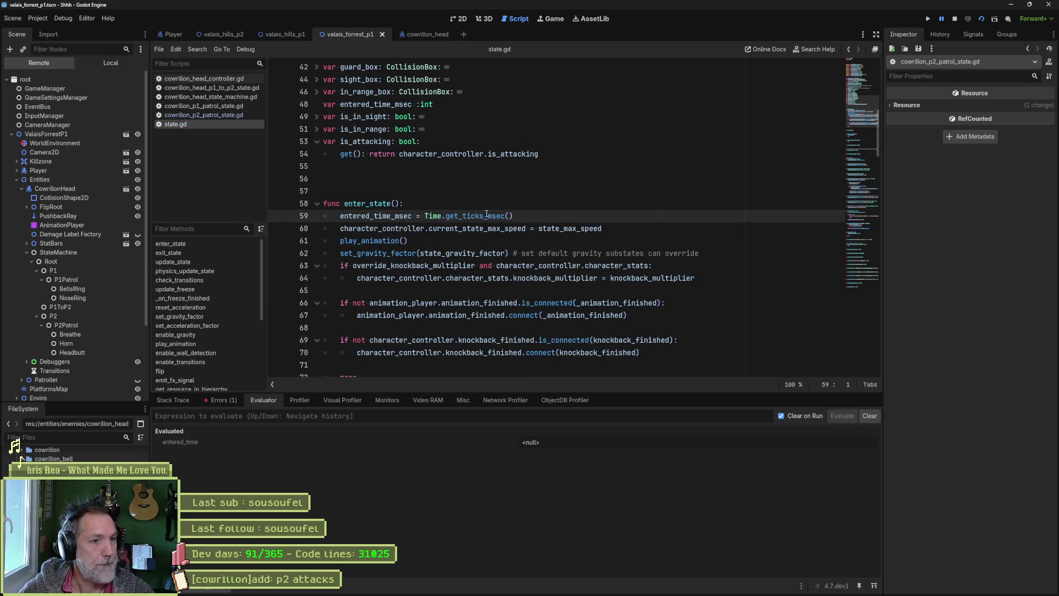
drag(513, 215, 307, 219)
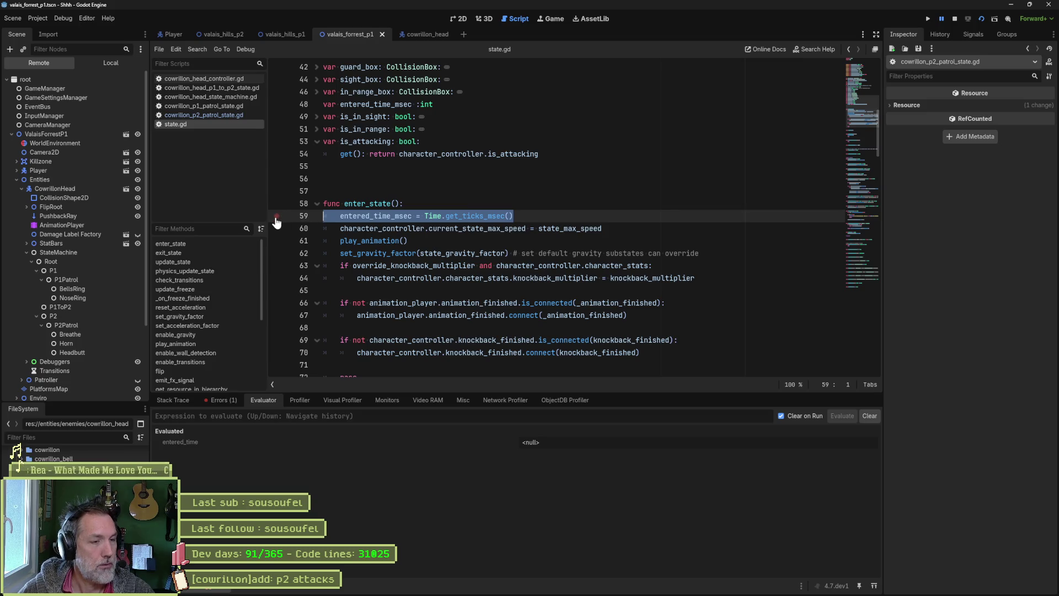
click(952, 18)
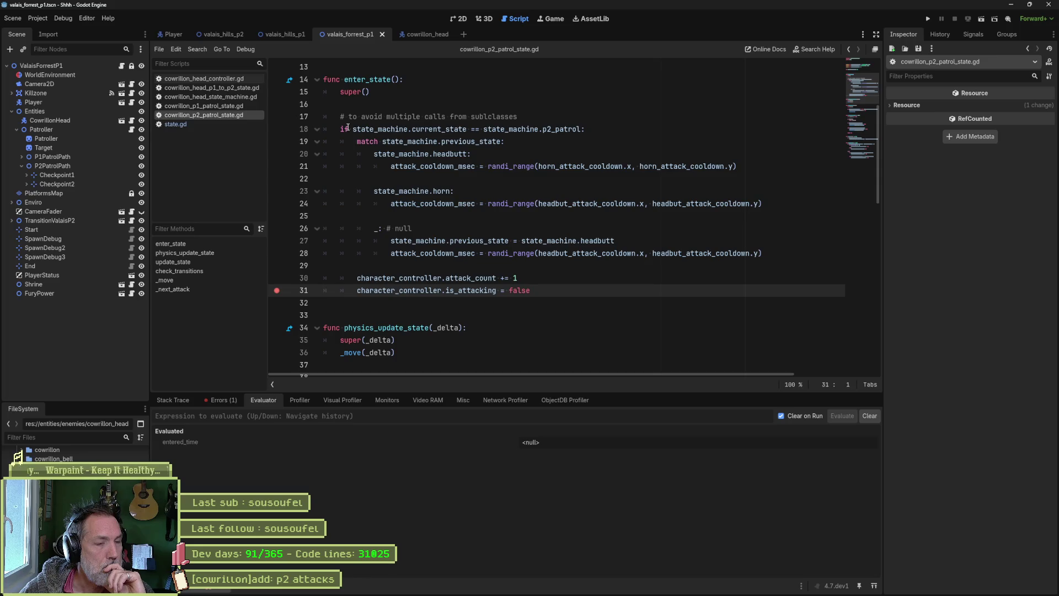
Check the p2_patrol reference, entered_time_msec attack condition and State base class in cowrillon_p2_patrol_state.gd
double_click(557, 129)
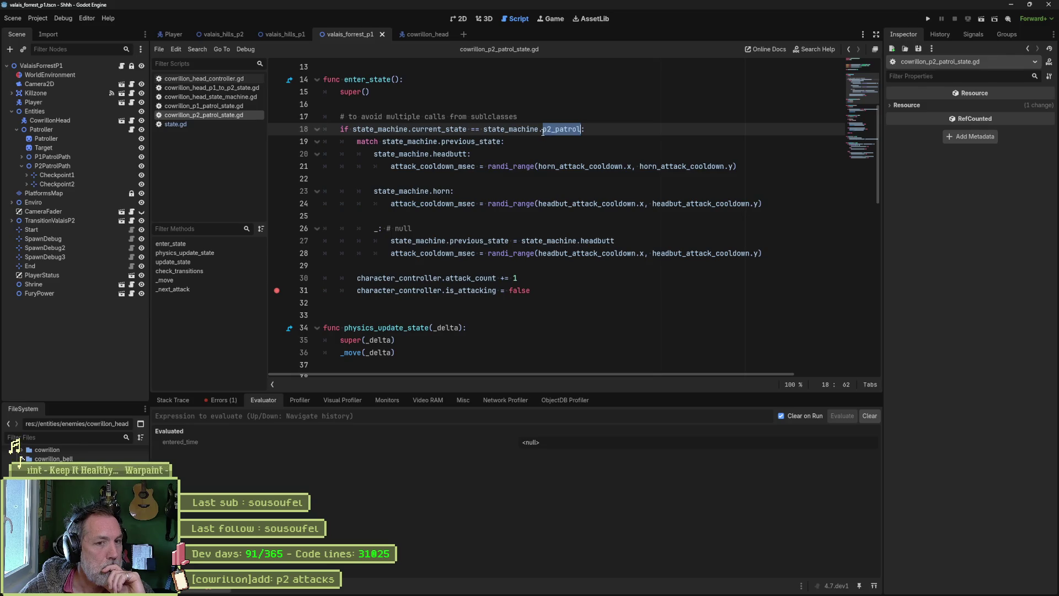
scroll(434, 270, down, 2)
scroll(433, 308, down, 2)
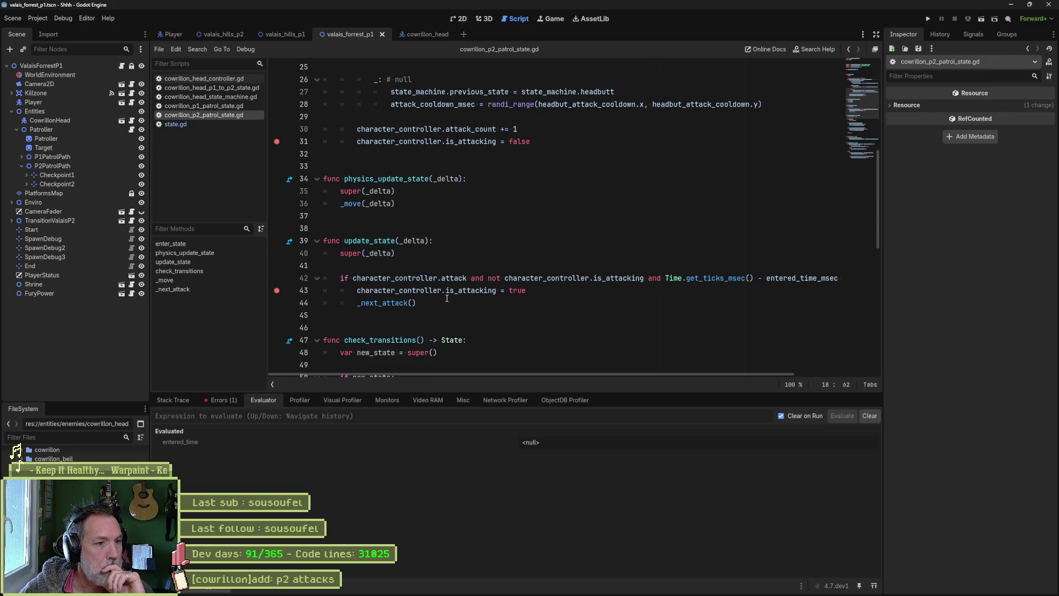
double_click(806, 279)
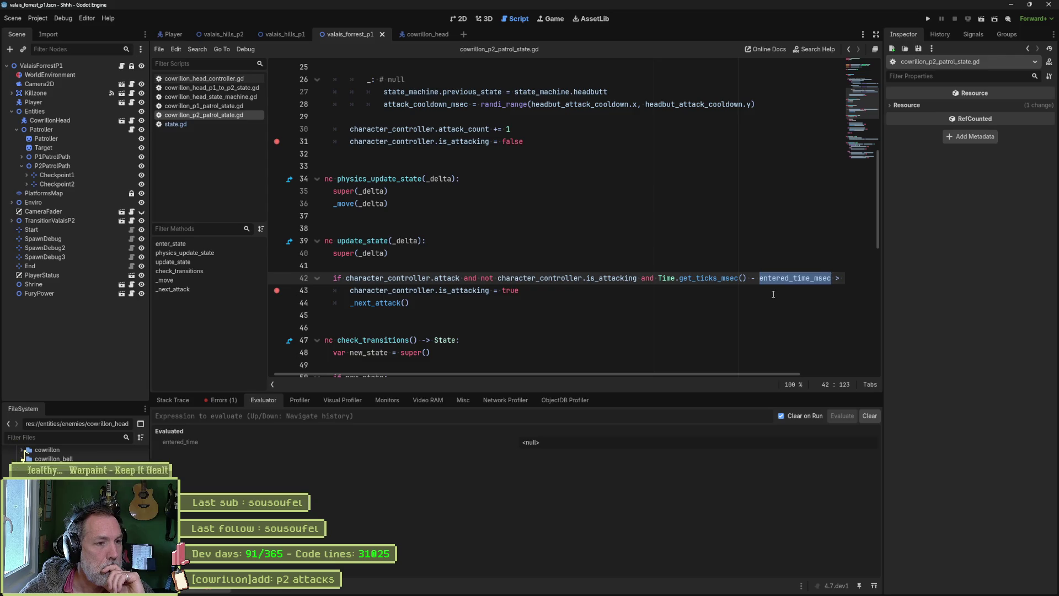
scroll(757, 291, up, 8)
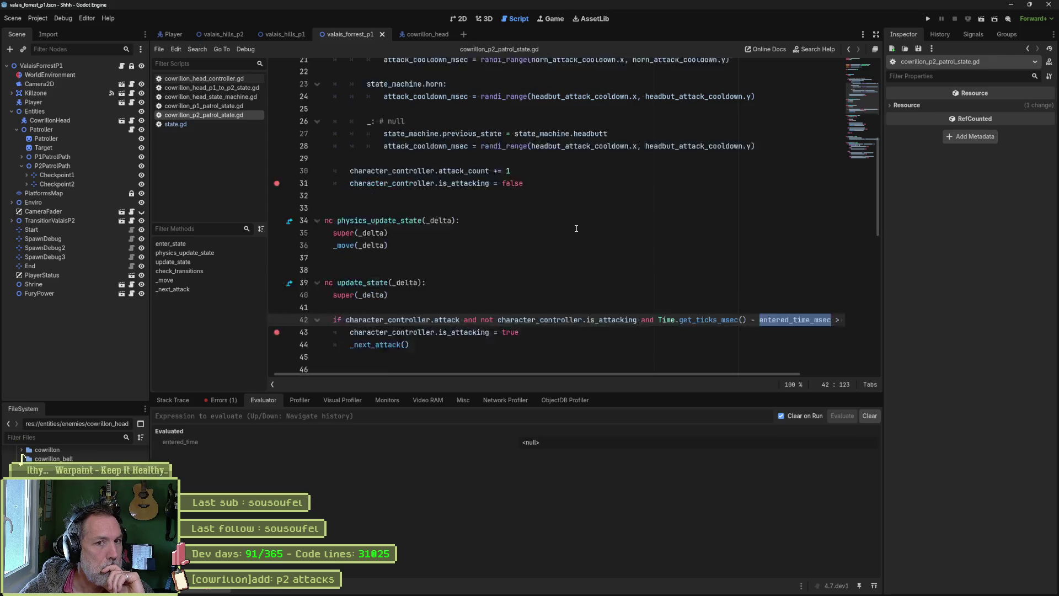
double_click(367, 80)
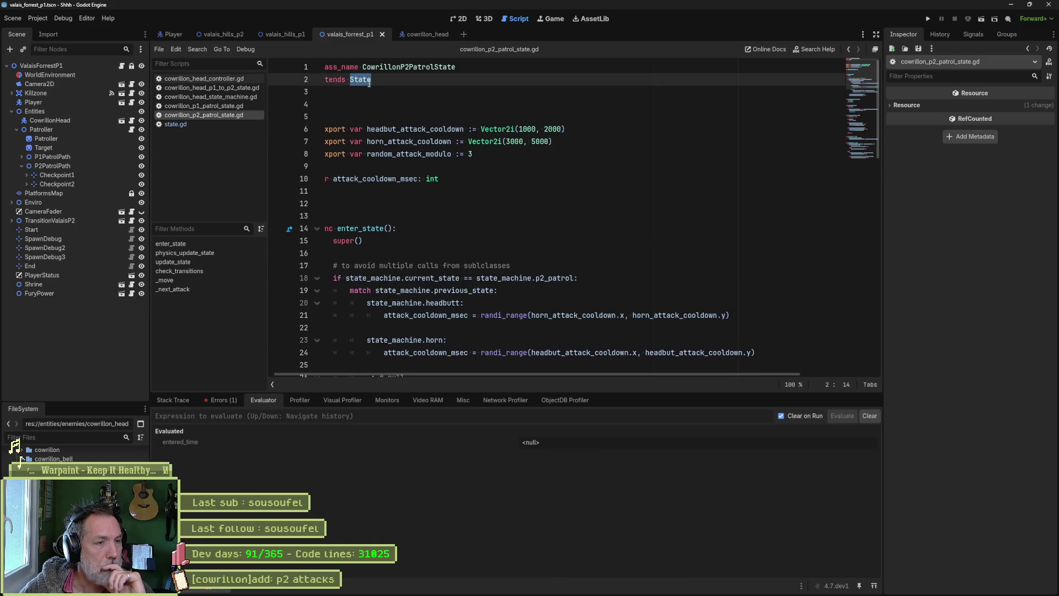
Look at cowrillon_p1_patrol_state.gd, then go to the end of line 59 in state.gd's enter_state
click(256, 107)
scroll(466, 166, up, 10)
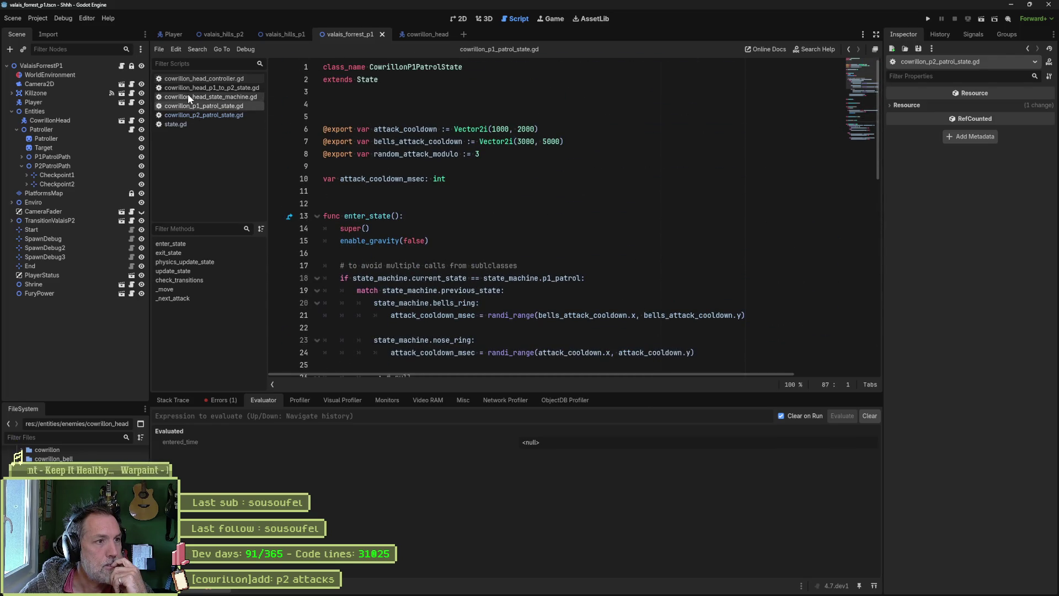
click(188, 124)
key(End)
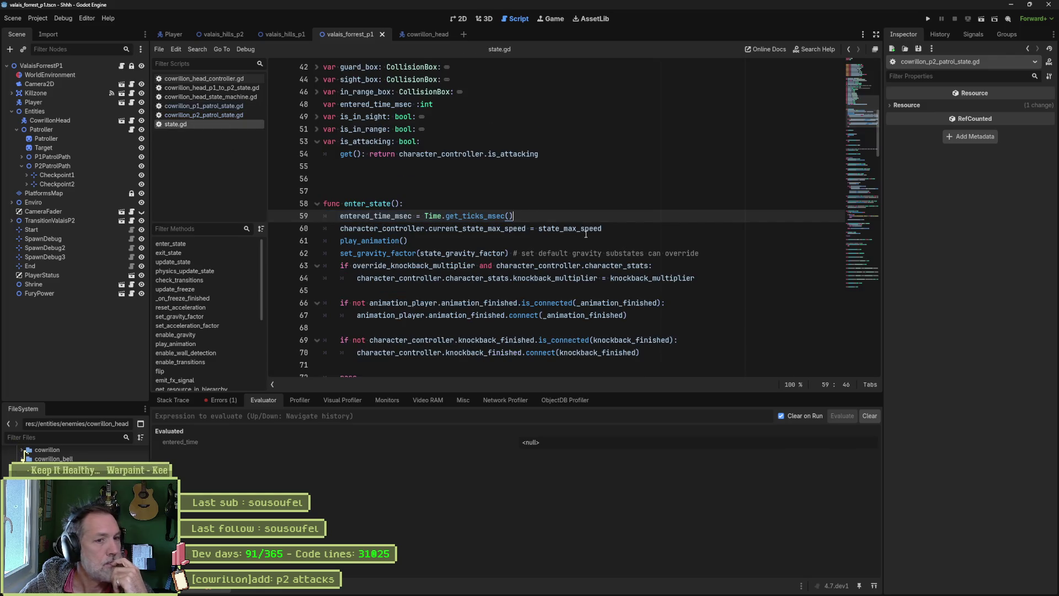
Start a print_debug(self, ...) line after line 59 and copy the entered_time_msec name
key(Return)
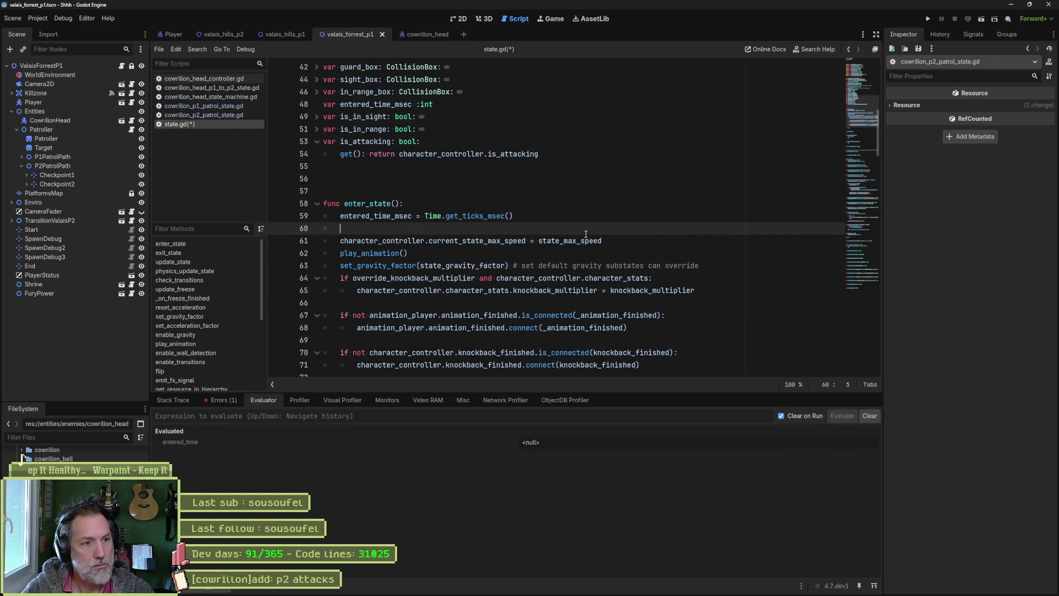
text(pritn)
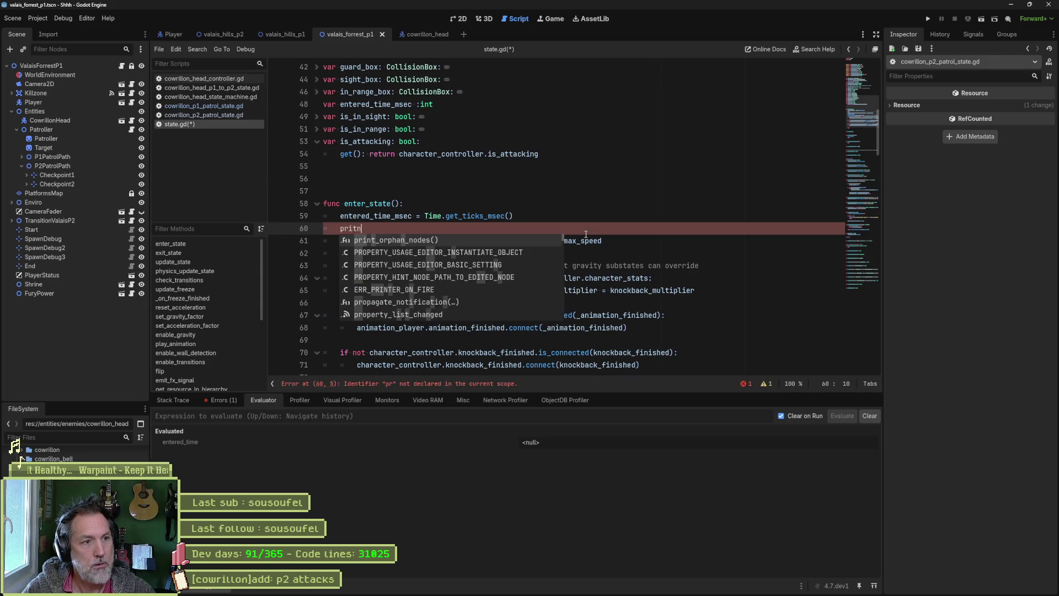
key(Return)
text(self,)
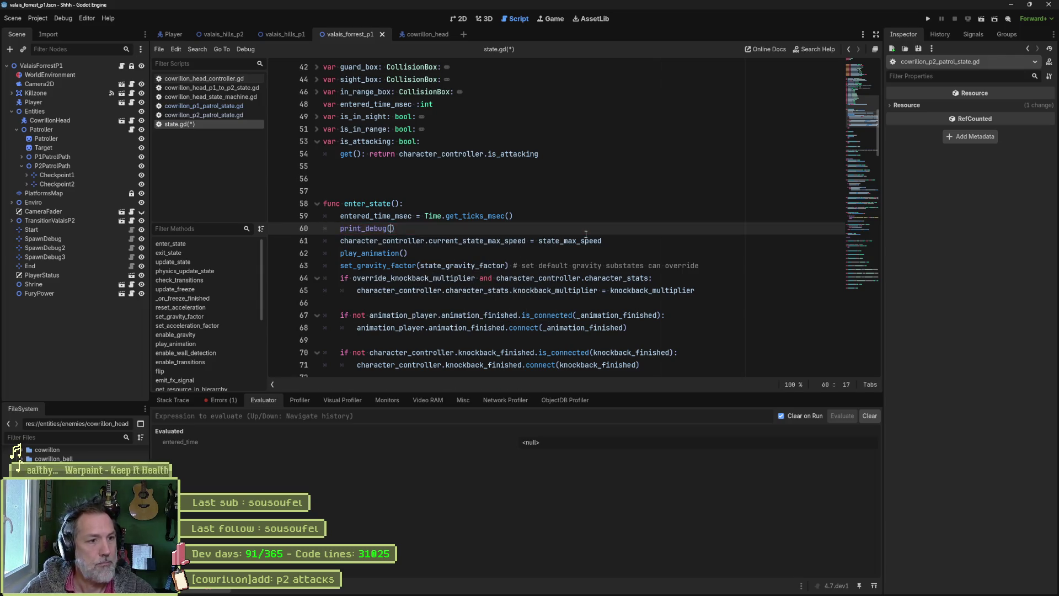
key(Up)
key(Home)
key(ctrl+shift+Right)
key(ctrl+c)
Finish the call as print_debug(self, "entered_time_msec", entered_time_msec) and run the current scene
key(Down)
key(End)
key(Left)
text(")
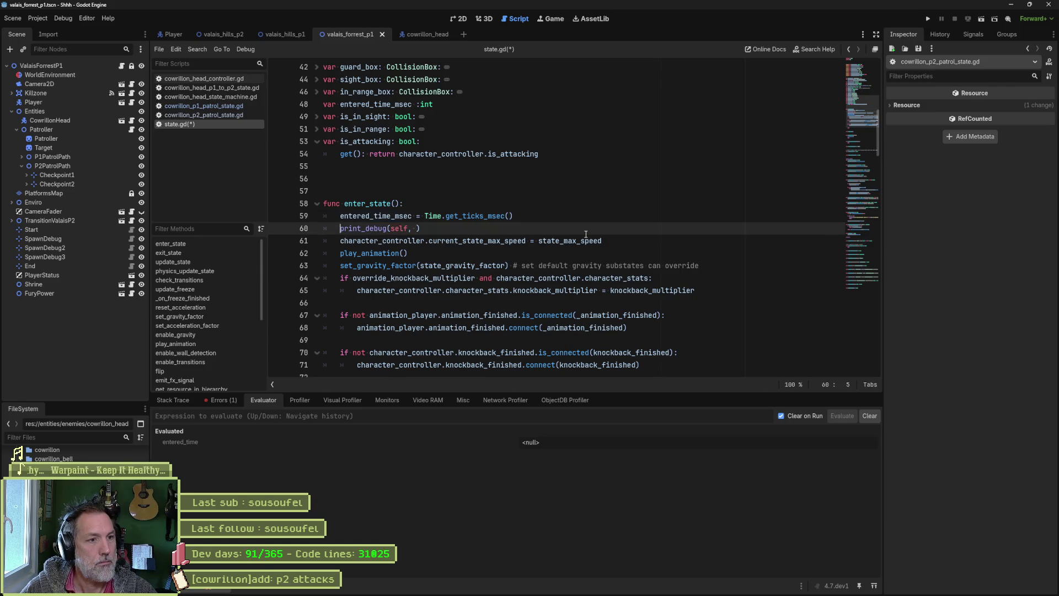
key(ctrl+v)
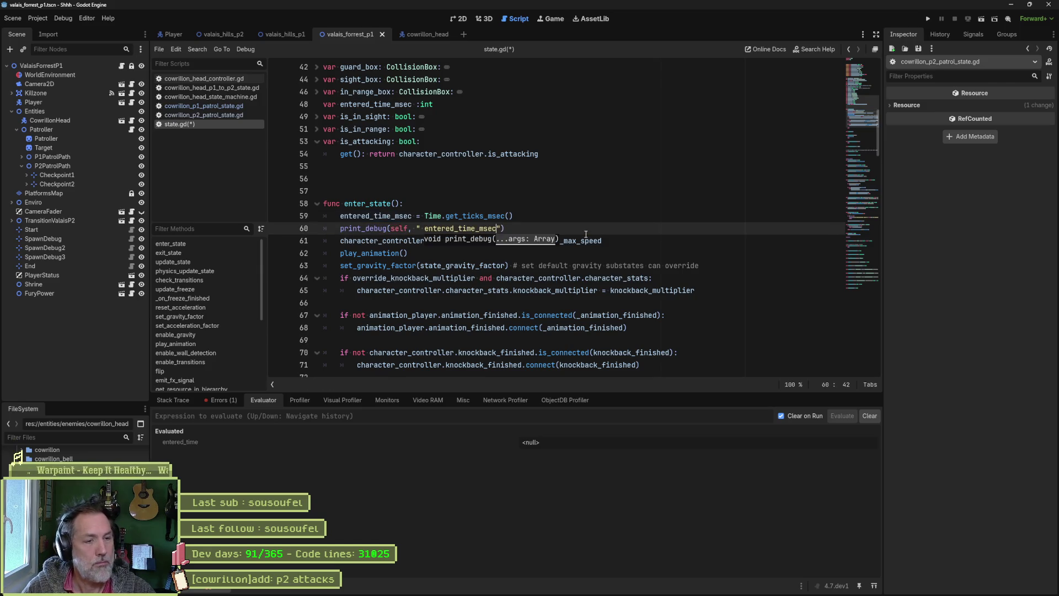
key(Right)
text(,)
key(ctrl+v)
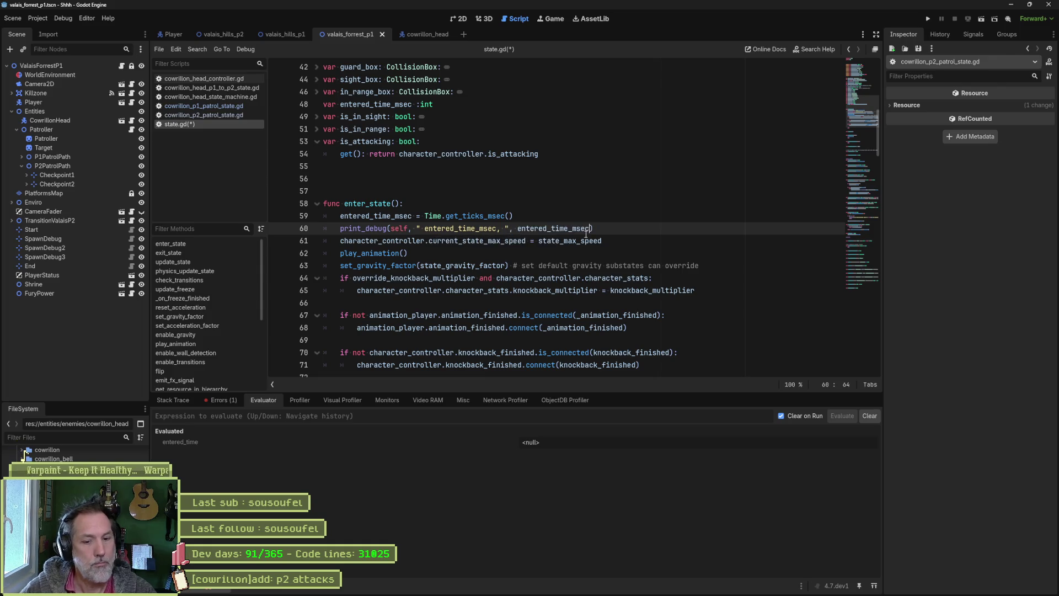
key(F6)
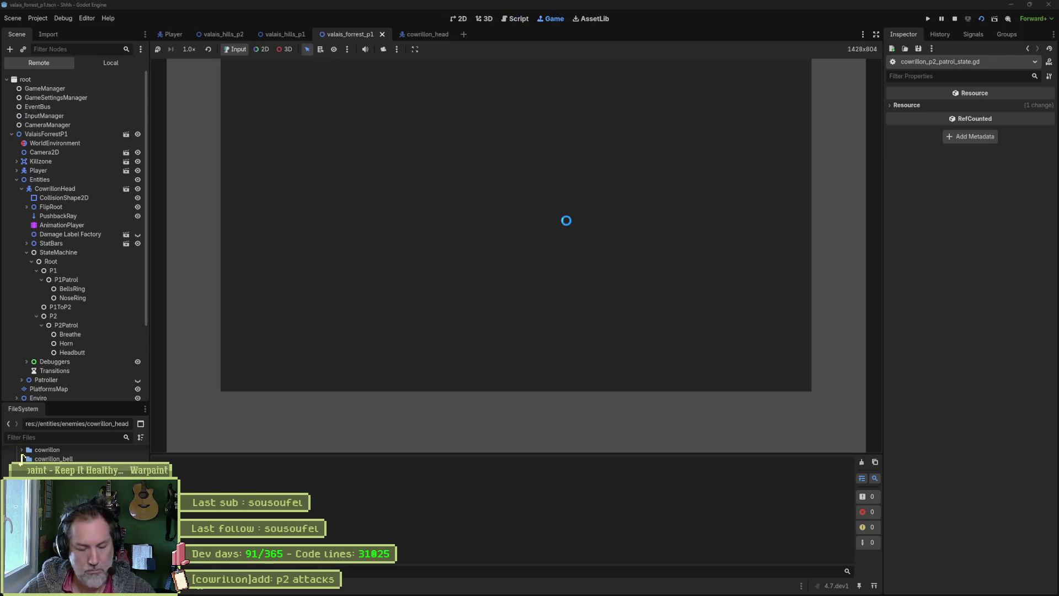